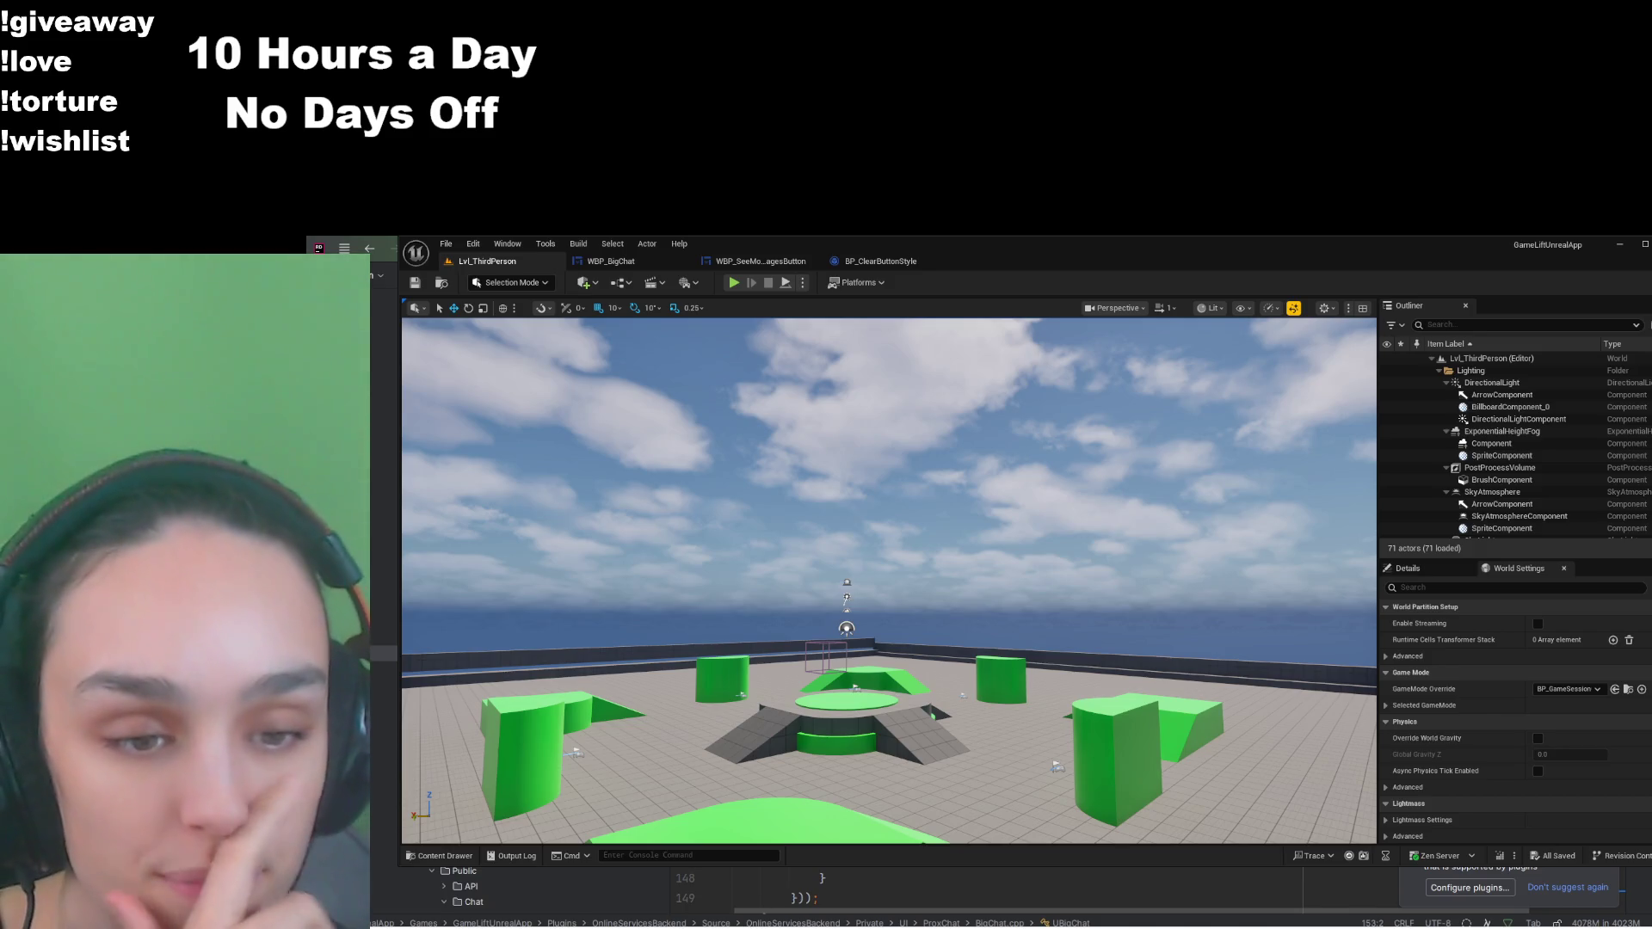
# Step: Search the plugin's UI folder for 'chat' and open WBP_ChatBubble in the widget editor
pyautogui.click(440, 856)
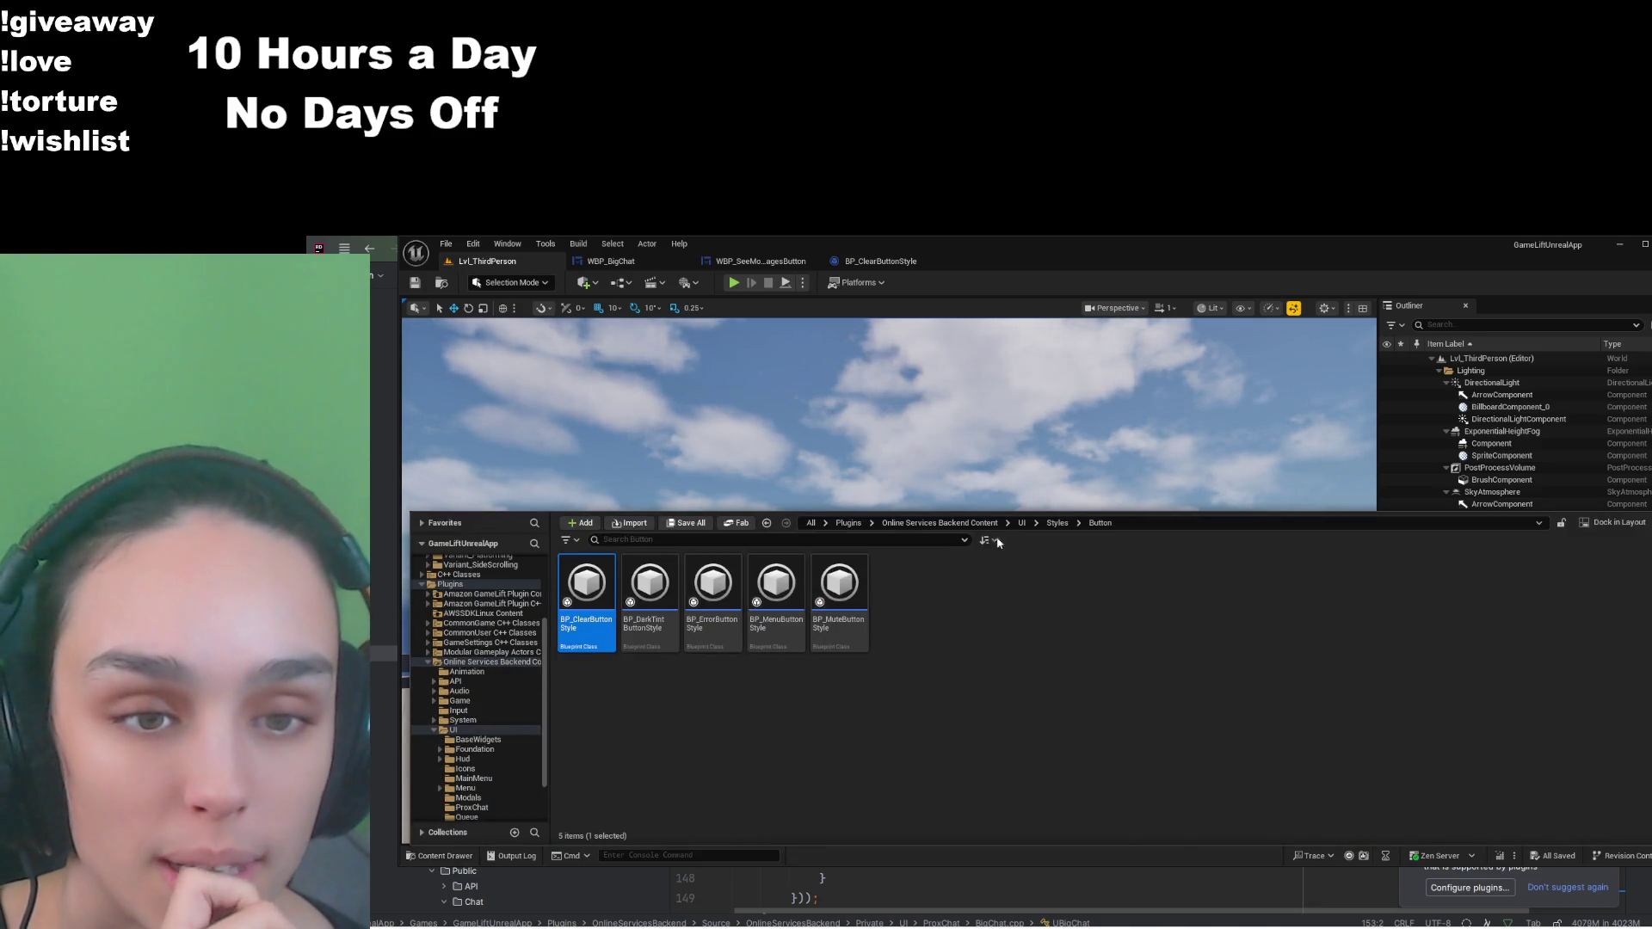
pyautogui.click(942, 522)
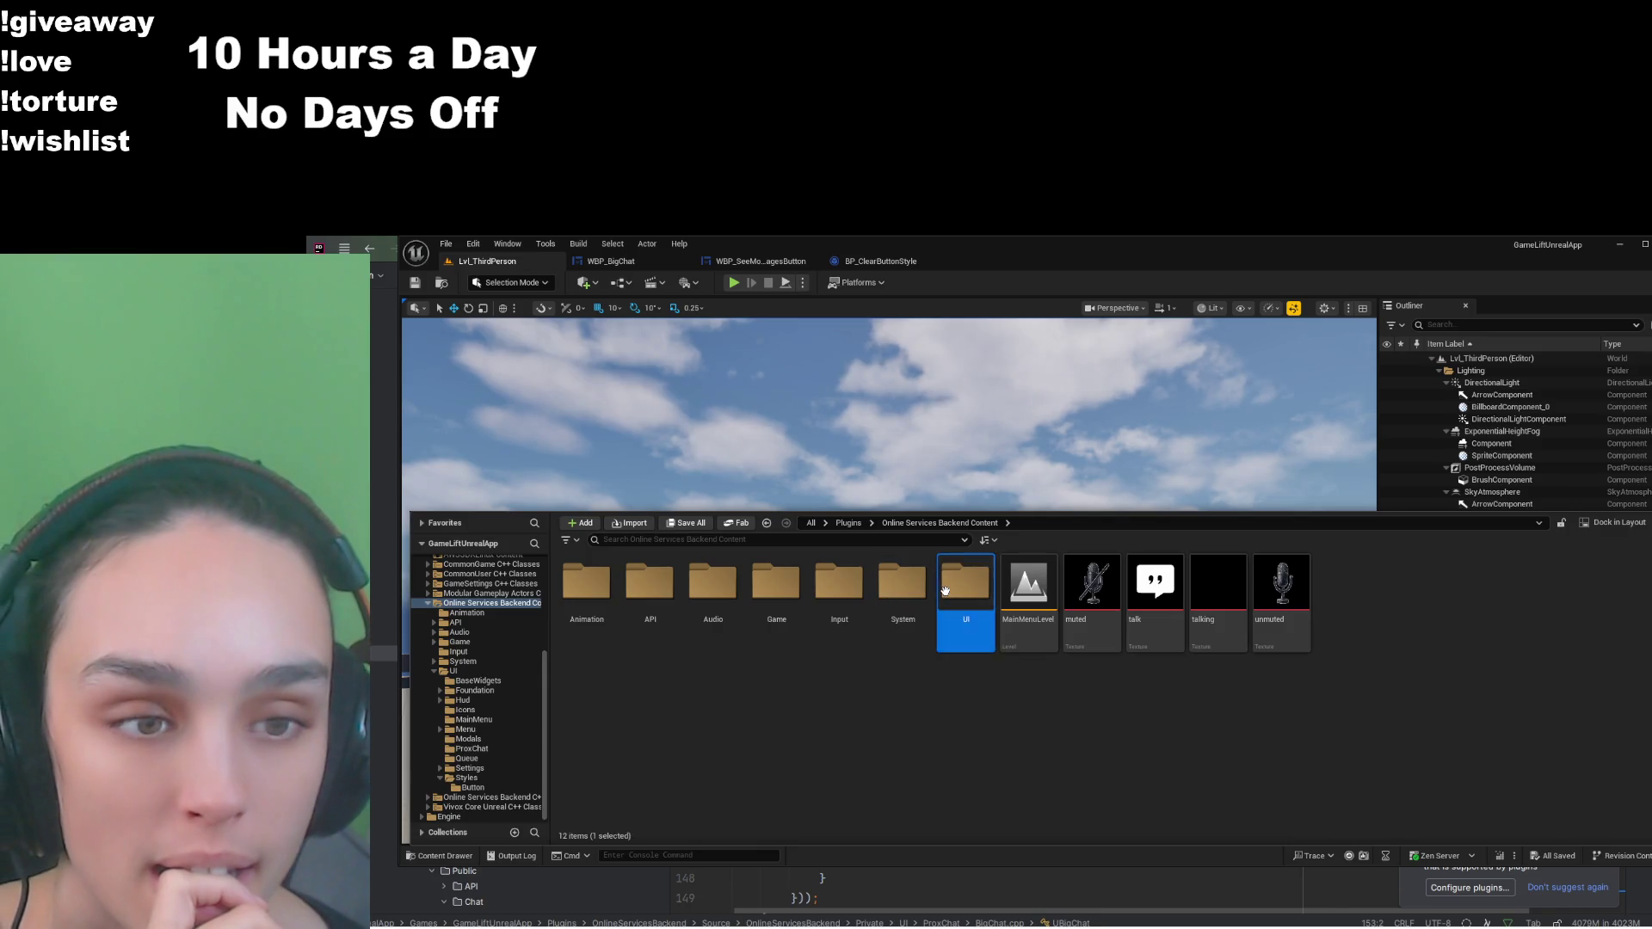
pyautogui.doubleClick(944, 591)
pyautogui.click(816, 539)
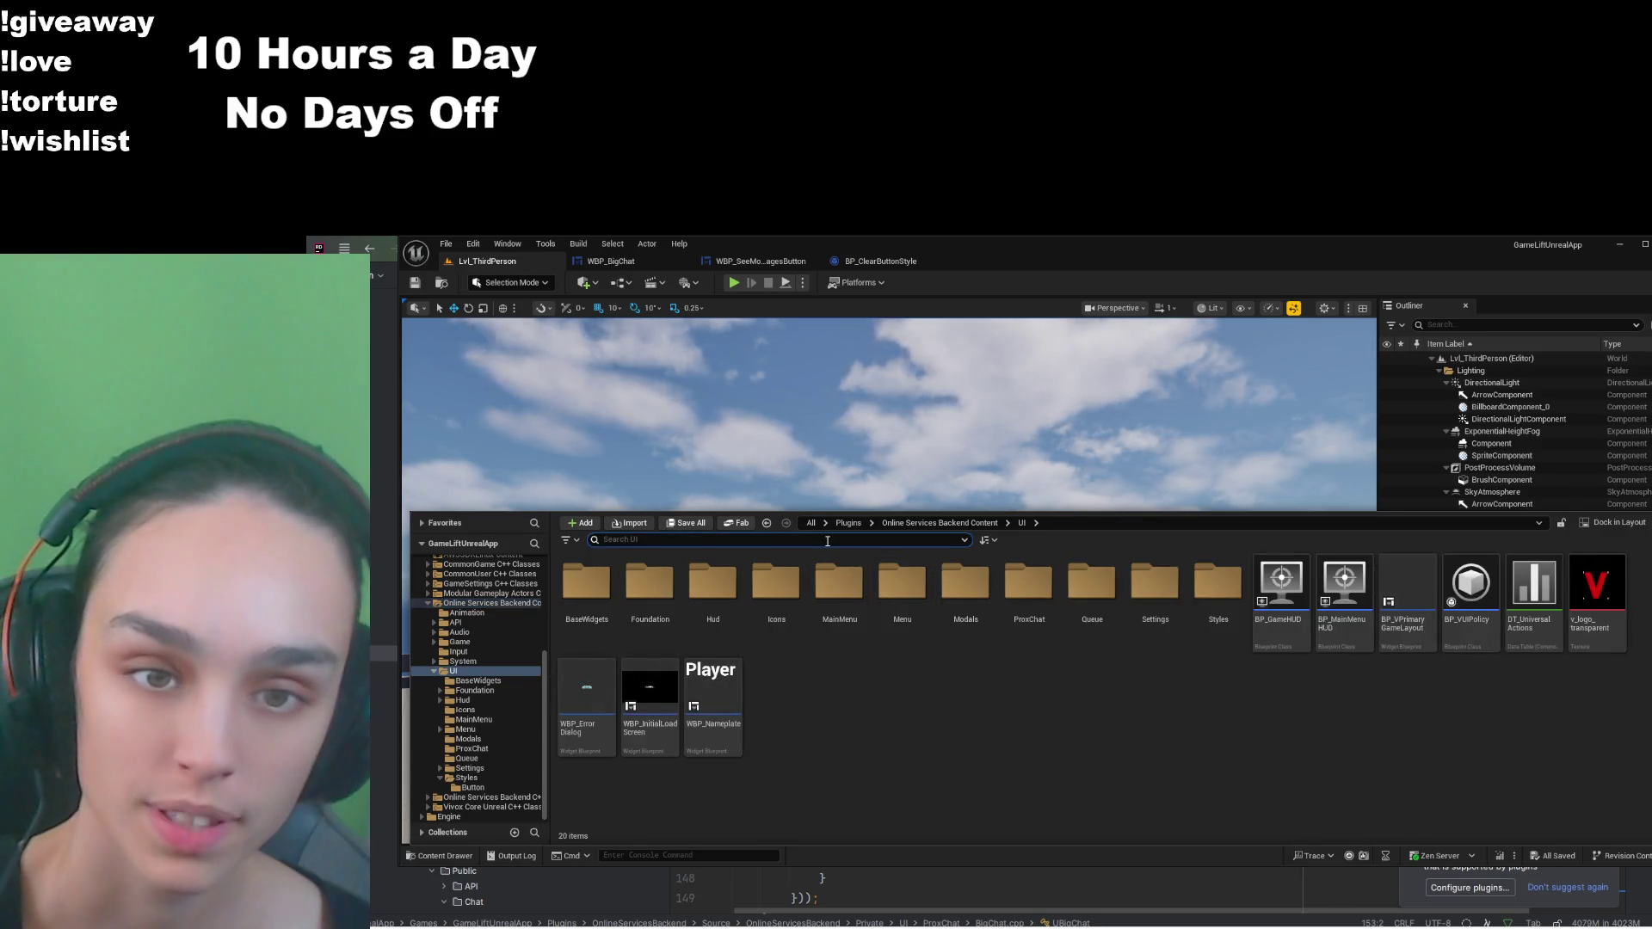
pyautogui.write('chat')
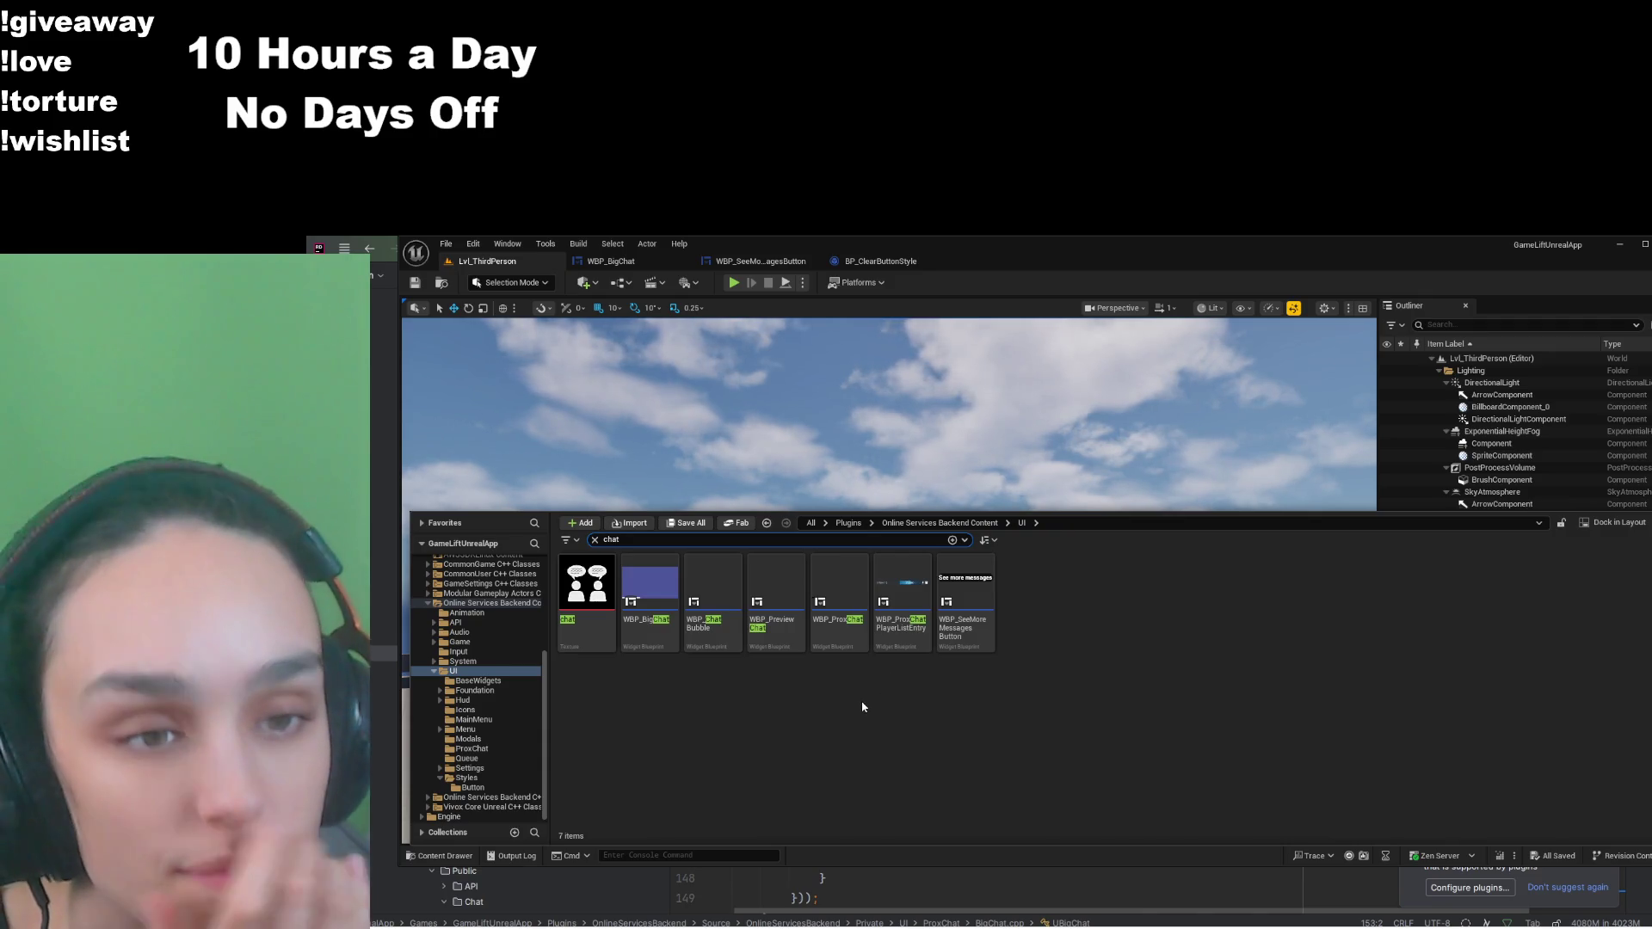
pyautogui.doubleClick(721, 642)
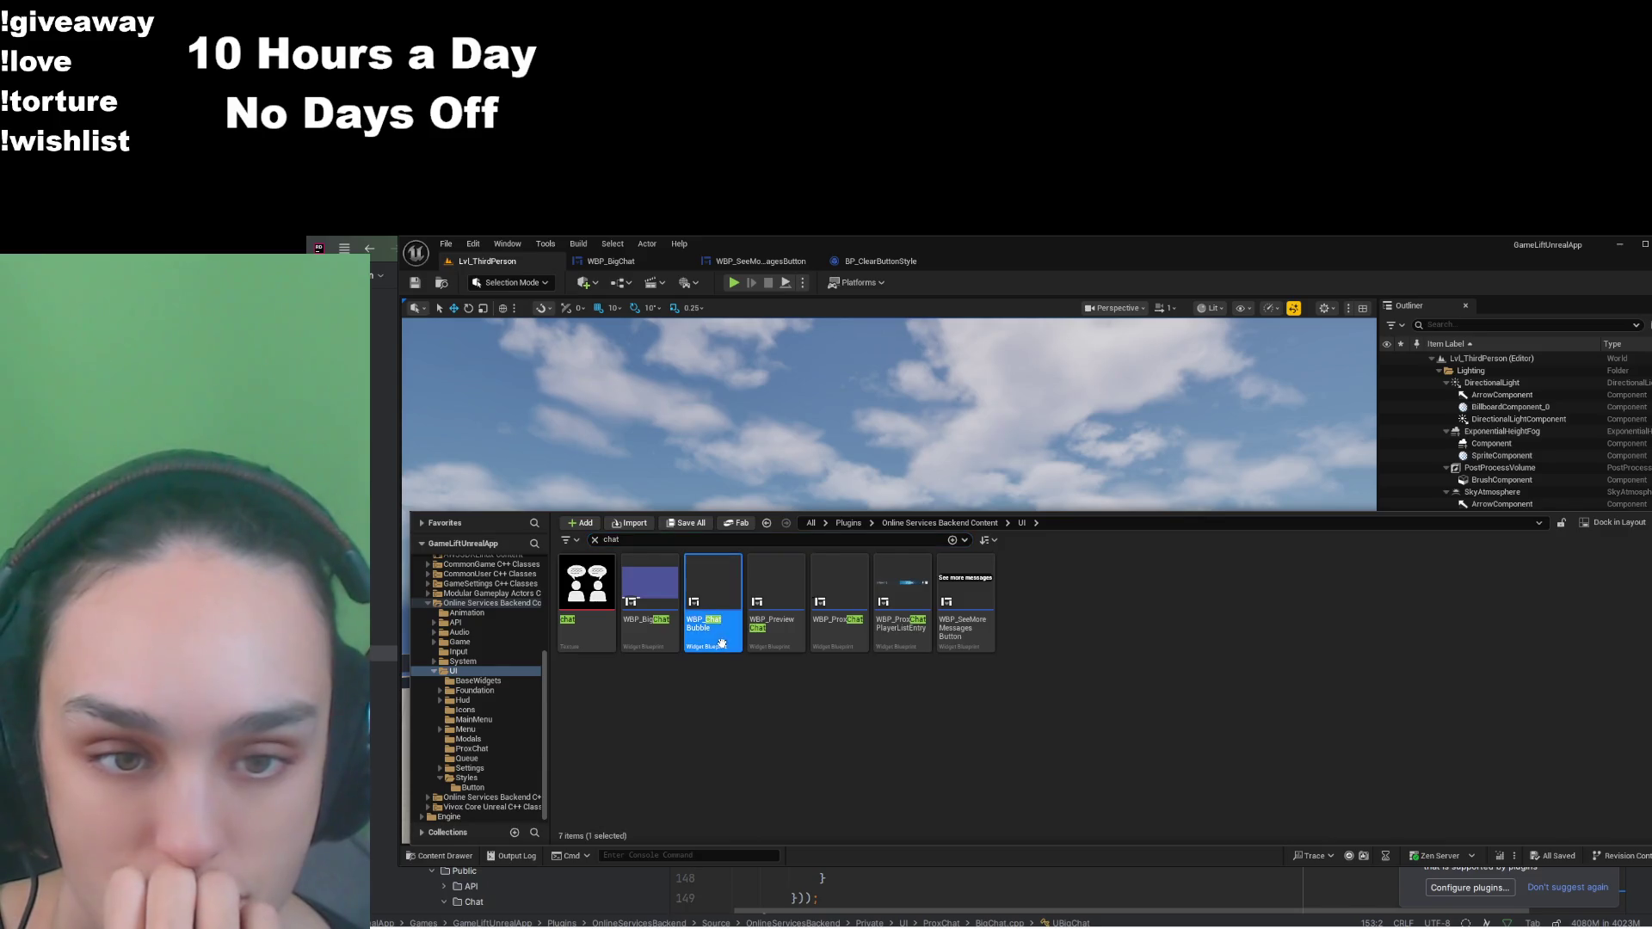
pyautogui.moveTo(1005, 712); pyautogui.dragTo(866, 663)
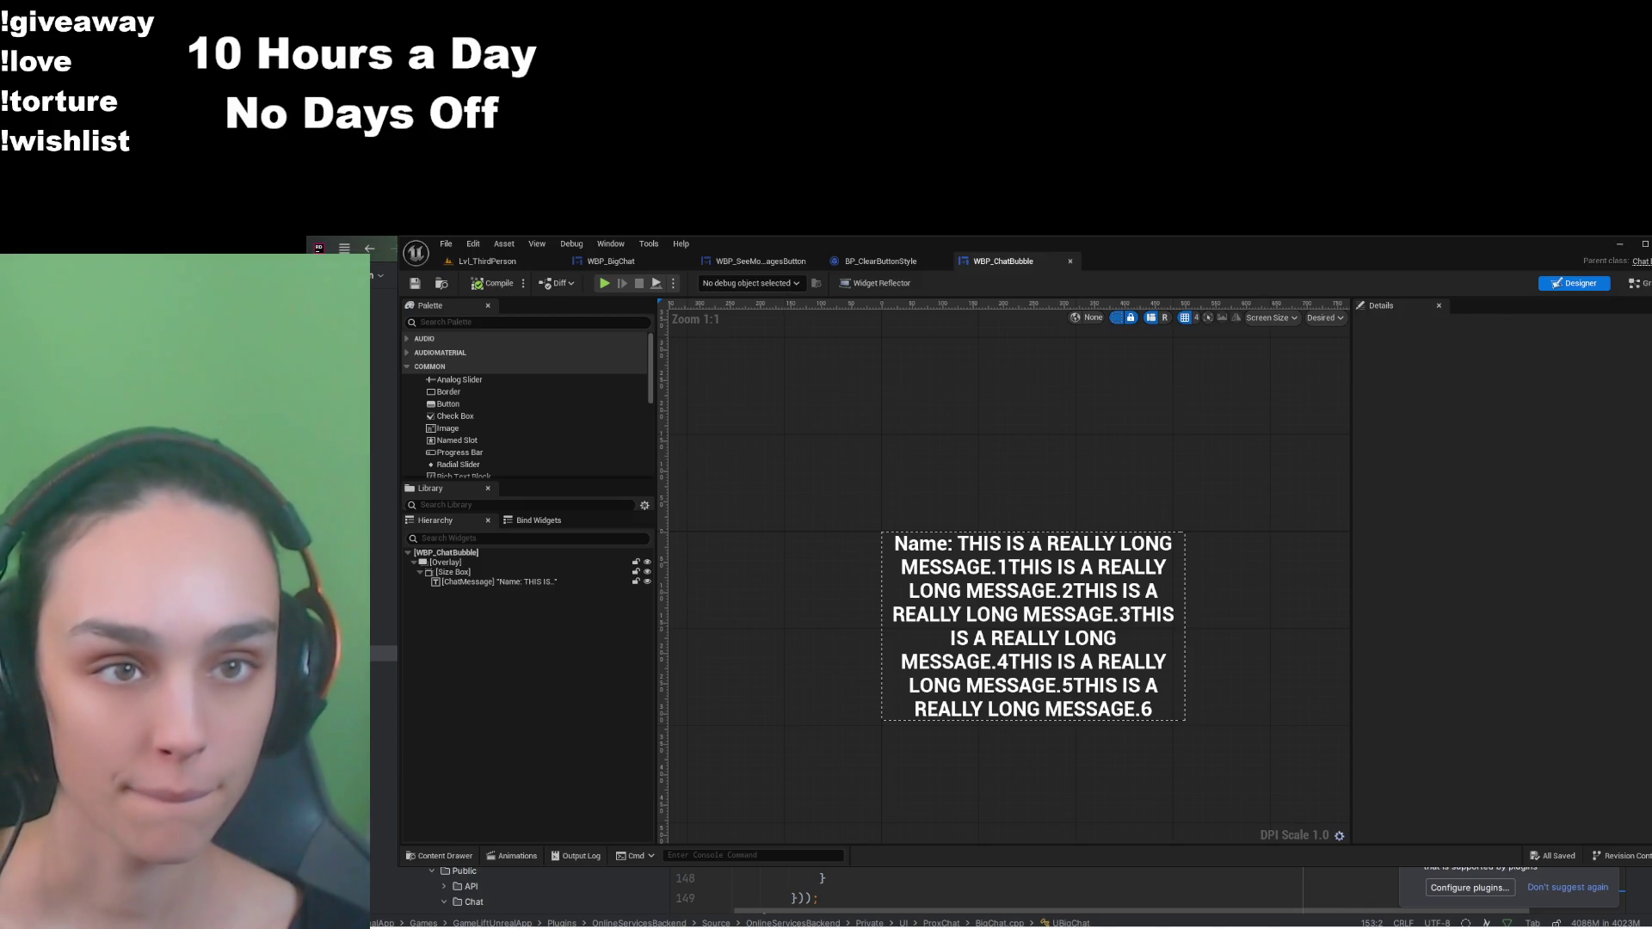
# Step: Move through ChatBubble.cpp to ChatBubble.h and select all of the header's code
pyautogui.scroll(-5, 516, 886)
pyautogui.hotkey('ctrl', 'Tab')
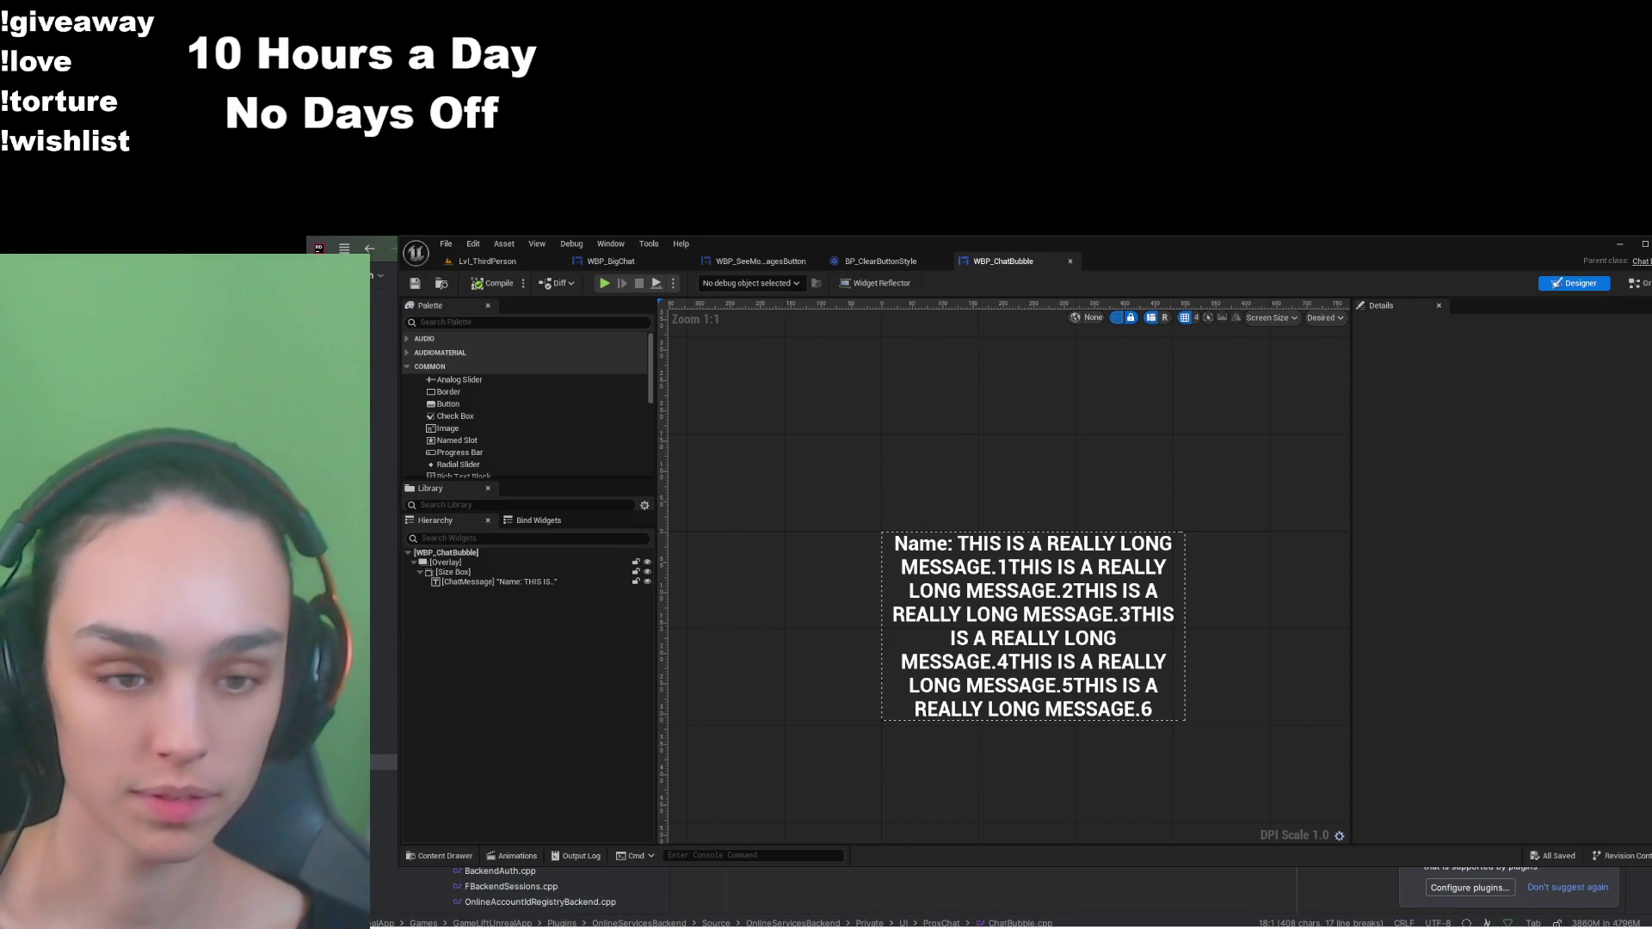
pyautogui.hotkey('ctrl', 'Tab')
pyautogui.hotkey('ctrl', 'a')
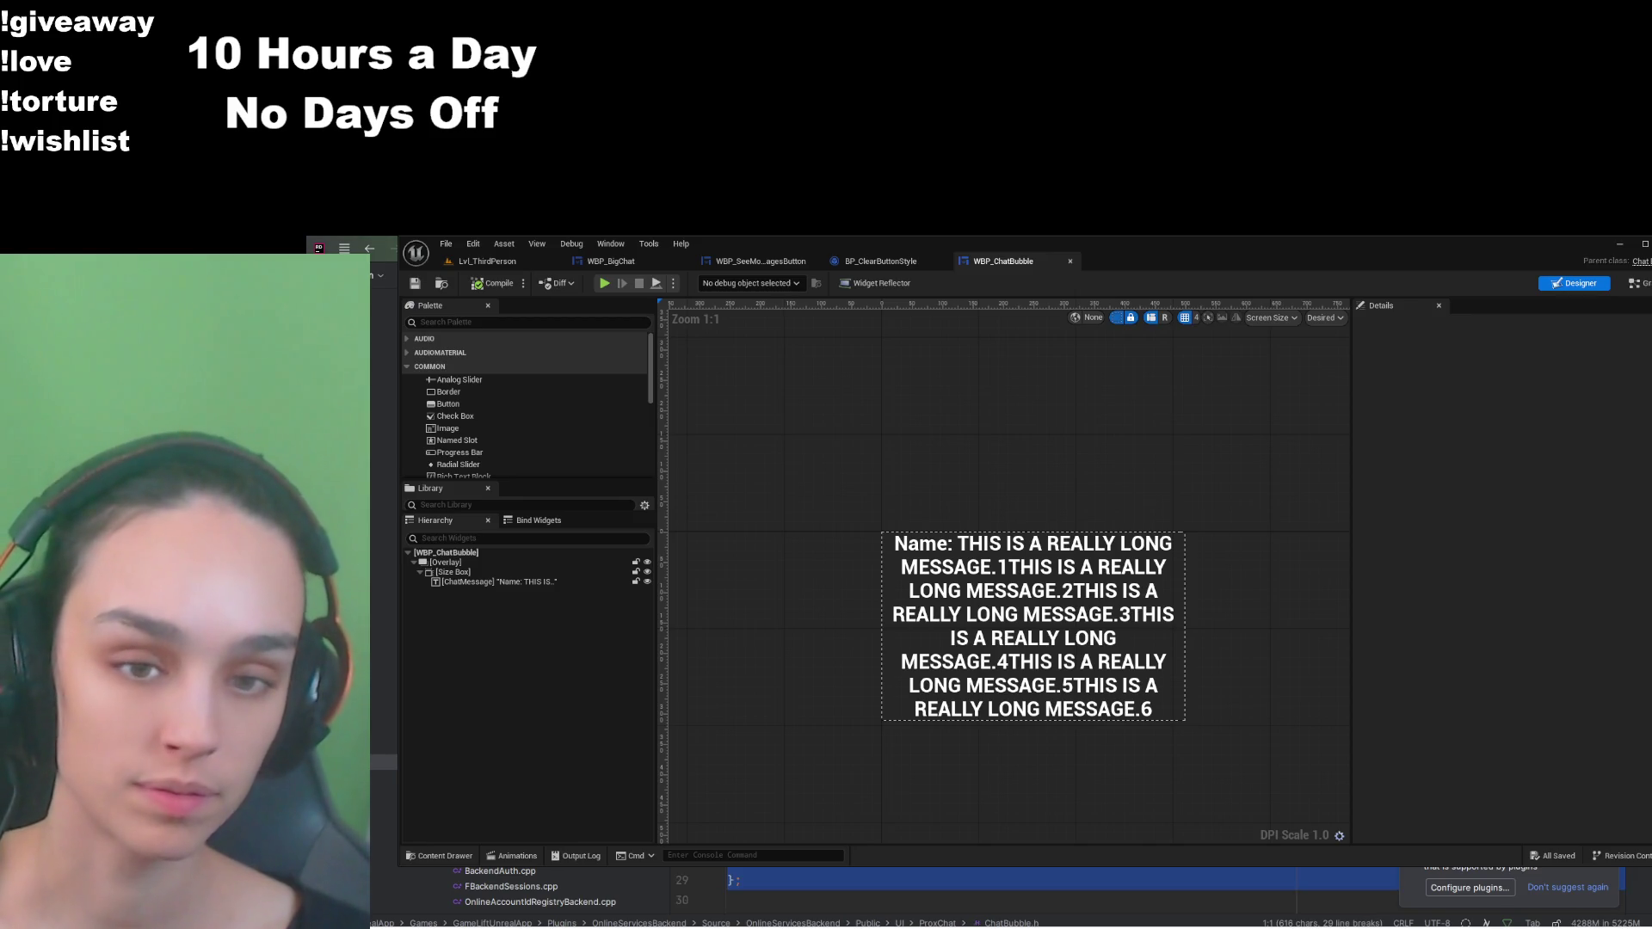
pyautogui.scroll(-3, 538, 890)
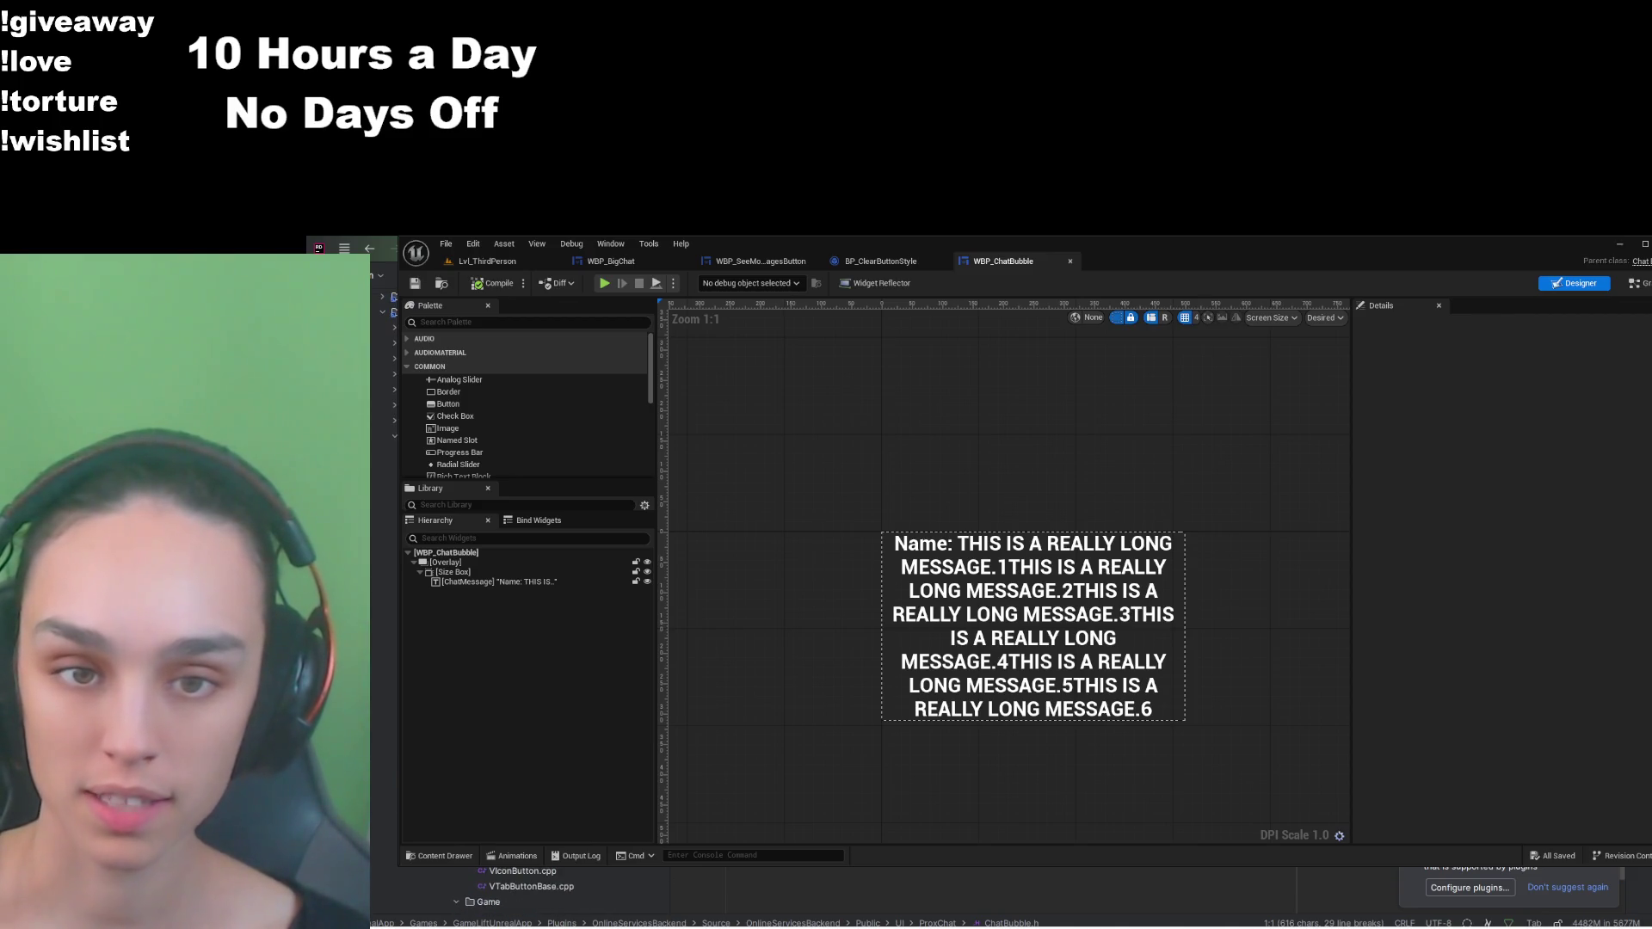
# Step: Select all the code in ChatBubbleComponent.h, then in ChatBubbleComponent.cpp
pyautogui.hotkey('ctrl', 'Tab')
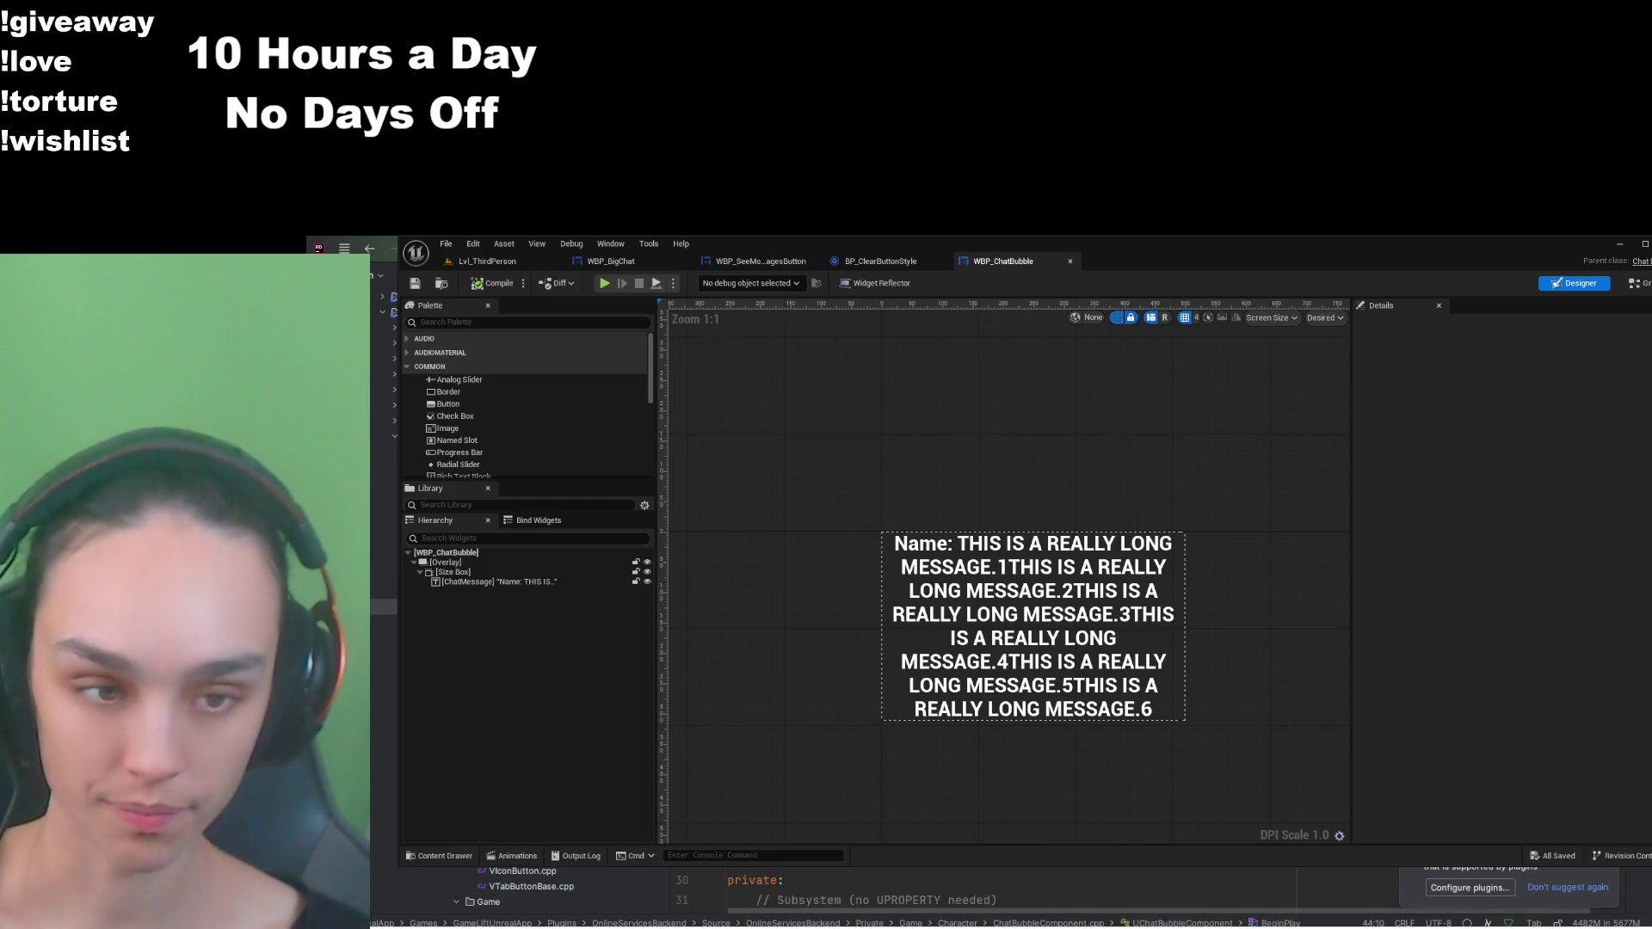
pyautogui.hotkey('ctrl', 'a')
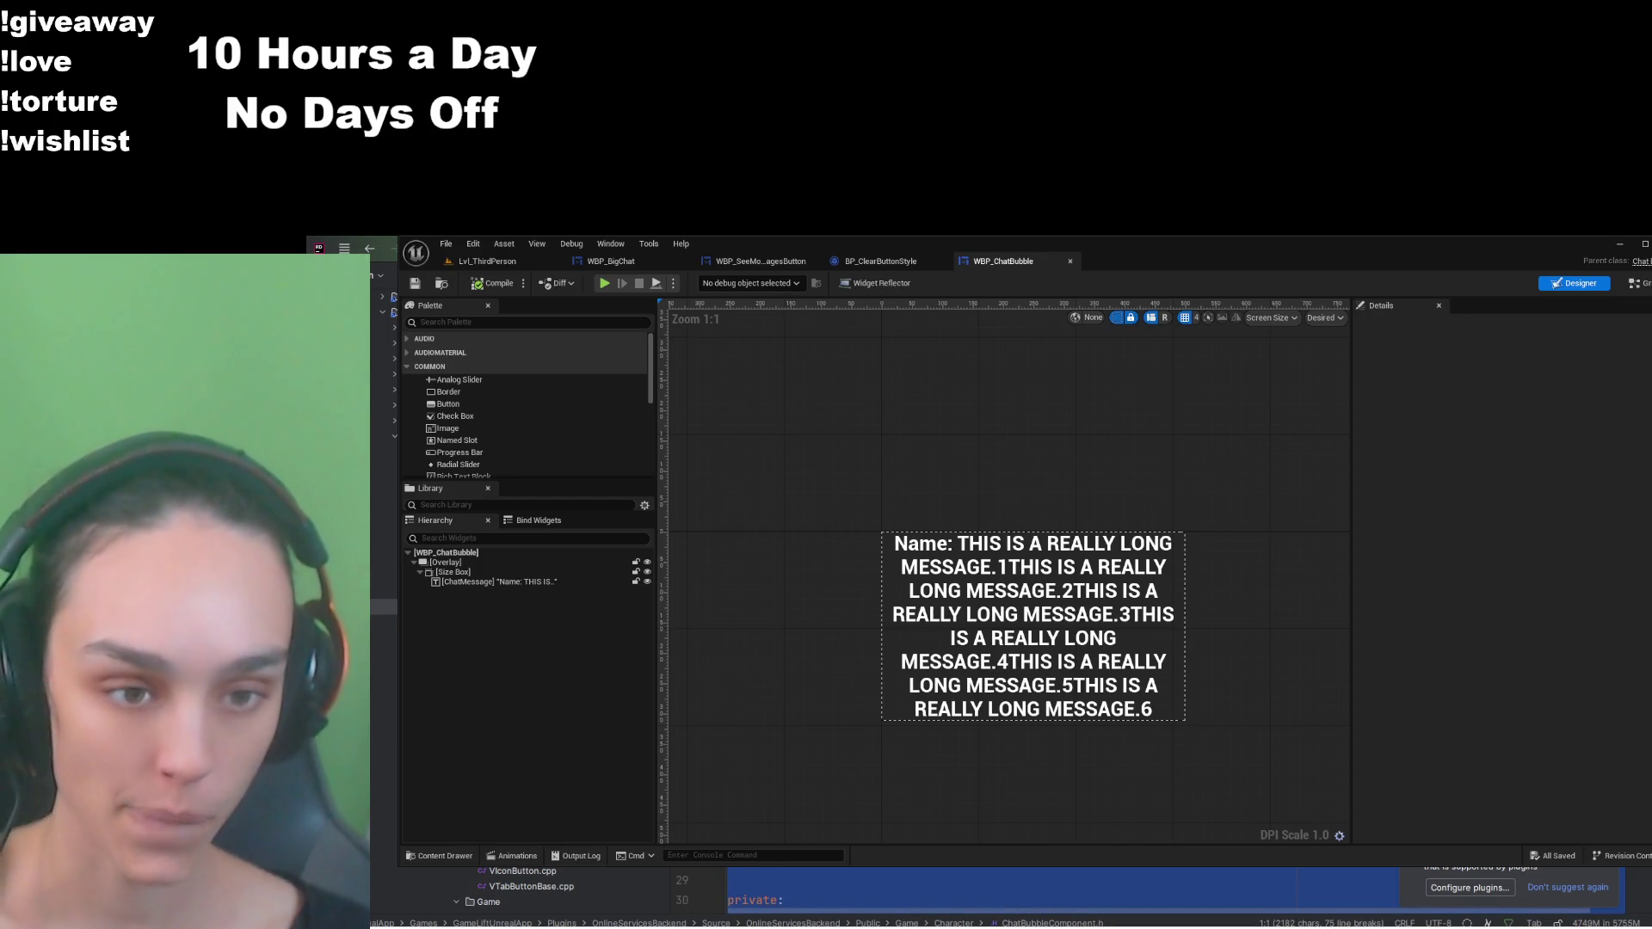
pyautogui.click(947, 890)
pyautogui.hotkey('ctrl', 'Tab')
pyautogui.hotkey('ctrl', 'a')
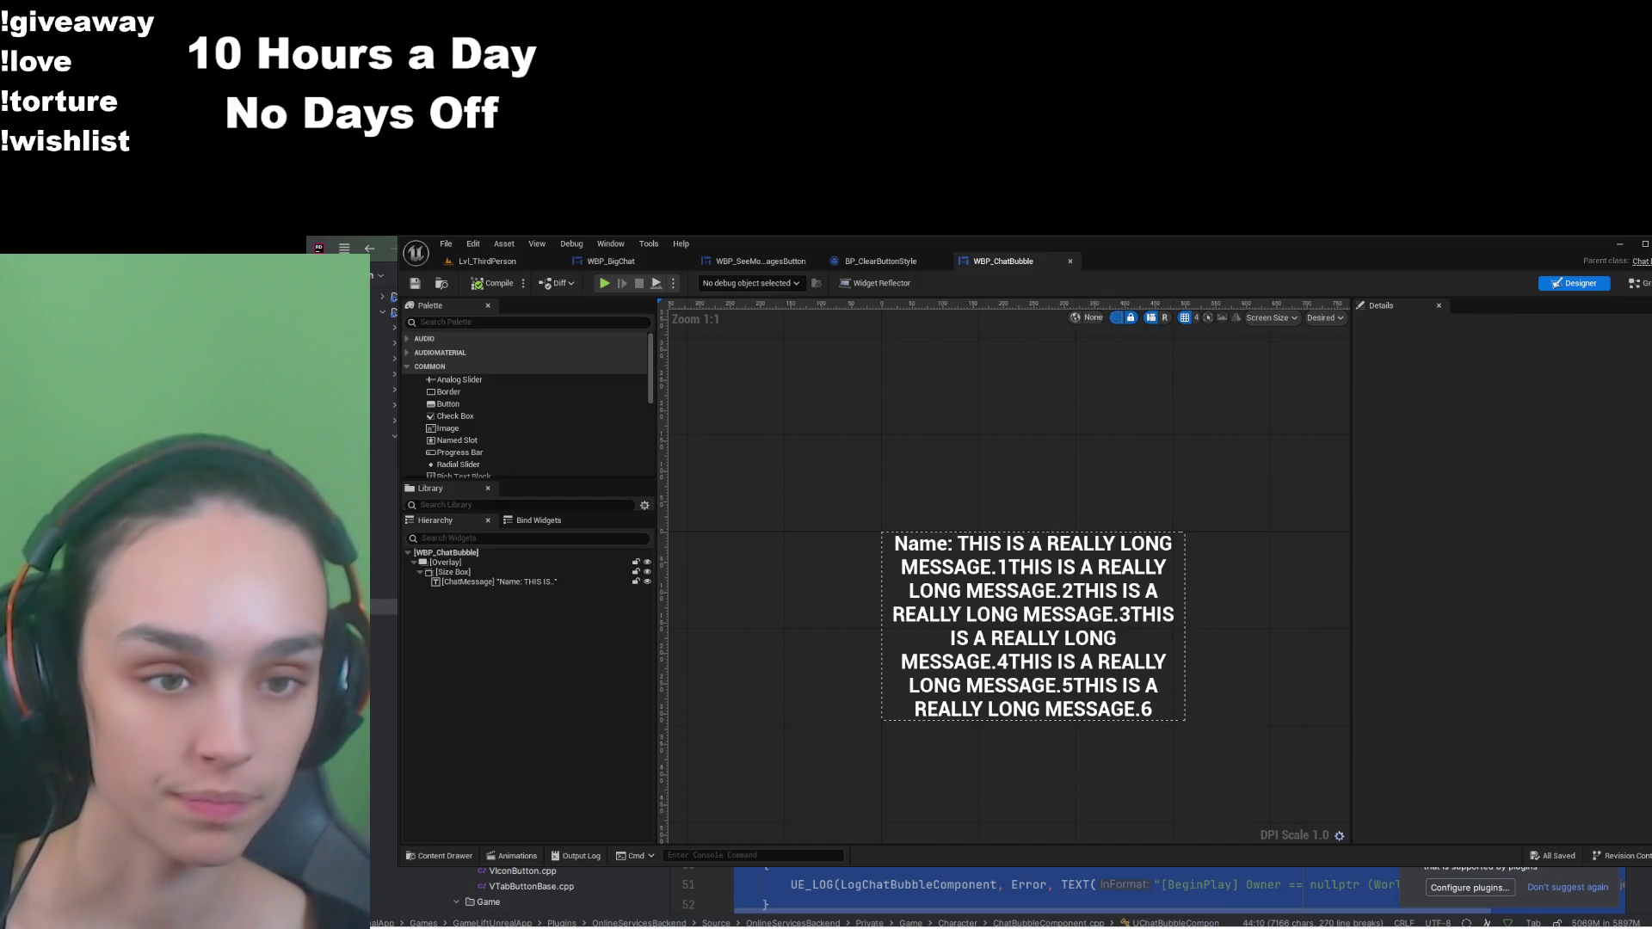
# Step: Jump from ChatBubbleComponent.cpp back to ChatBubbleComponent.h
pyautogui.hotkey('ctrl', 'b')
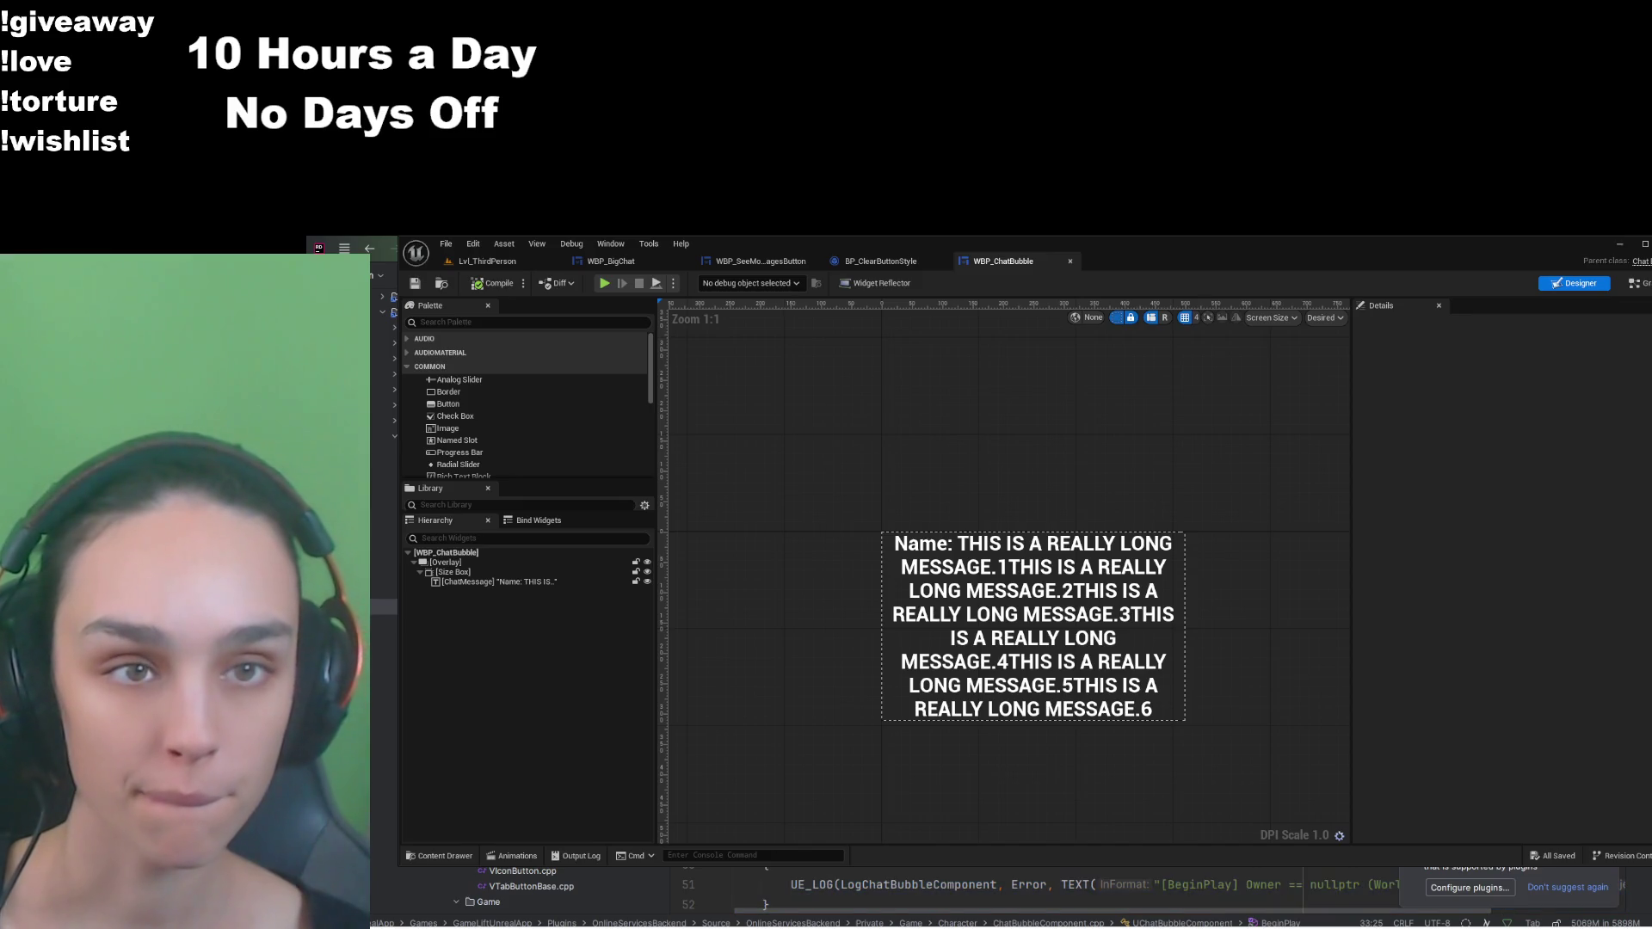
# Step: Place the caret below the UpdateFacingAndScale declaration and jump to the ChatSys usage in ChatBubbleComponent.cpp
pyautogui.click(1061, 883)
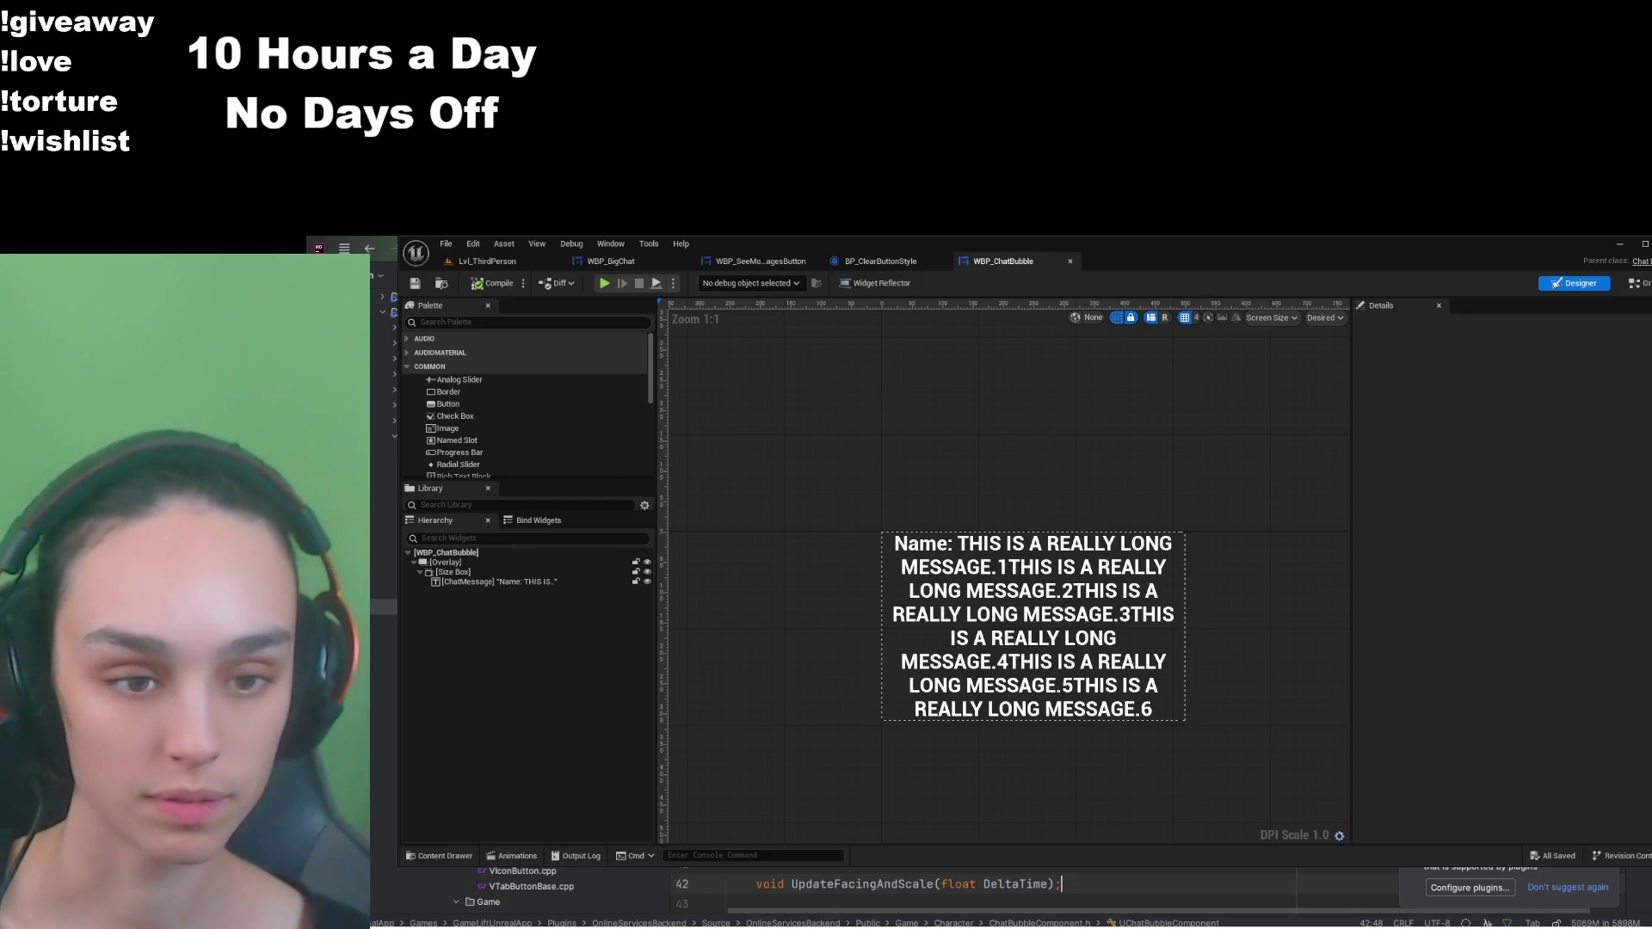
pyautogui.scroll(-4, 946, 895)
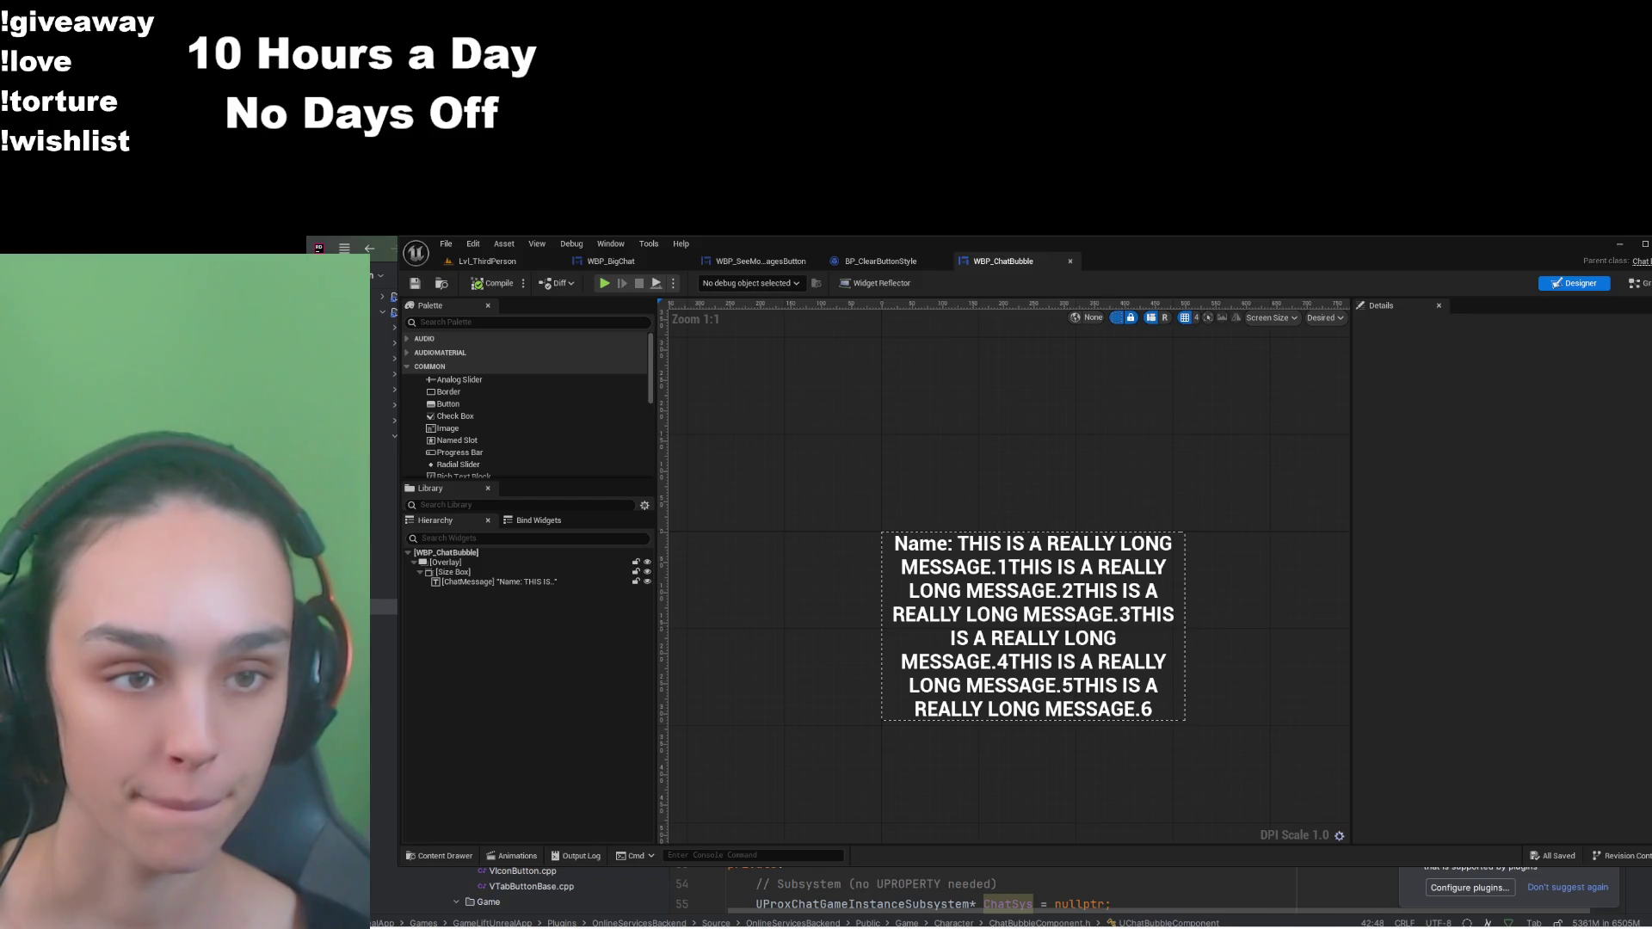
pyautogui.press('Down')
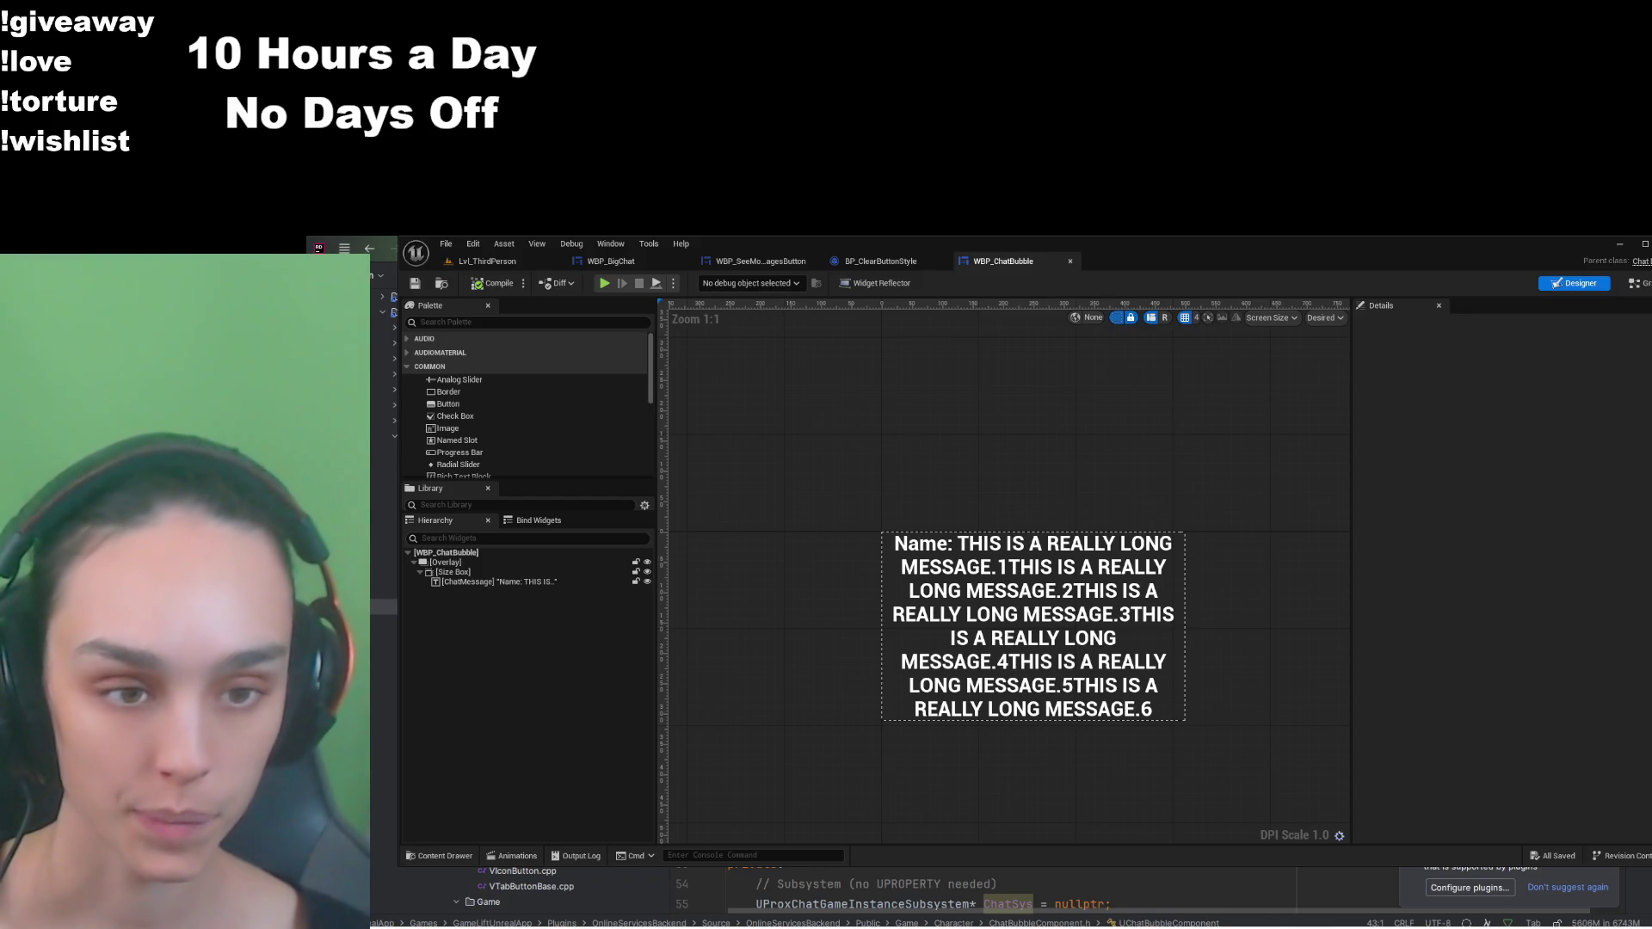
pyautogui.hotkey('ctrl', 'b')
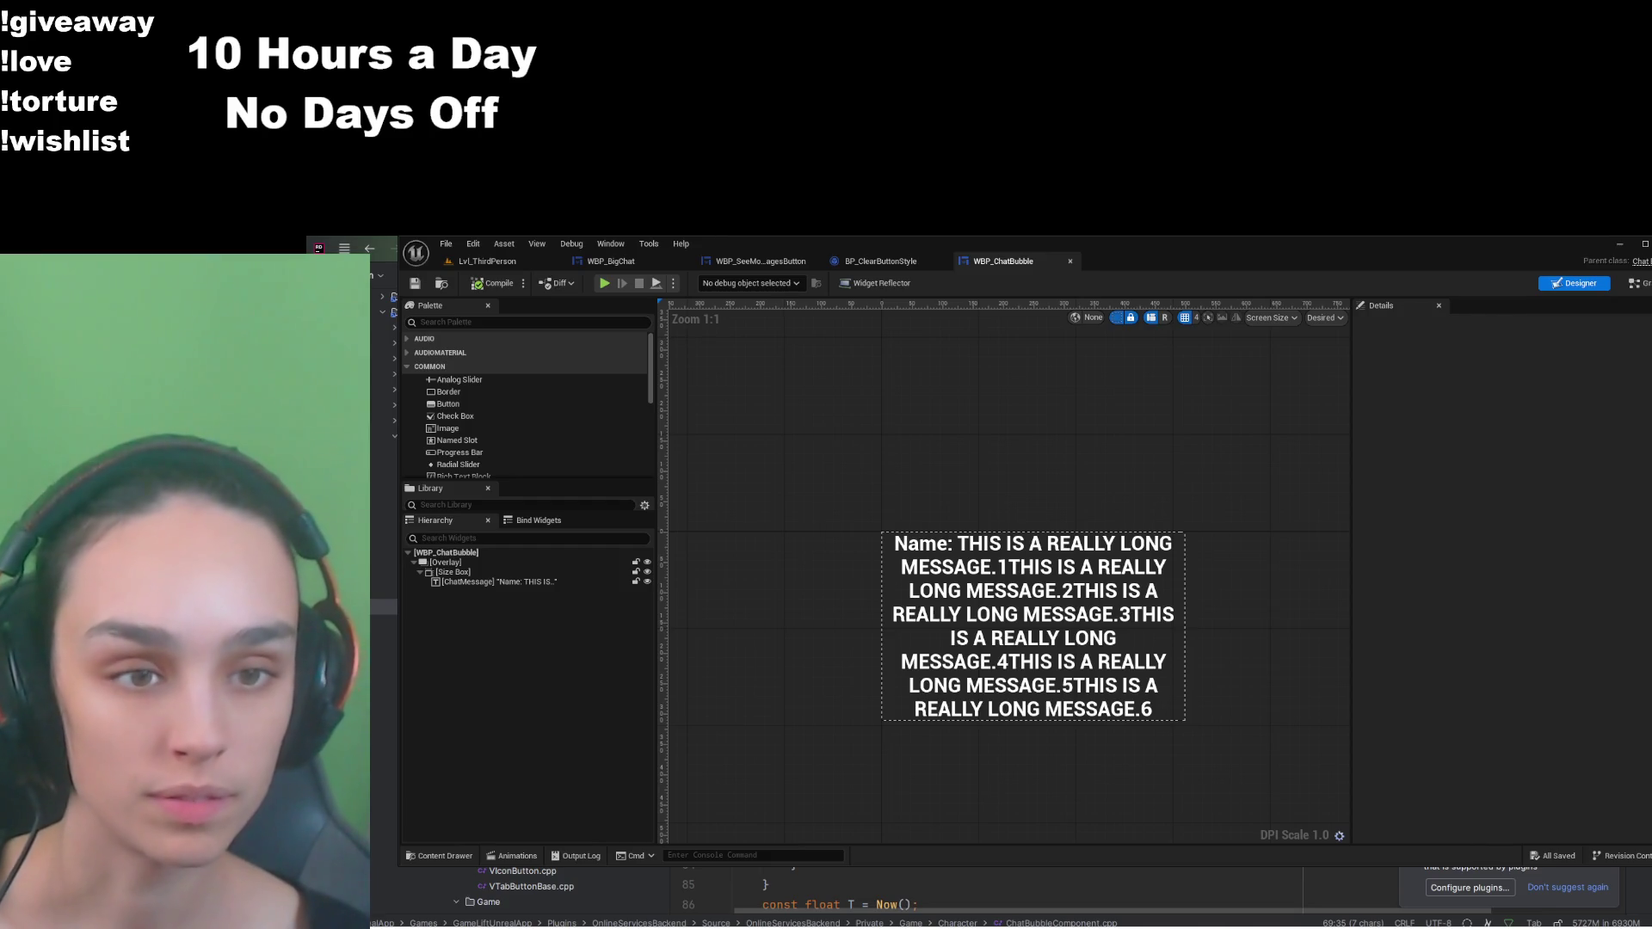
pyautogui.scroll(-6, 860, 895)
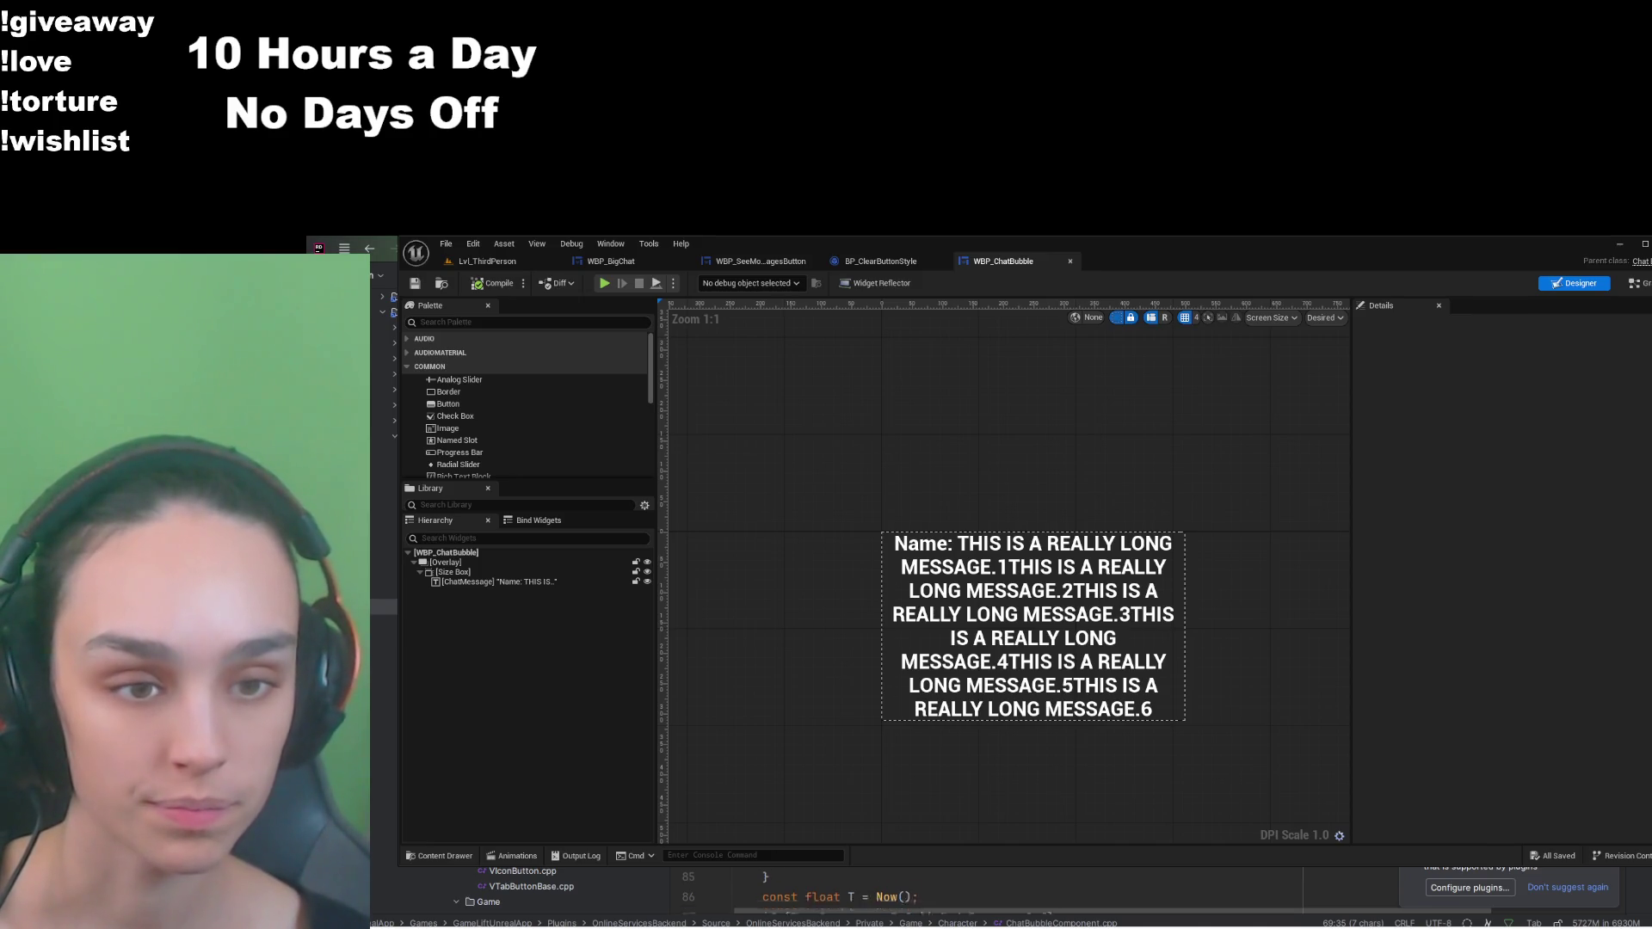
pyautogui.scroll(-9, 860, 895)
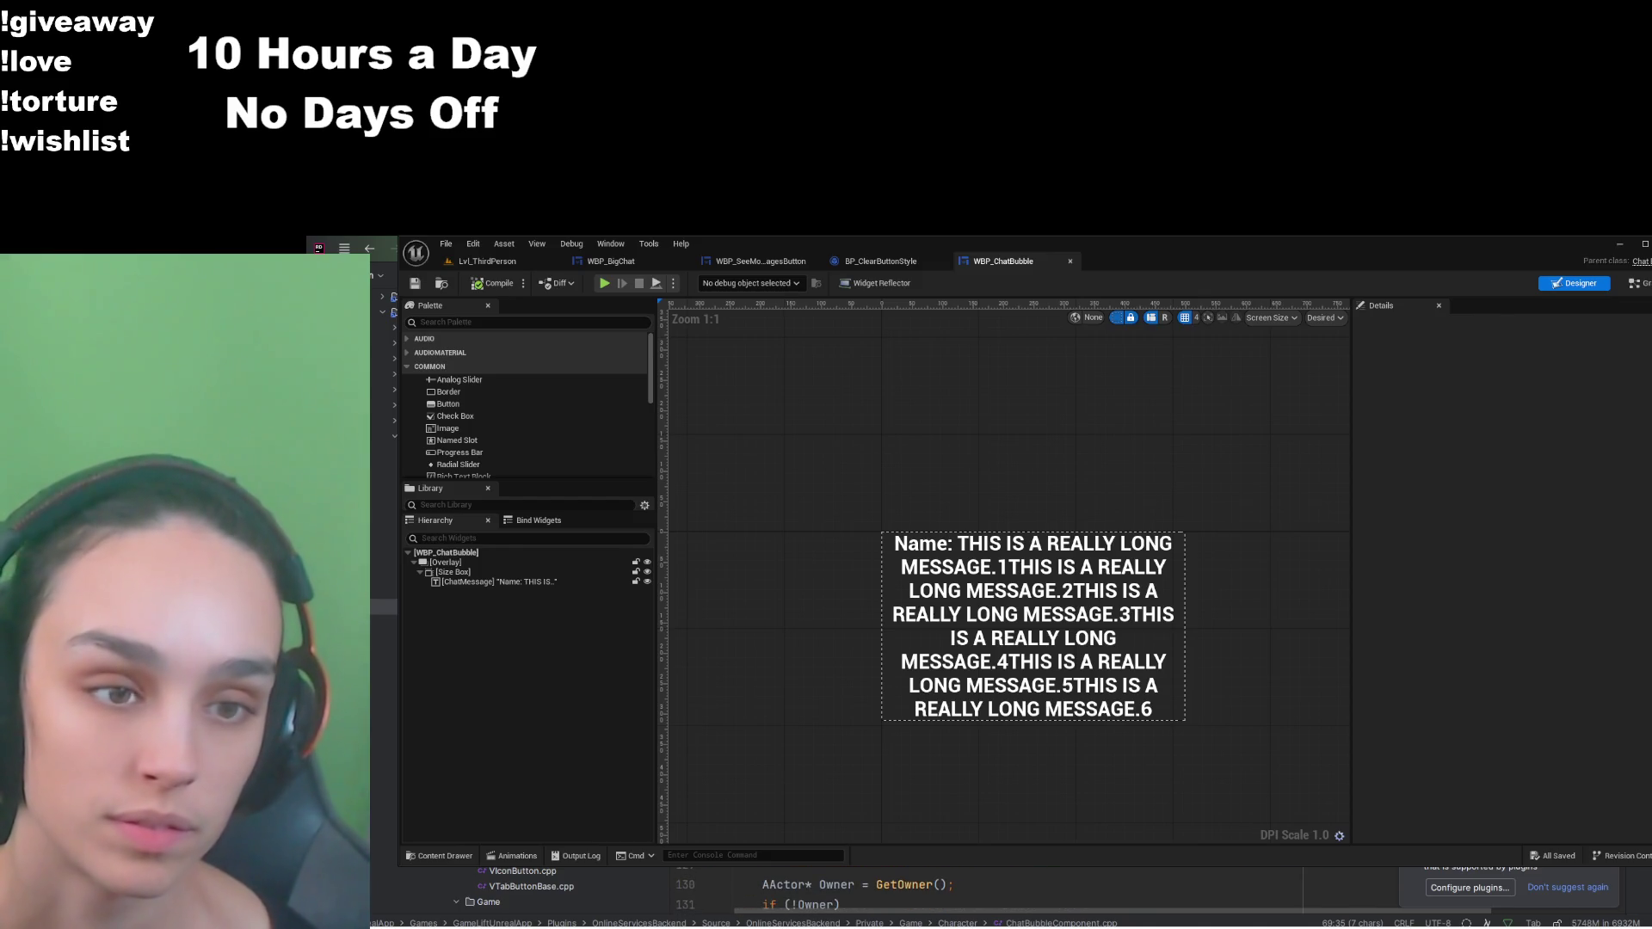
pyautogui.scroll(8, 861, 895)
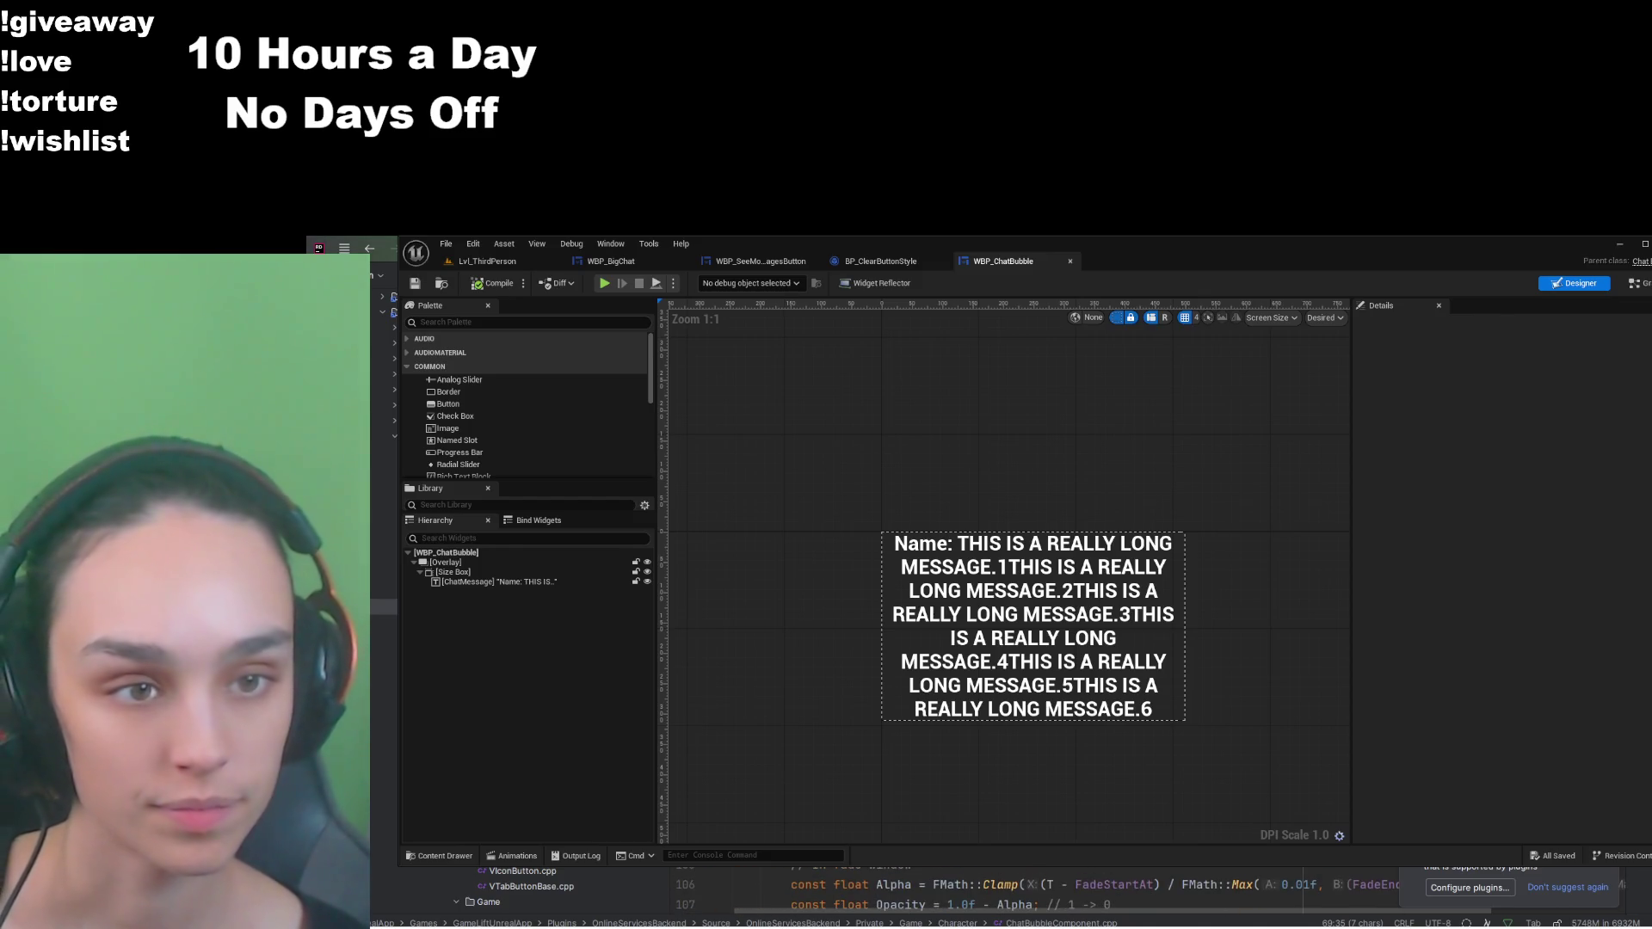
pyautogui.scroll(6, 860, 895)
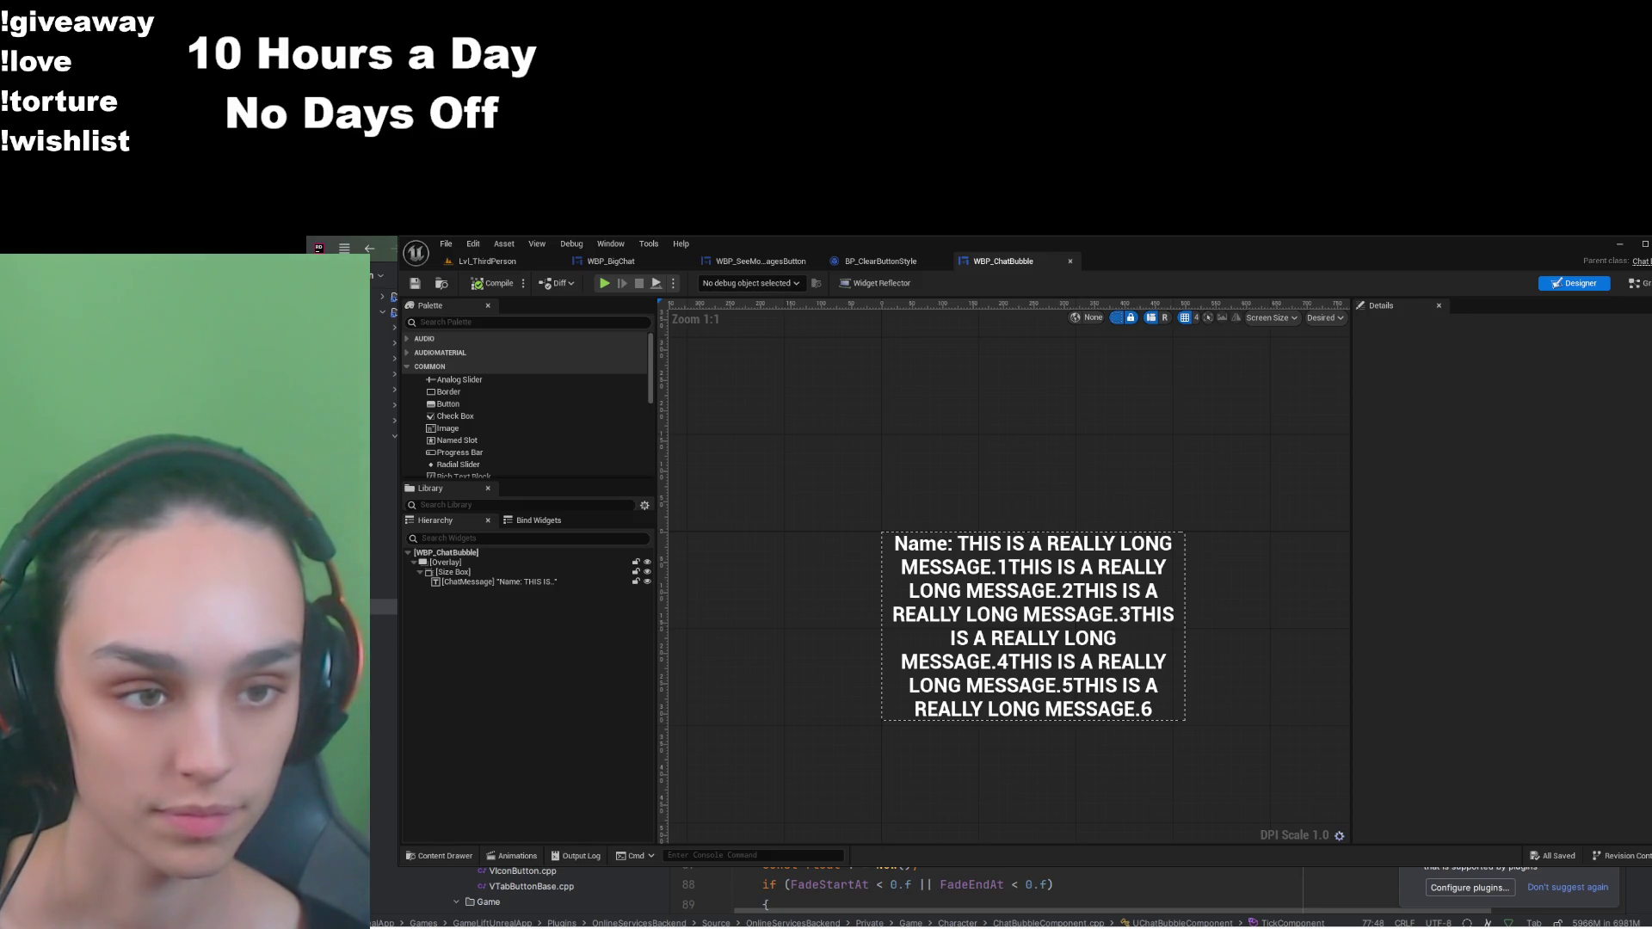
pyautogui.scroll(-4, 946, 886)
pyautogui.scroll(1, 946, 895)
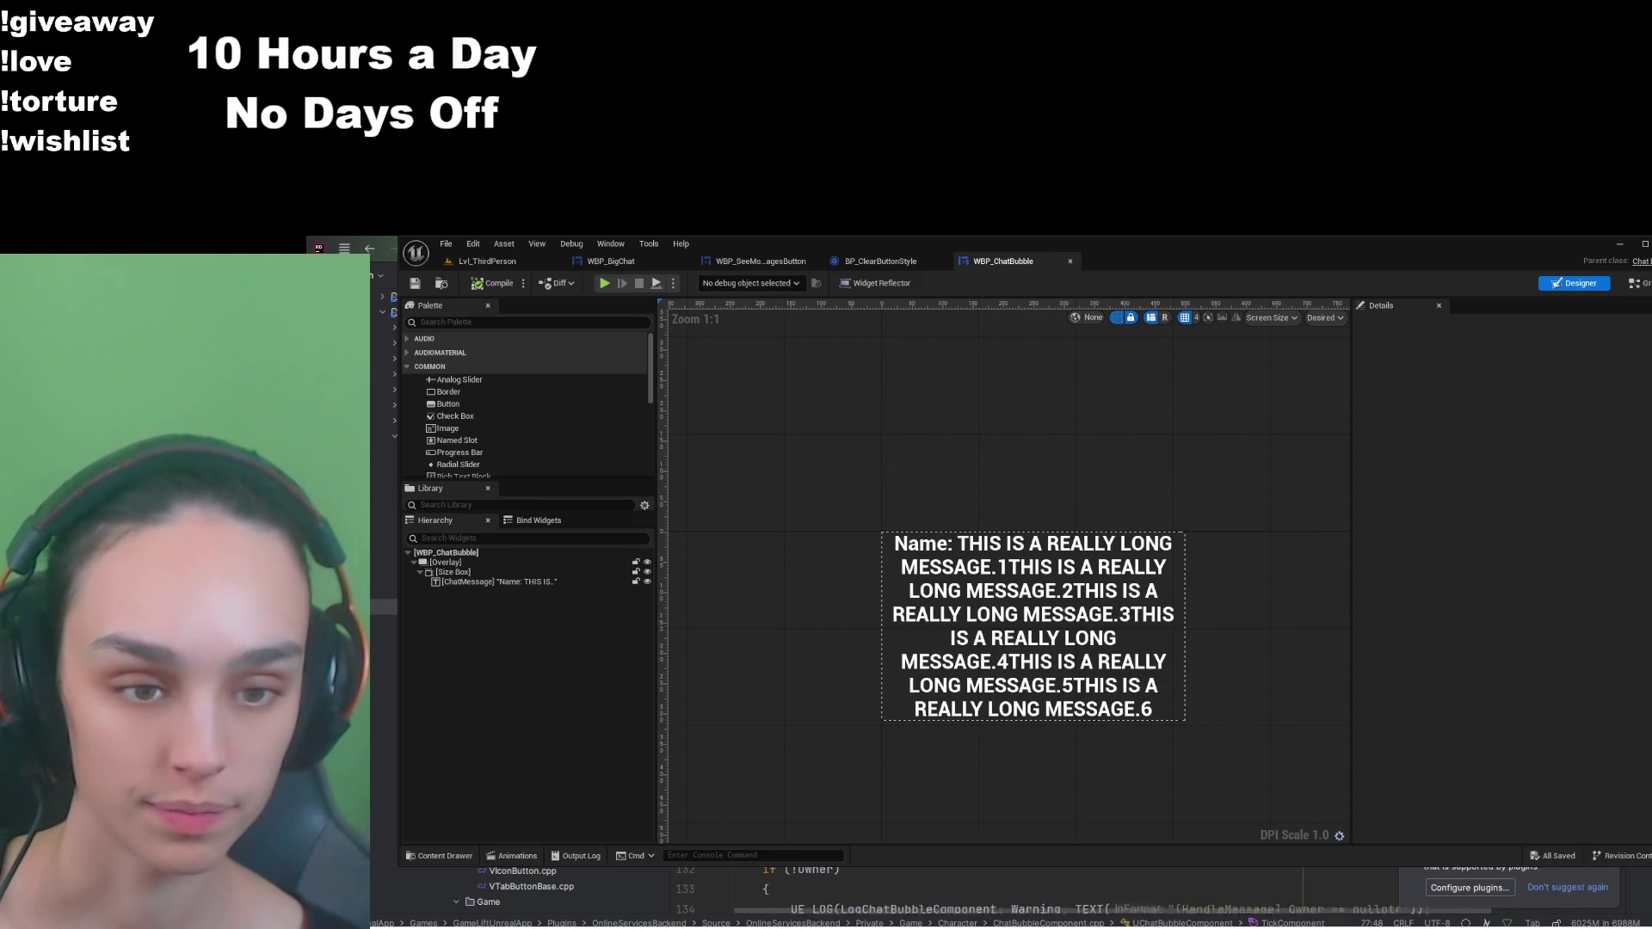
# Step: Go to HandleMessage in ChatBubbleComponent.cpp, then switch to the ChatBubbleComponent.h header
pyautogui.click(734, 884)
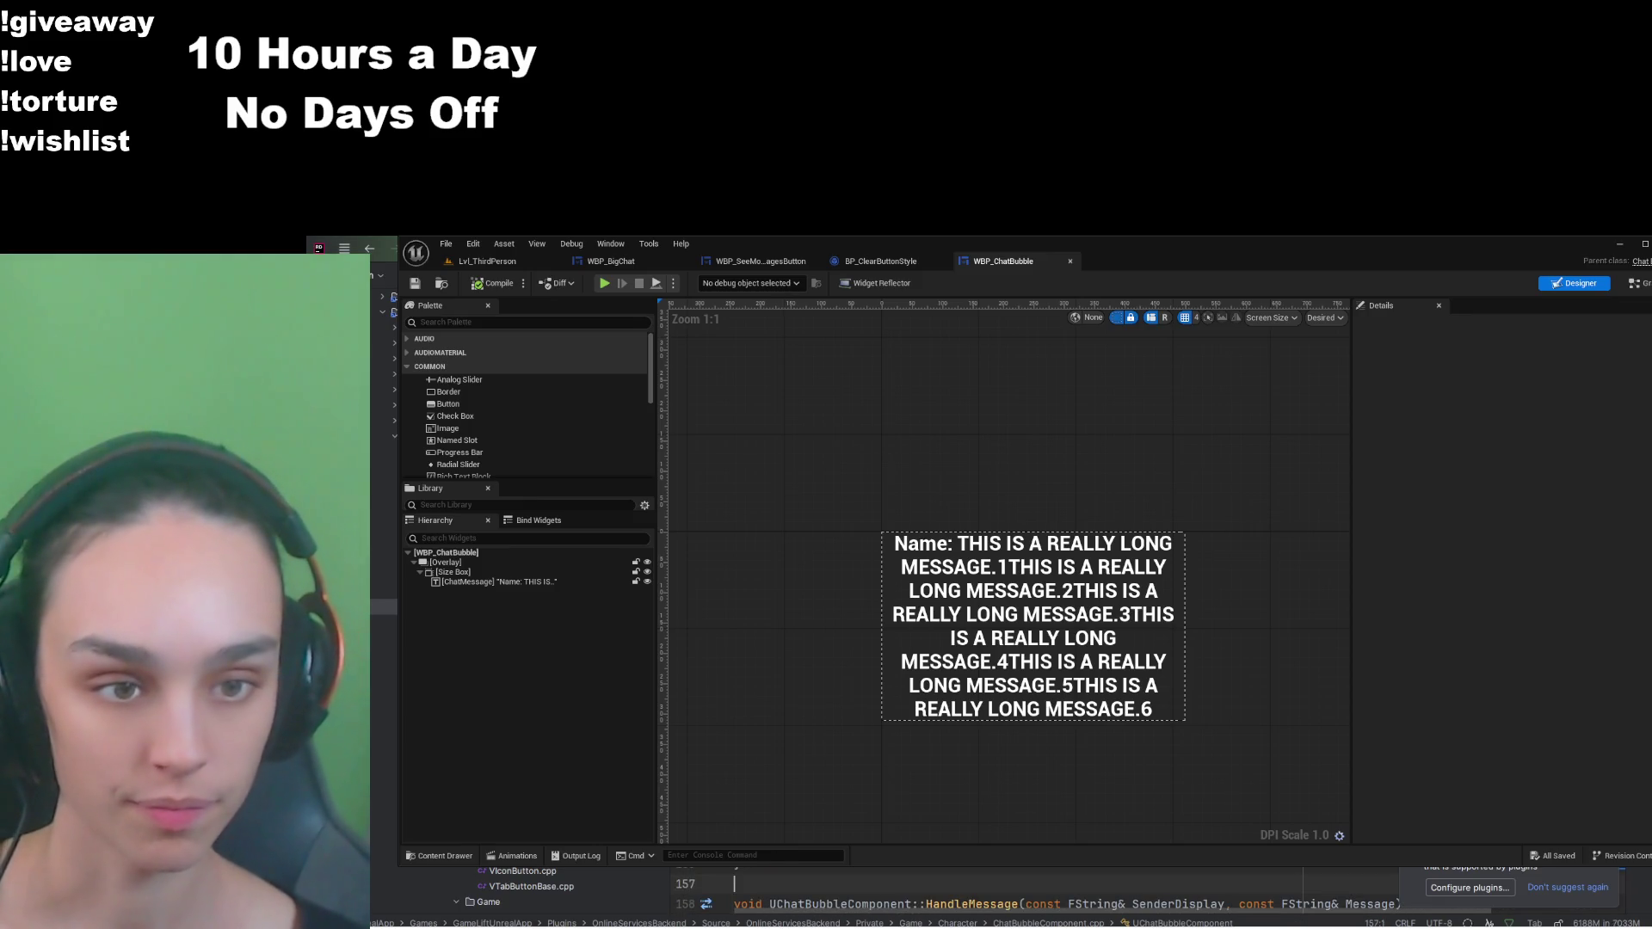
pyautogui.scroll(4, 989, 893)
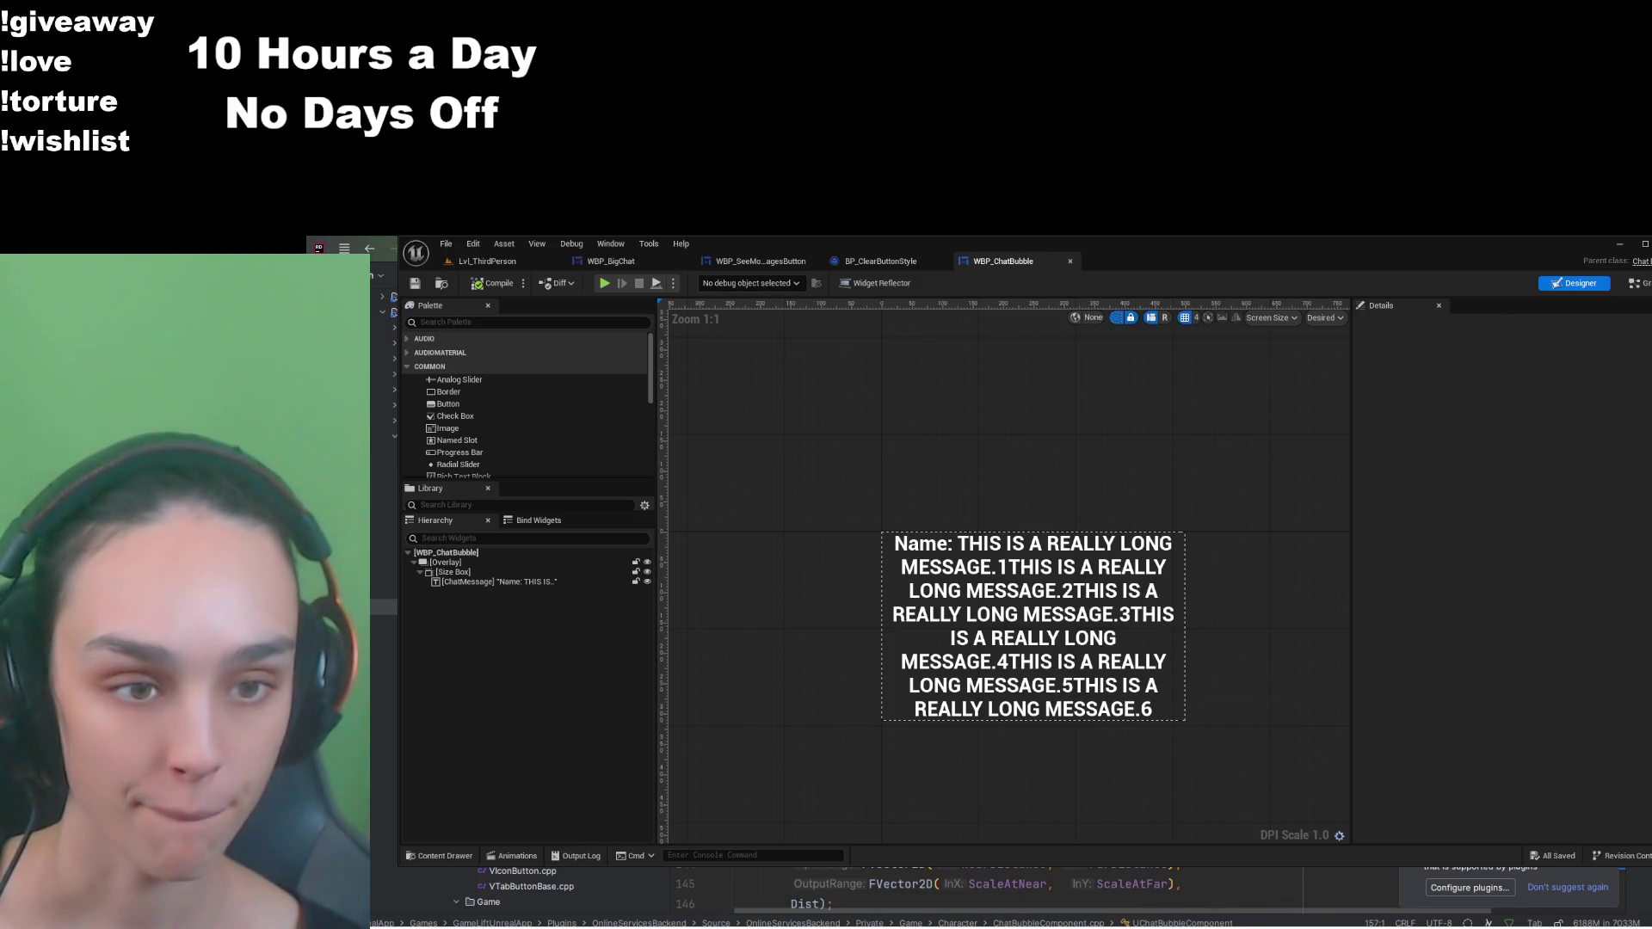
pyautogui.scroll(15, 989, 893)
pyautogui.hotkey('alt', 'o')
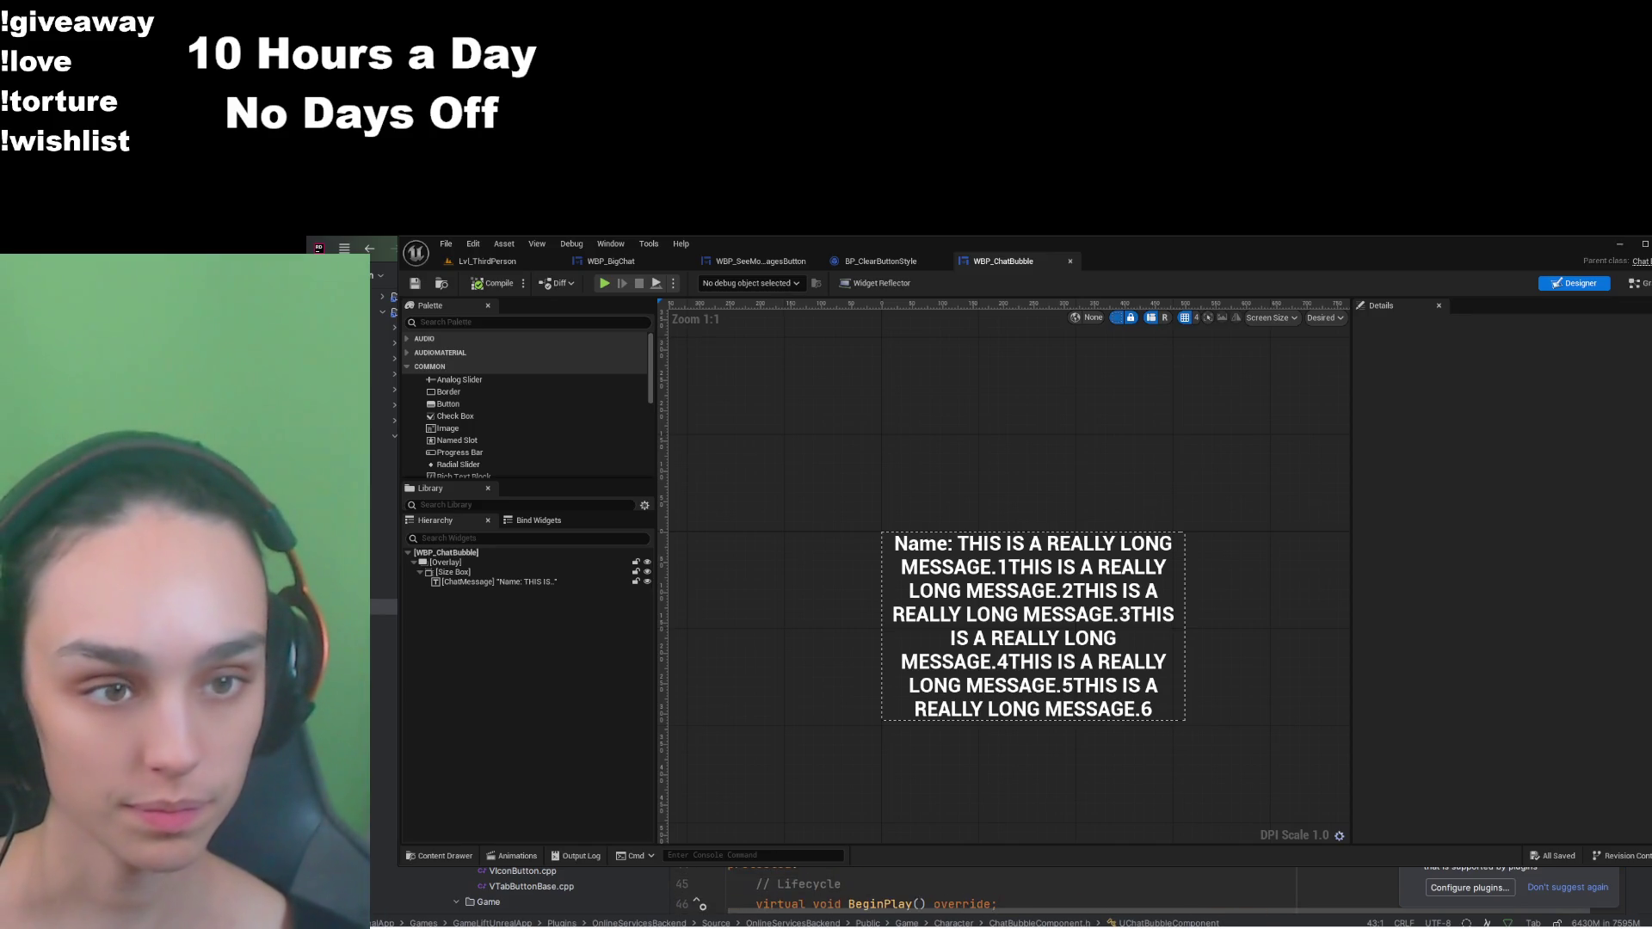
pyautogui.hotkey('alt', 'Up')
pyautogui.hotkey('alt', 'Up')
pyautogui.hotkey('alt', 'Up')
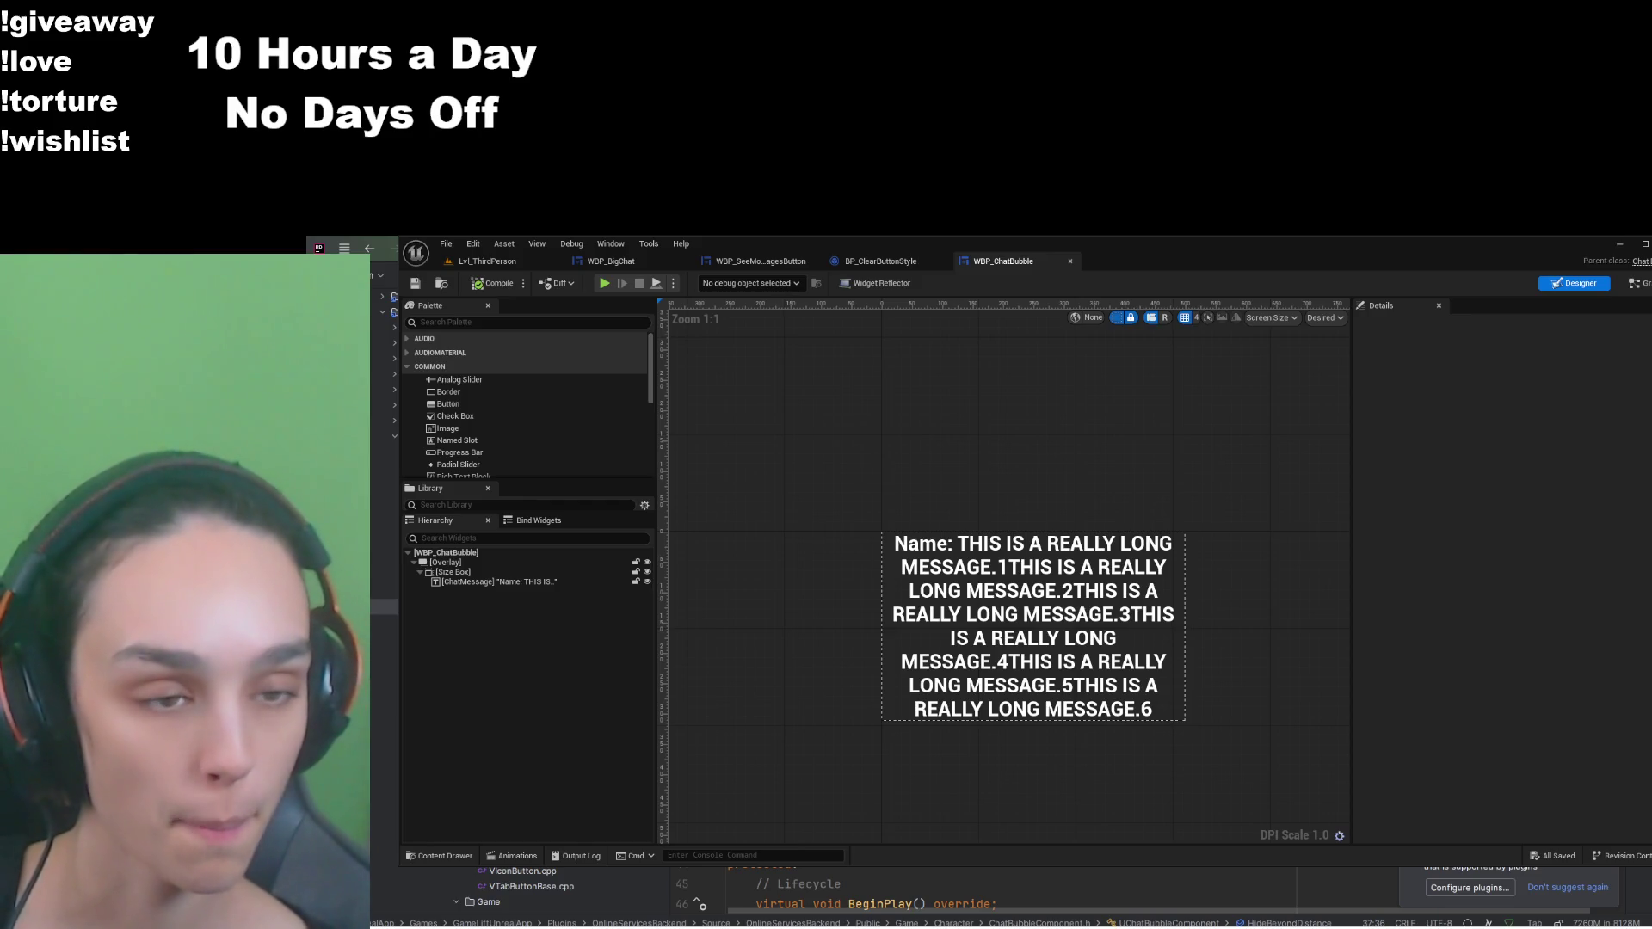
pyautogui.hotkey('alt', 'Tab')
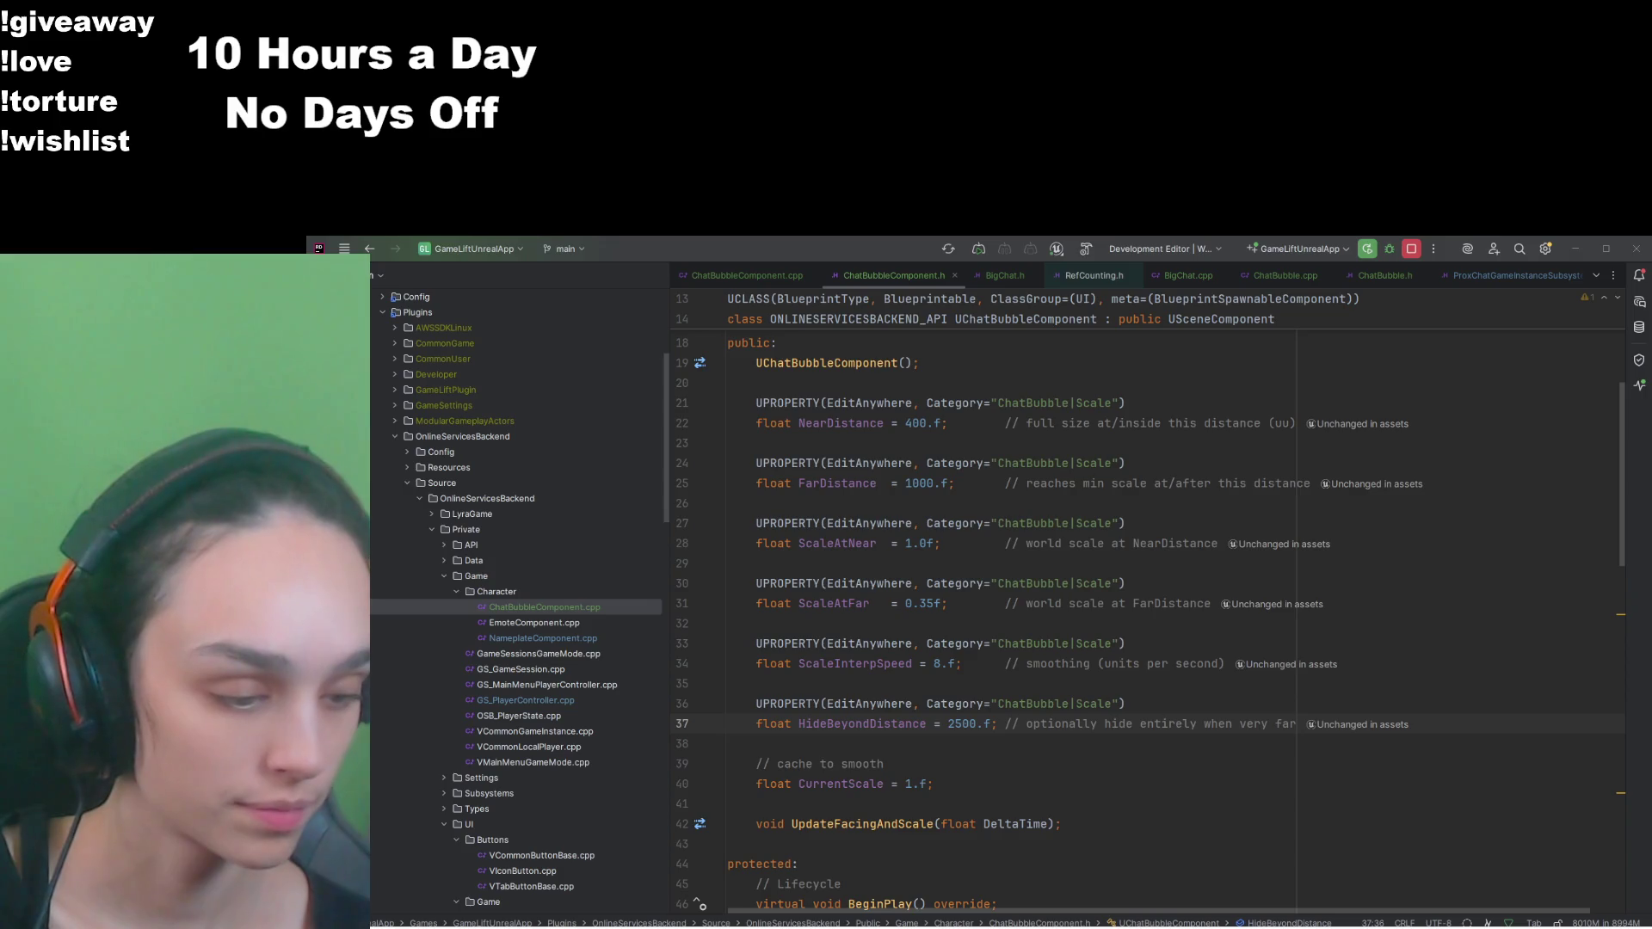
# Step: Switch from Rider back to the Unreal Editor showing the Lvl_ThirdPerson level
pyautogui.hotkey('alt', 'Tab')
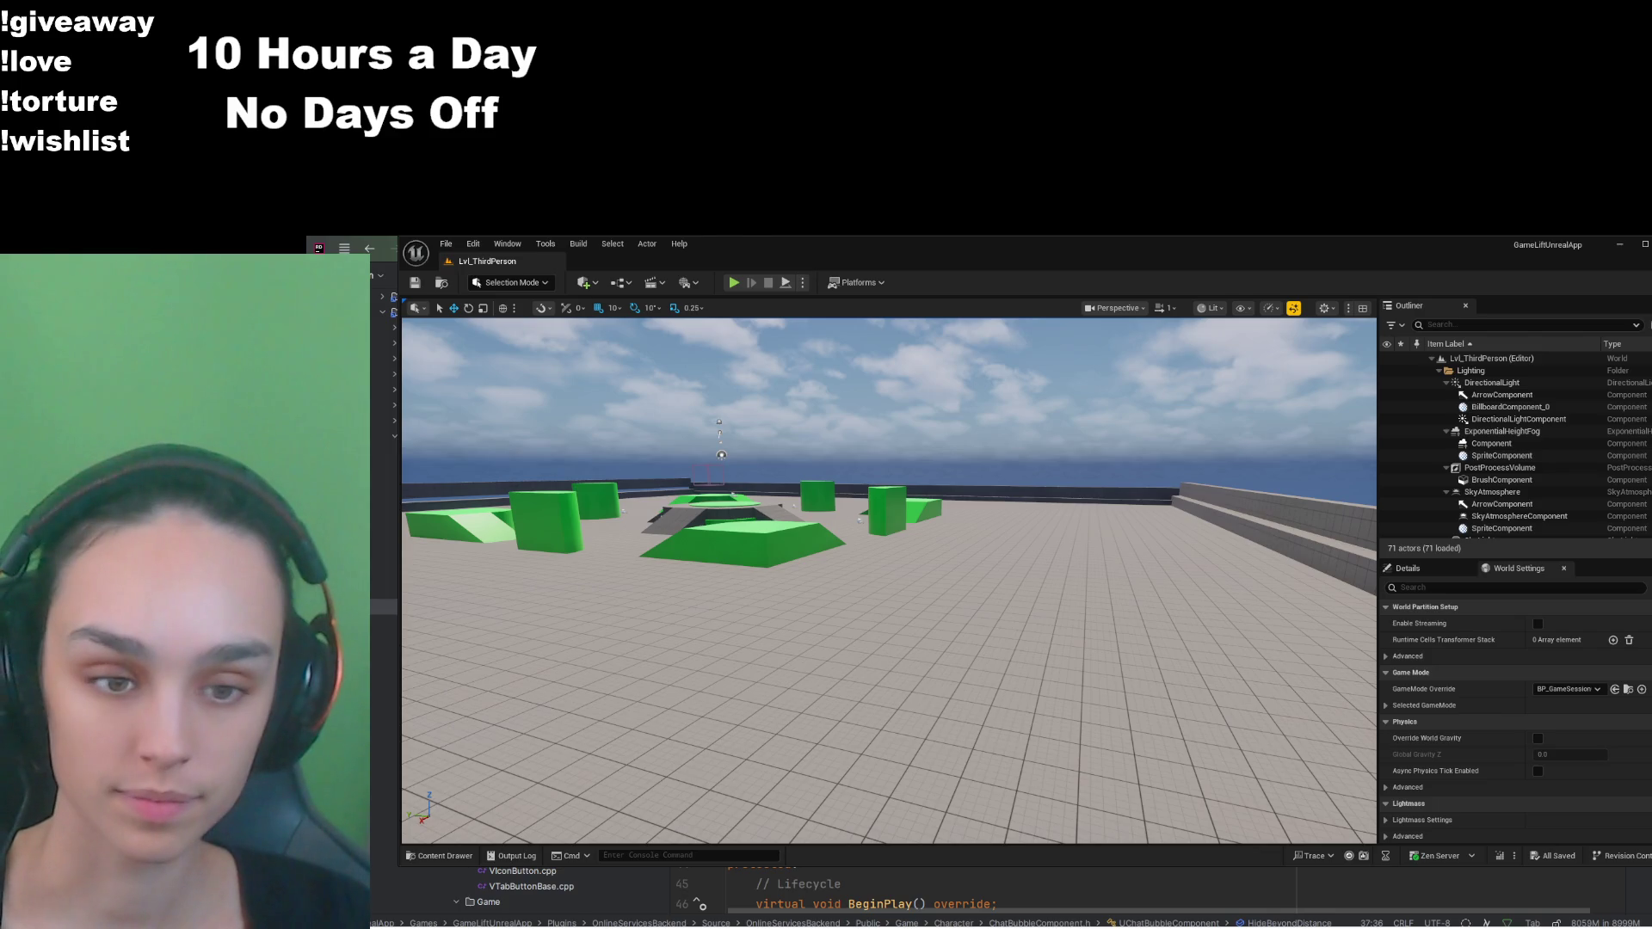
# Step: Switch to the Unreal Editor to run Lvl_ThirdPerson in Play In Editor
pyautogui.hotkey('alt', 'Tab')
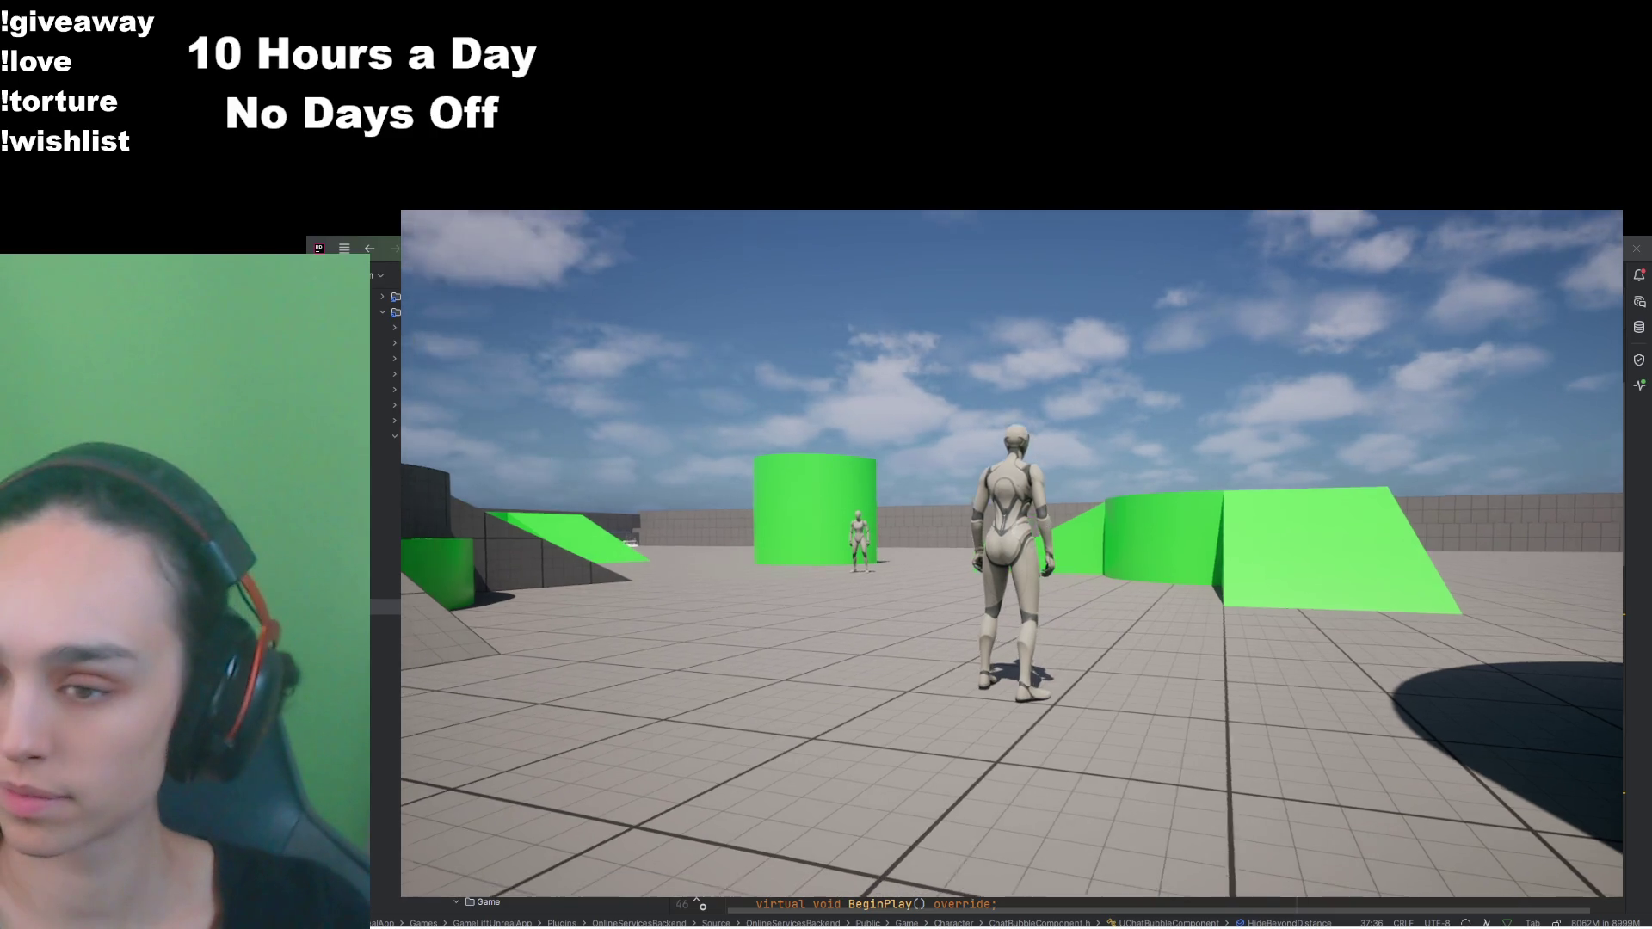
# Step: Send a greeting chat message that introduces the player by name
pyautogui.press('Return')
pyautogui.write('Hello i am meags')
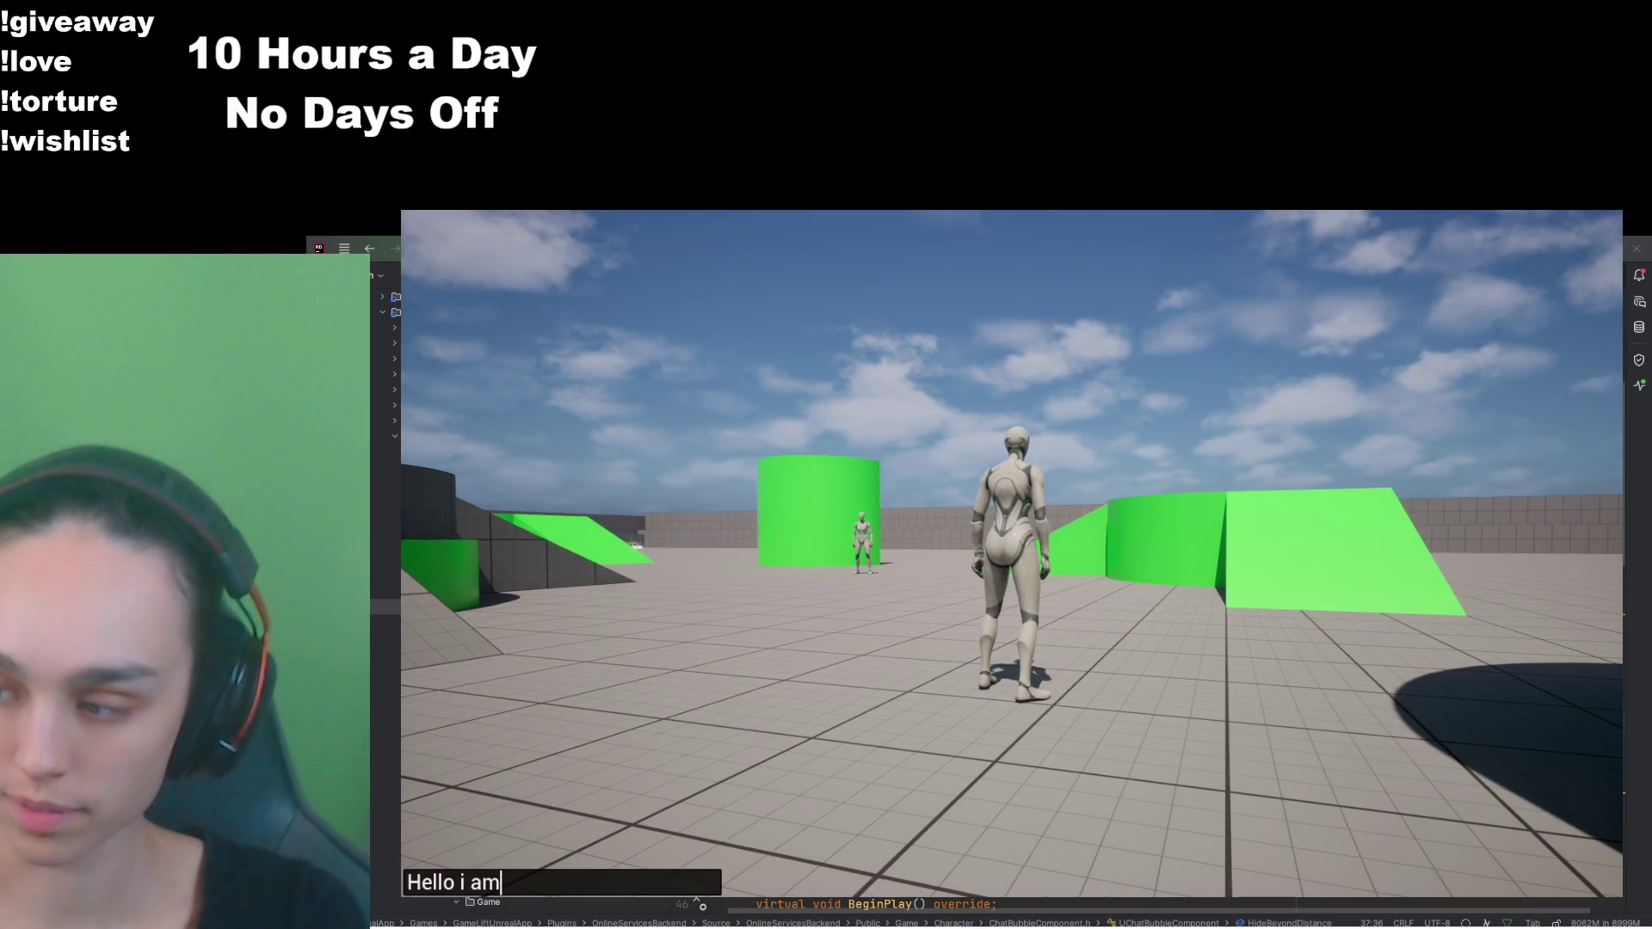
pyautogui.press('Return')
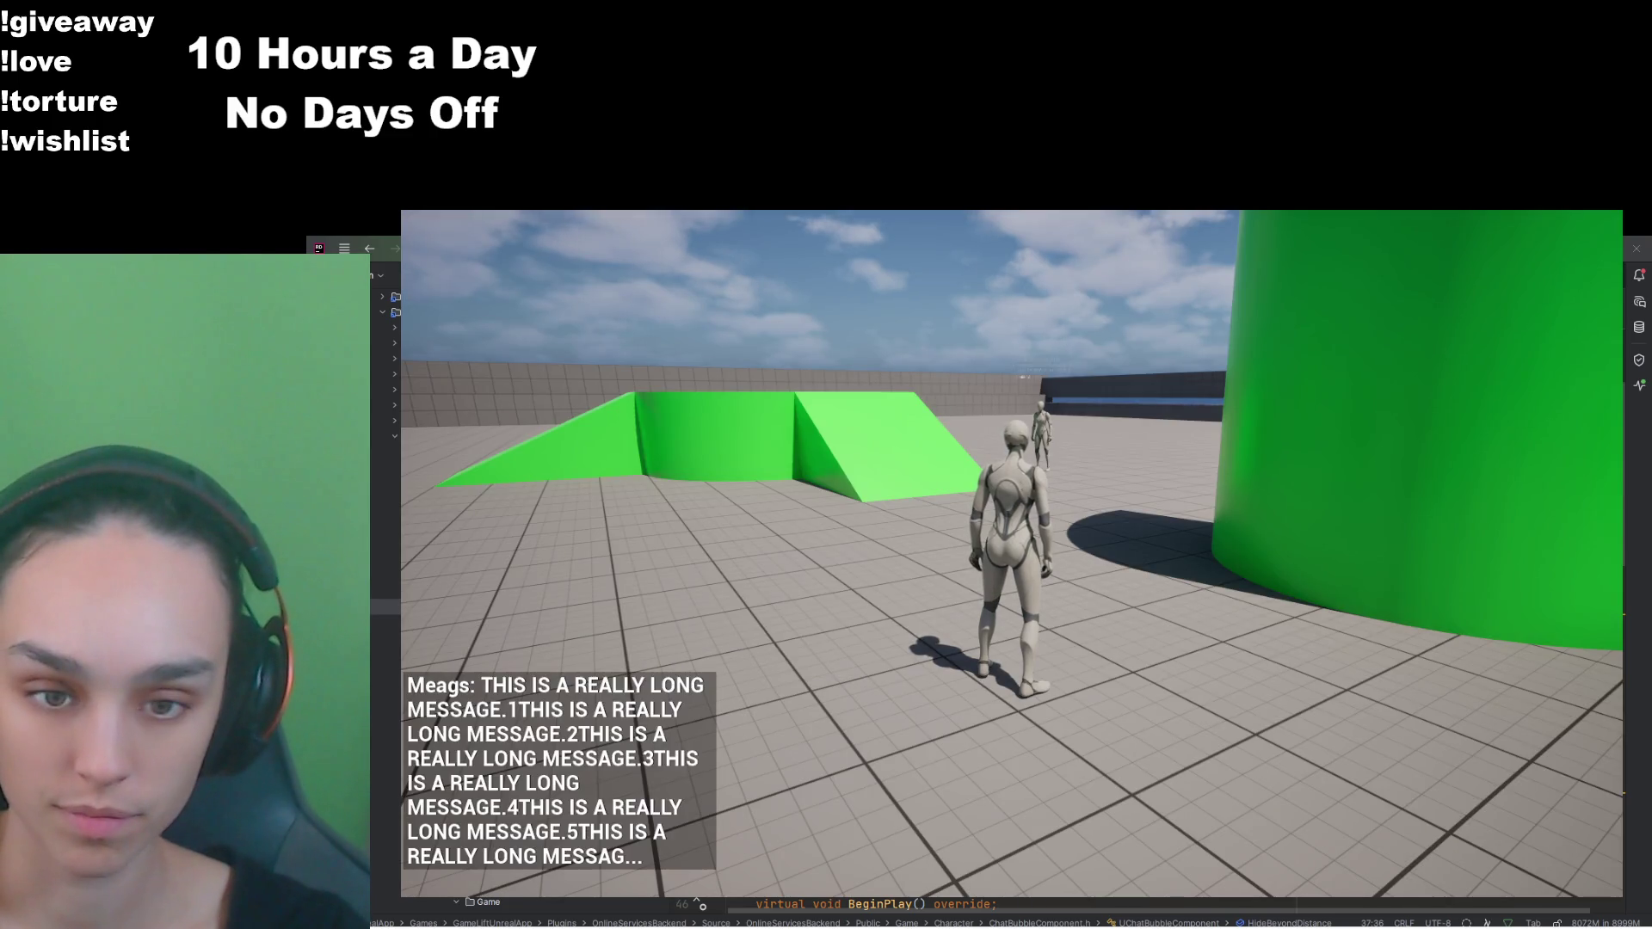
# Step: Send a long test message and walk toward and away from the other character
pyautogui.press('w')
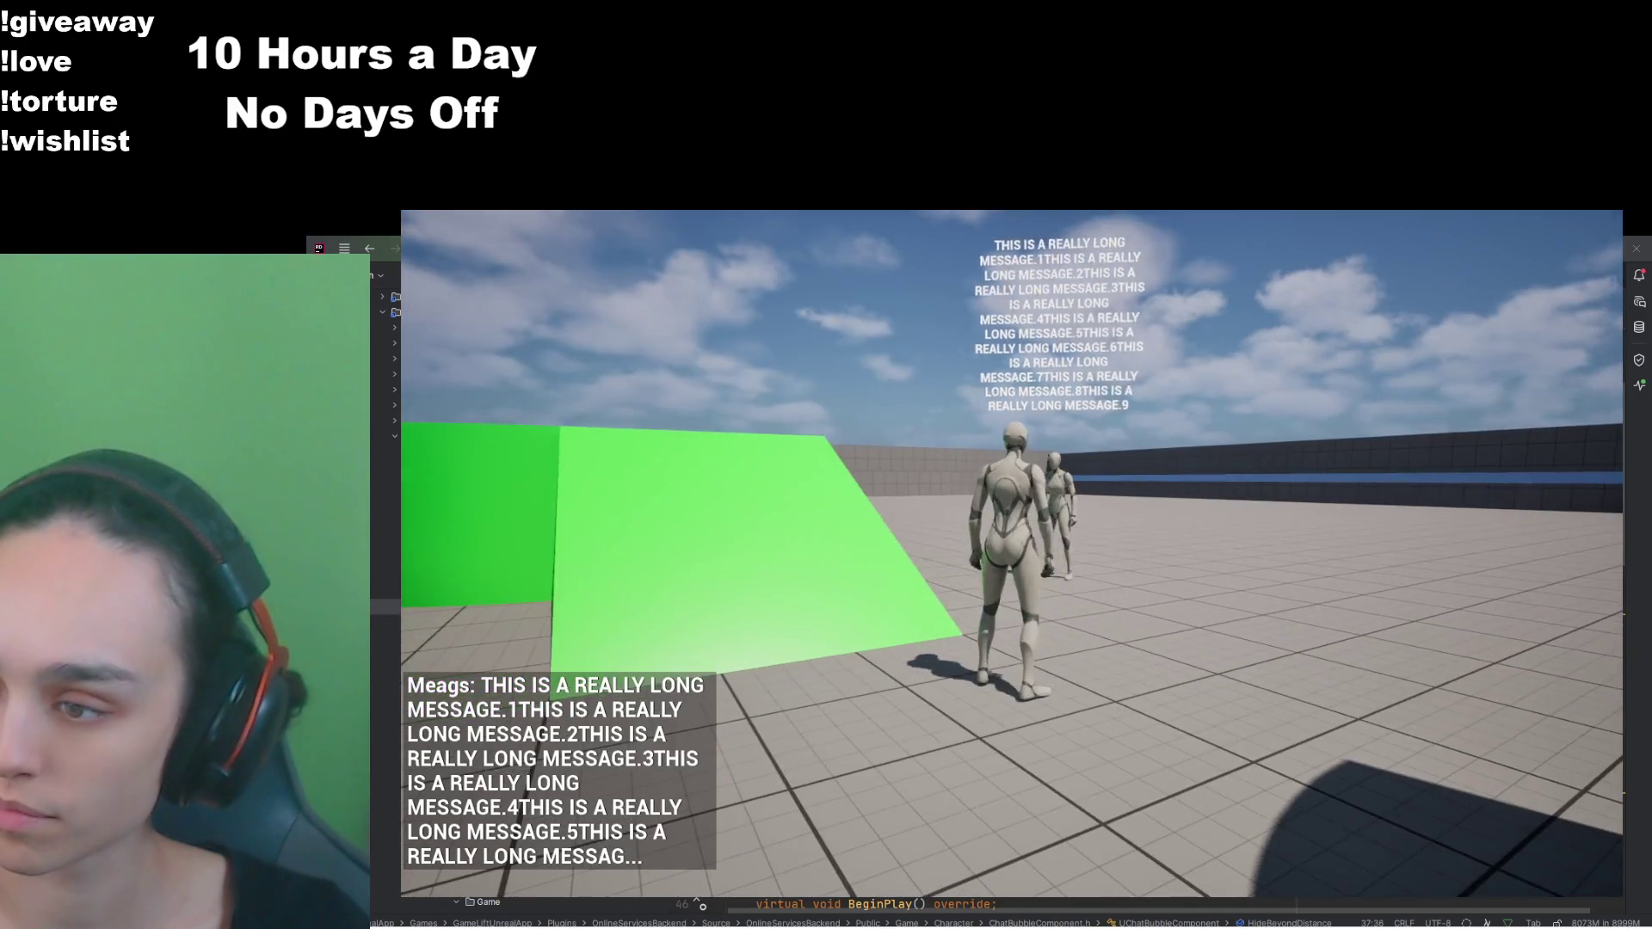
pyautogui.press('w')
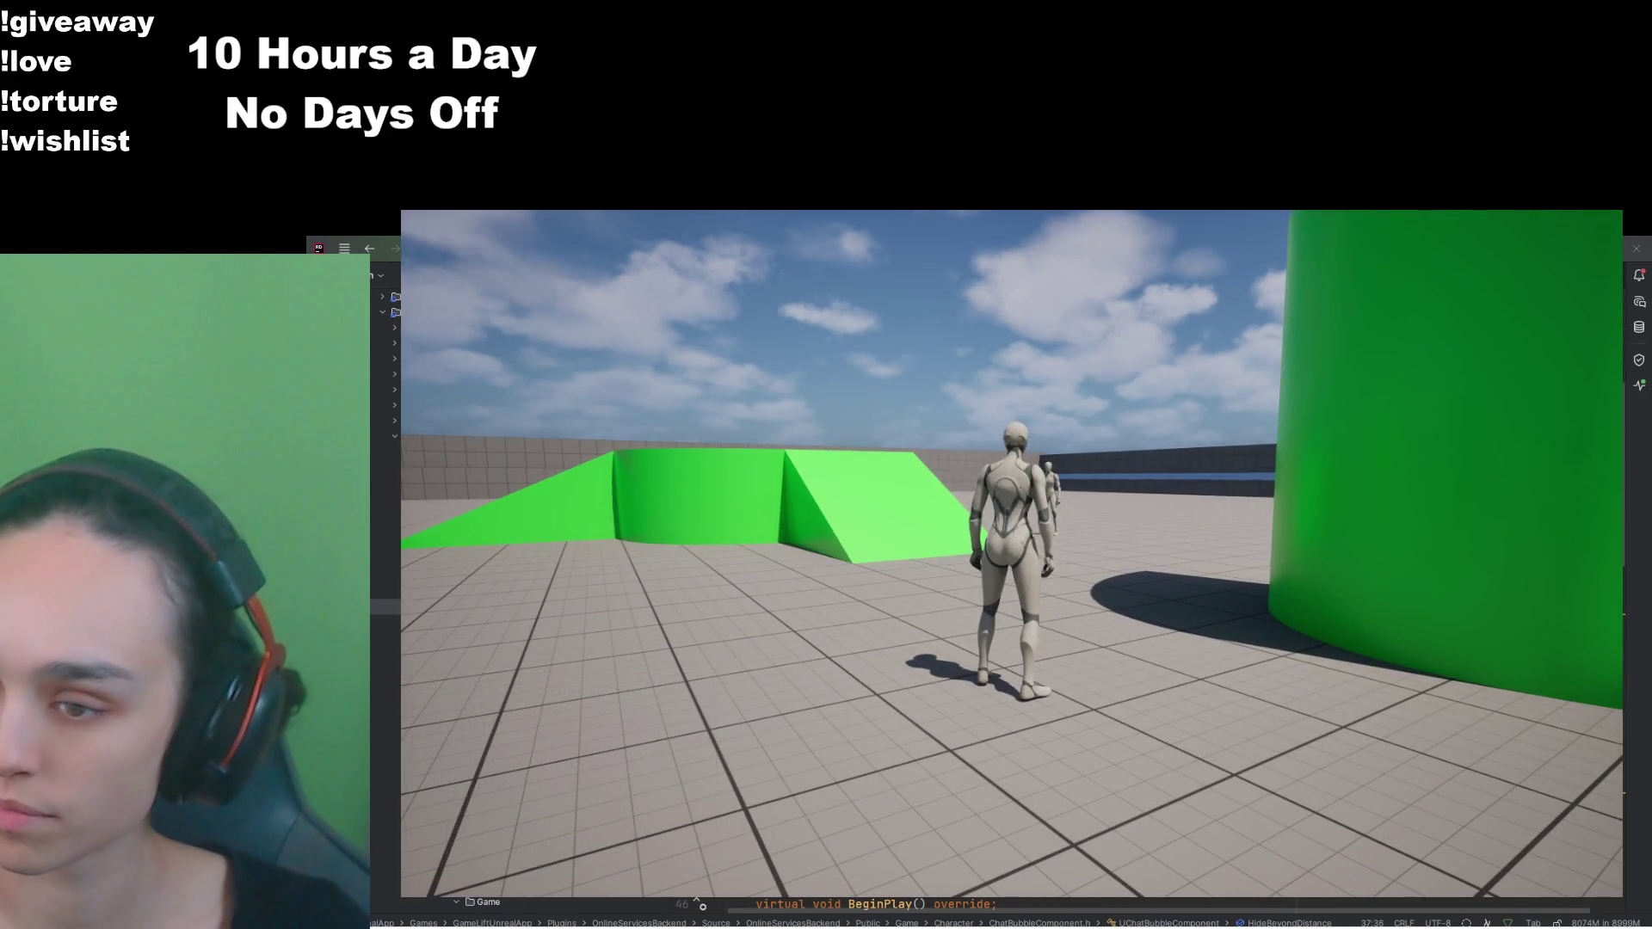
pyautogui.press('w')
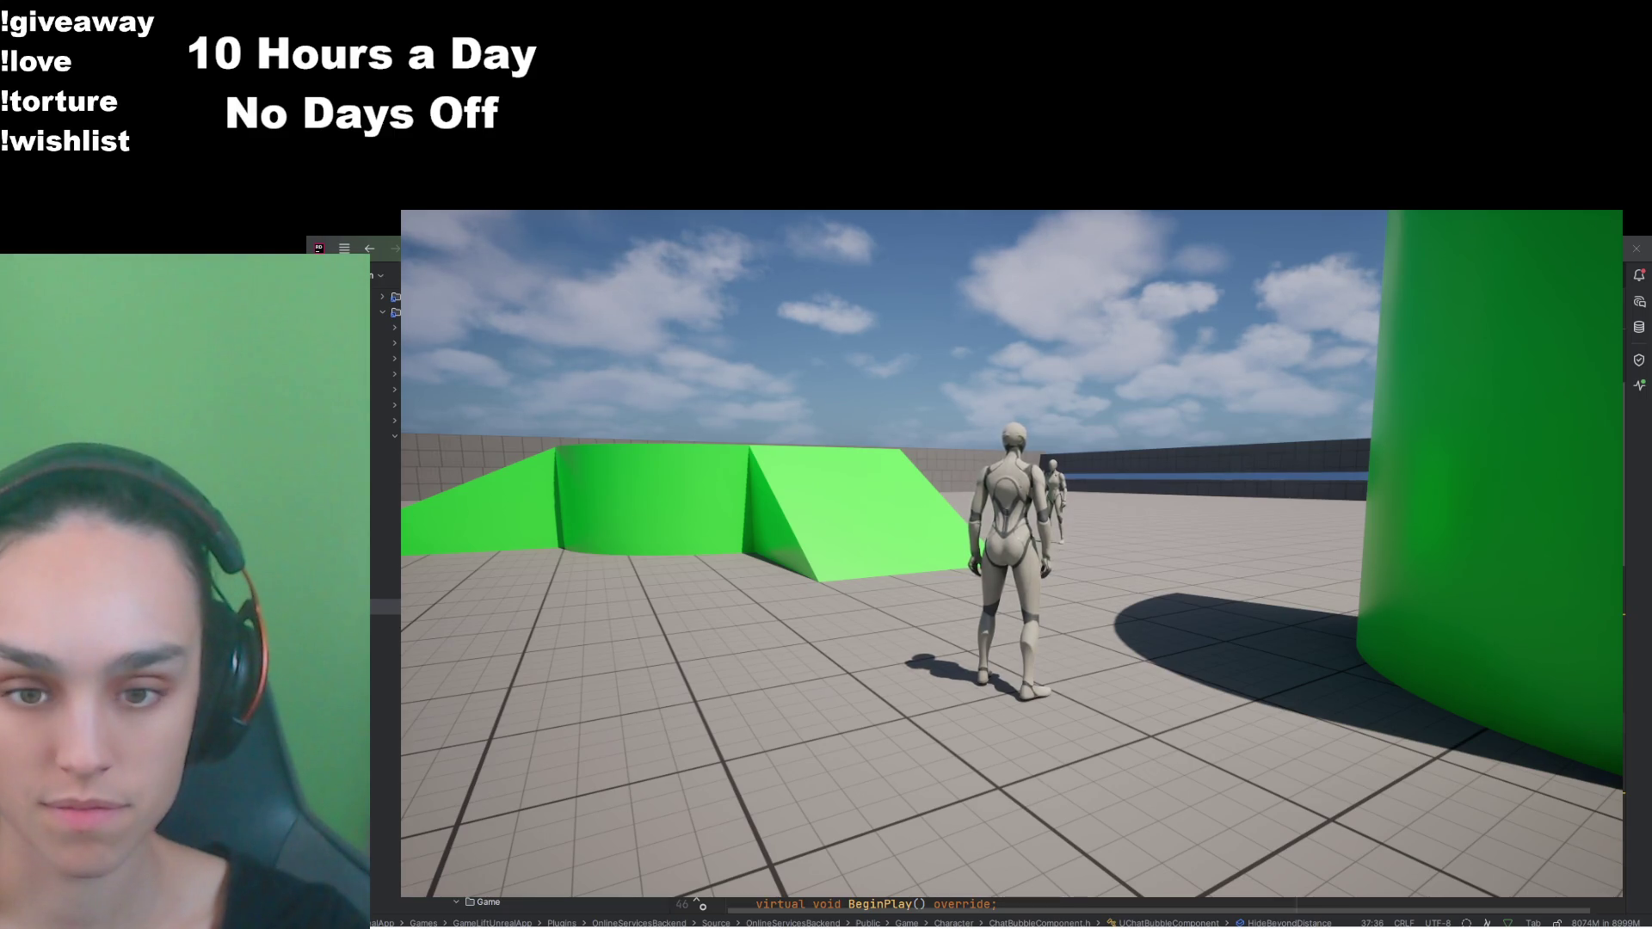
pyautogui.press('w')
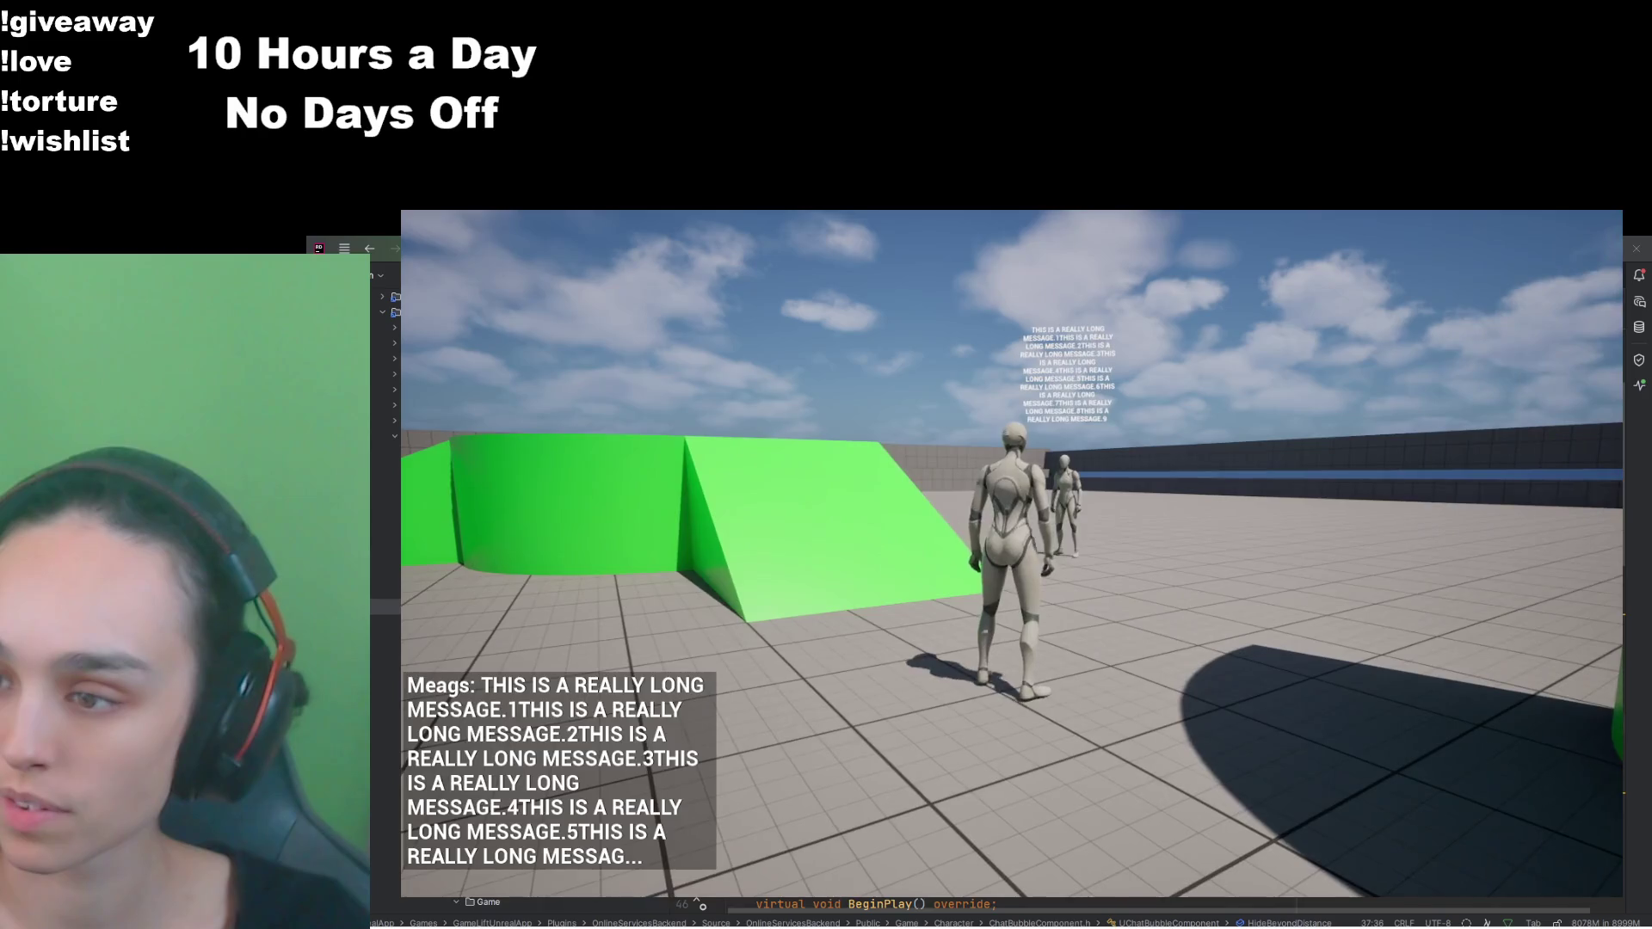
pyautogui.press('s')
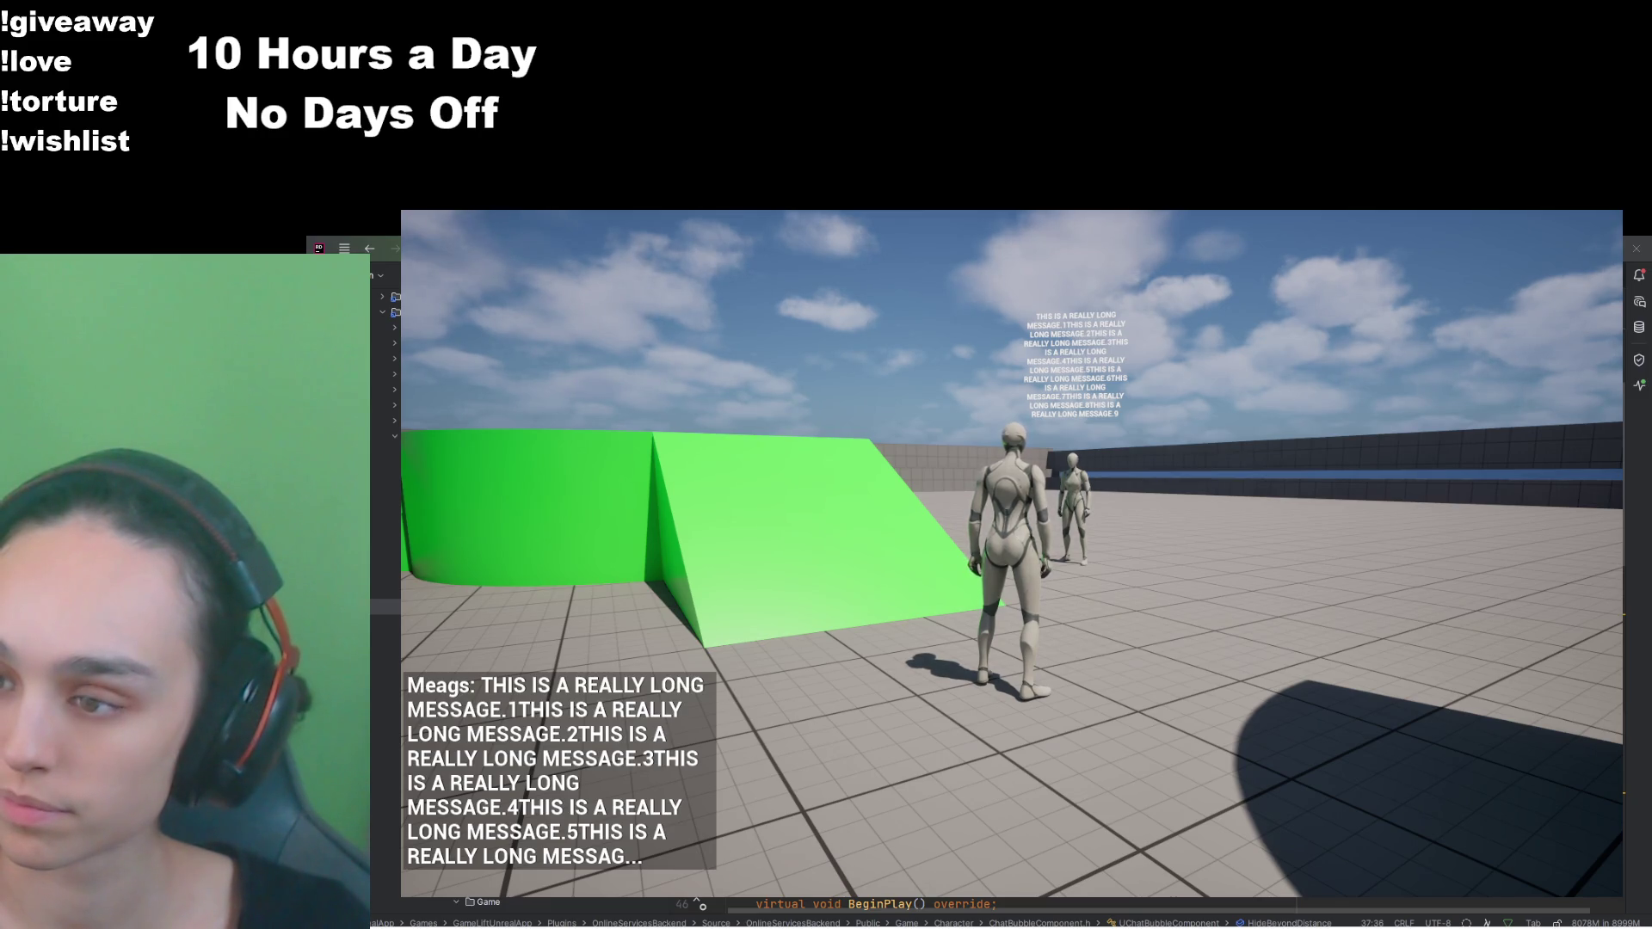
pyautogui.press('w')
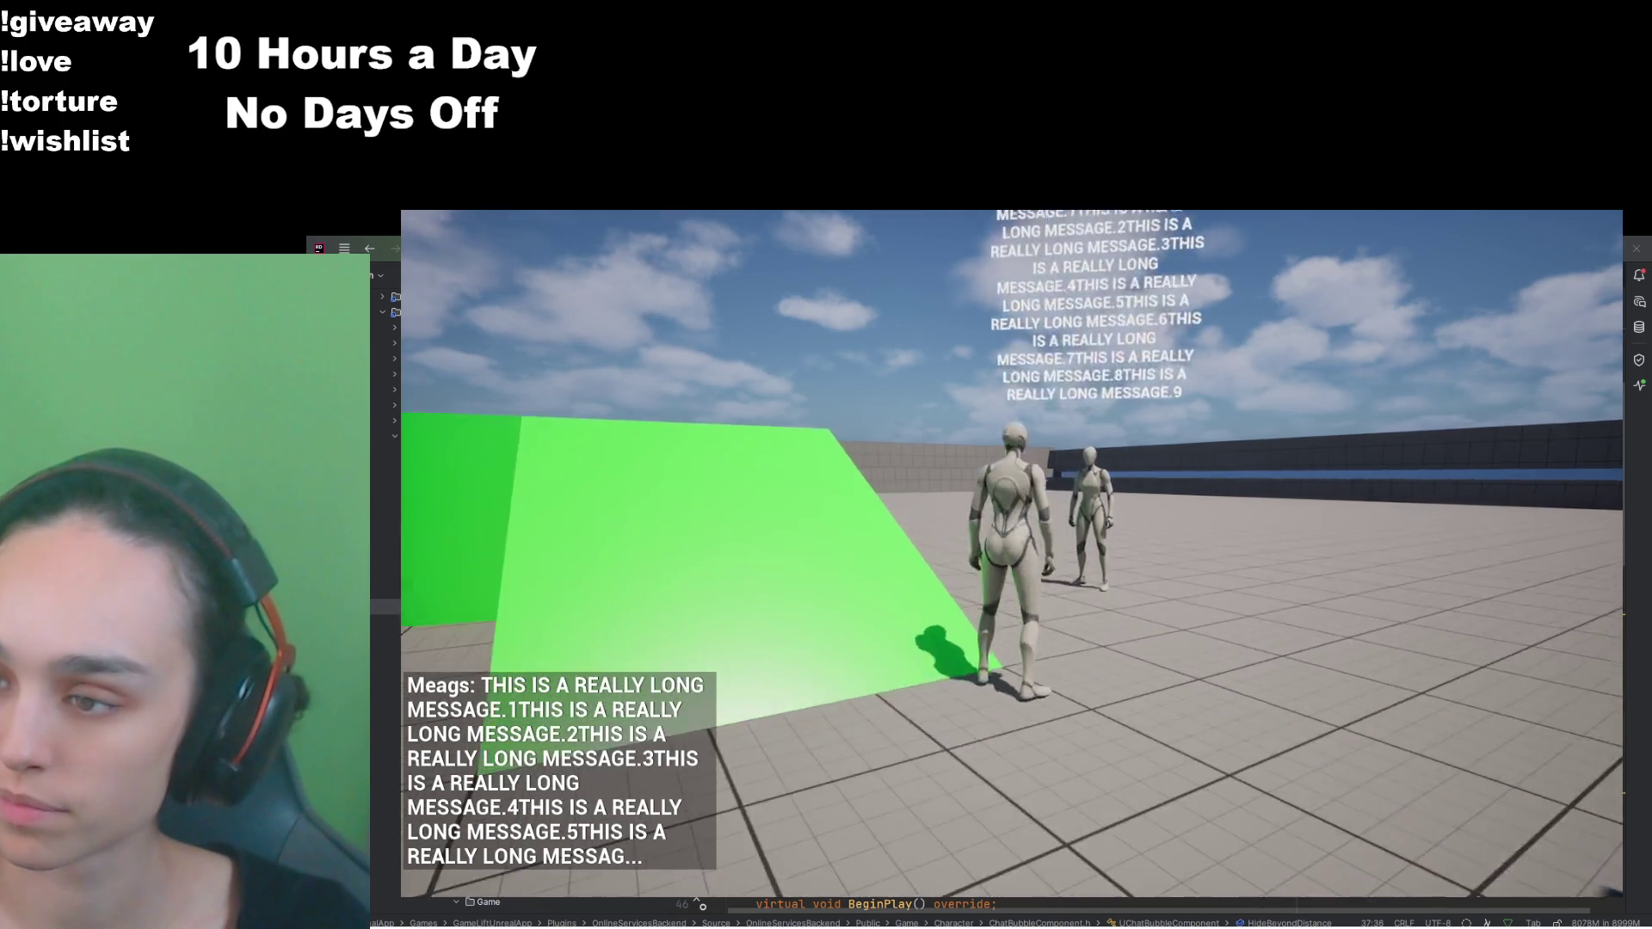
pyautogui.press('w')
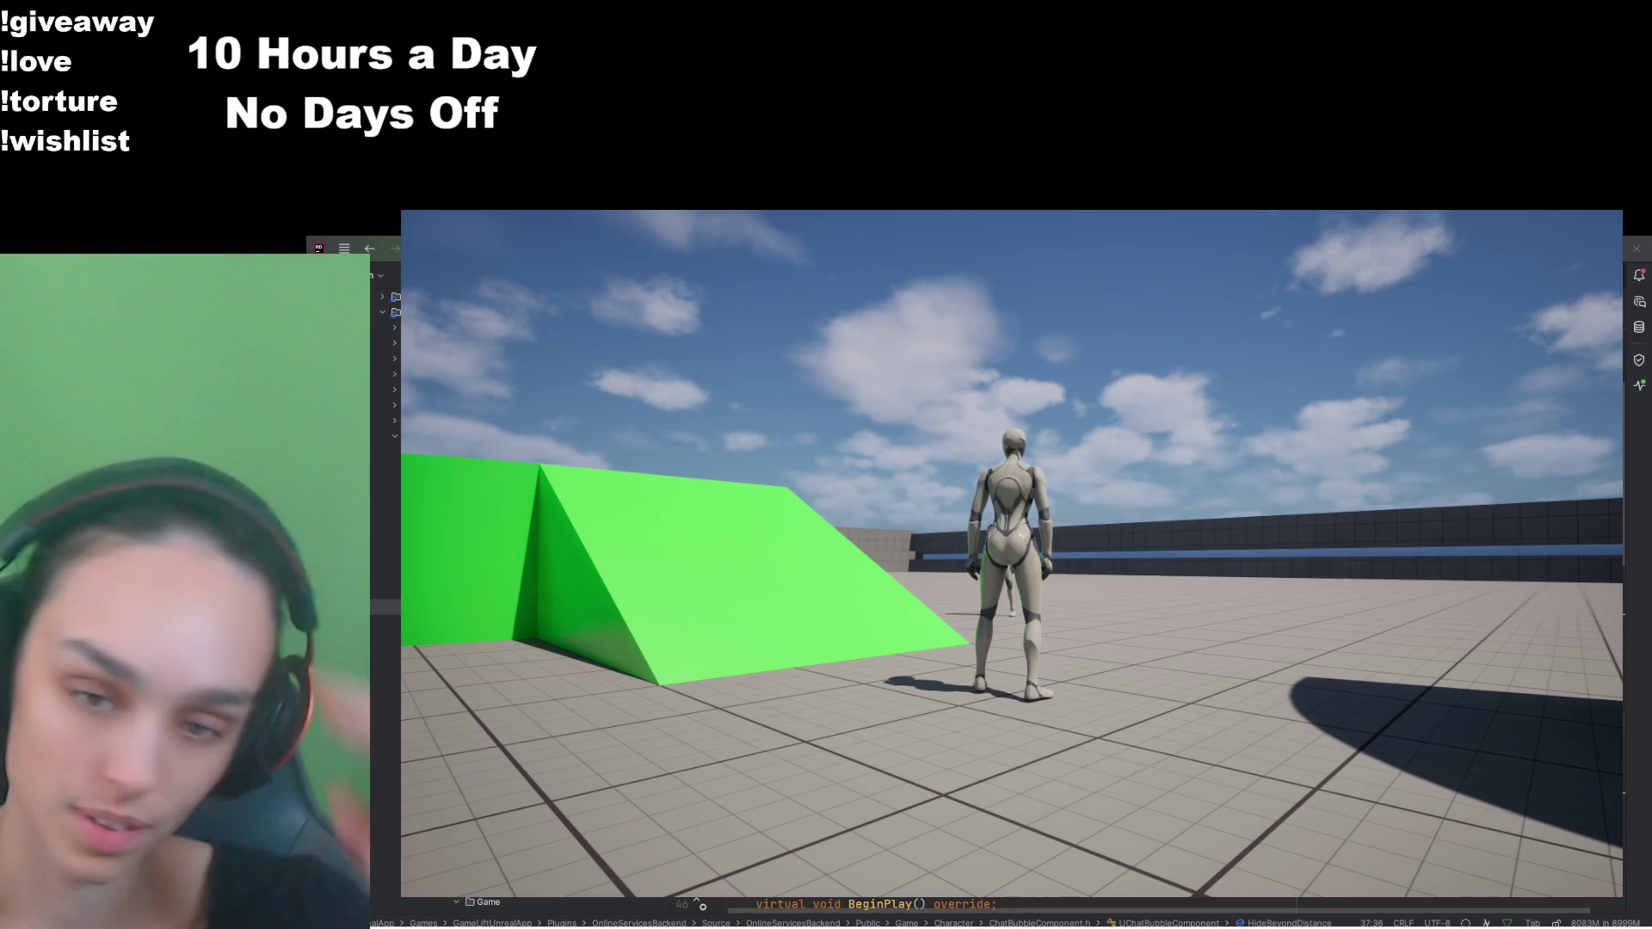
# Step: Walk past the green ramp toward the second character, then quit the game from the pause menu
pyautogui.moveTo(1011, 550)
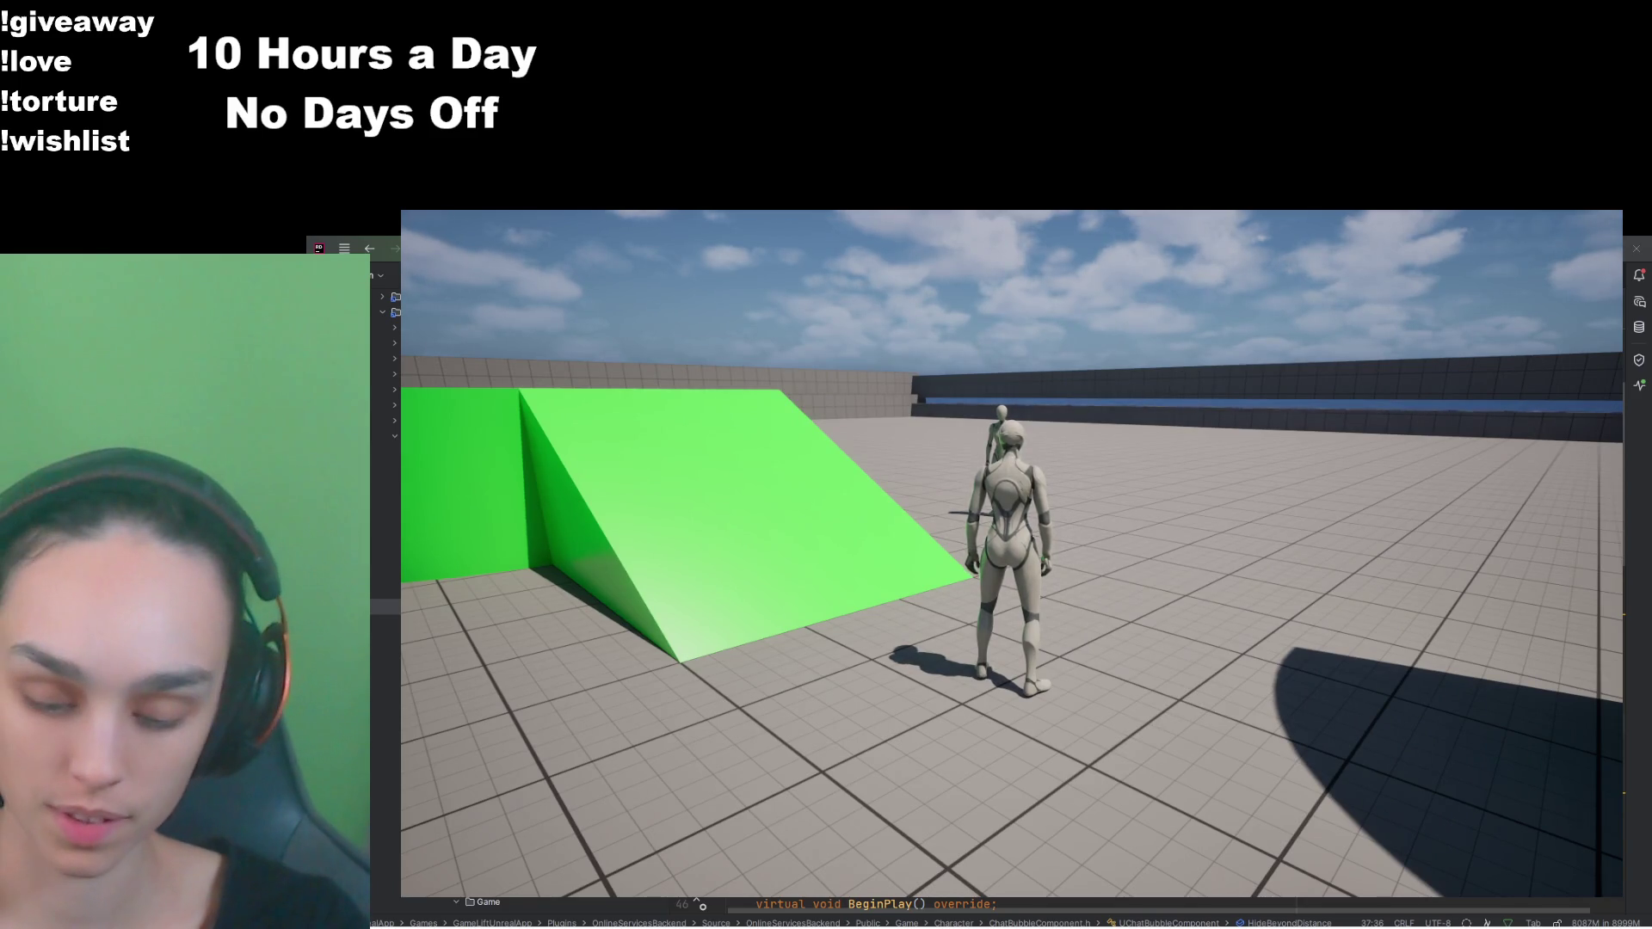
pyautogui.press('w')
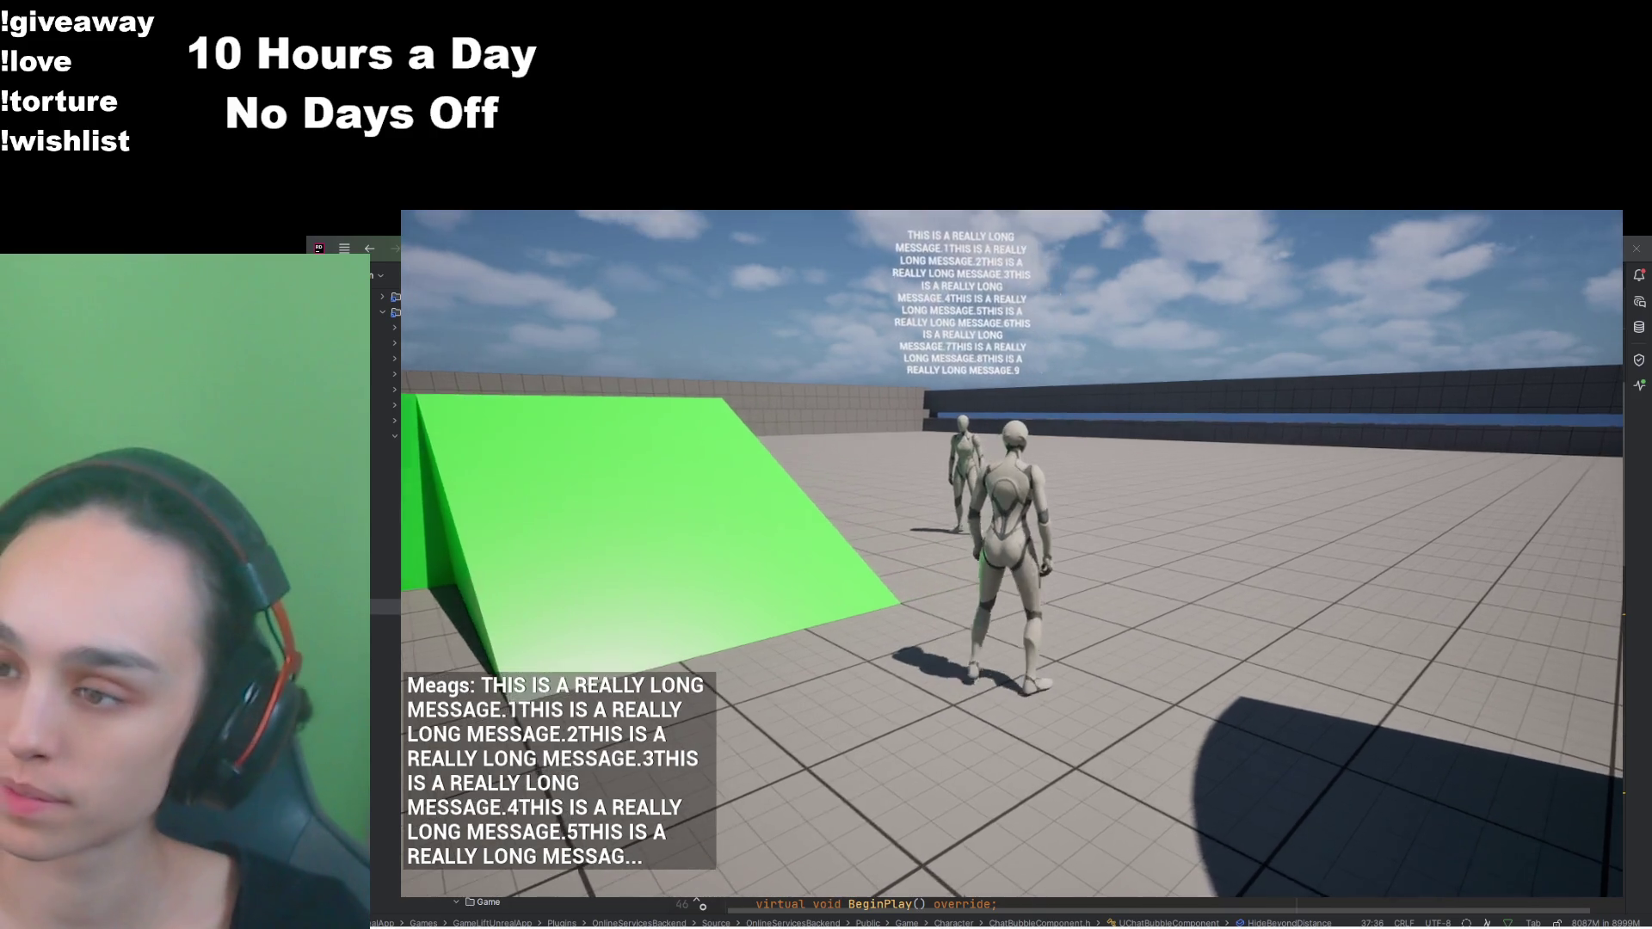
pyautogui.press('w')
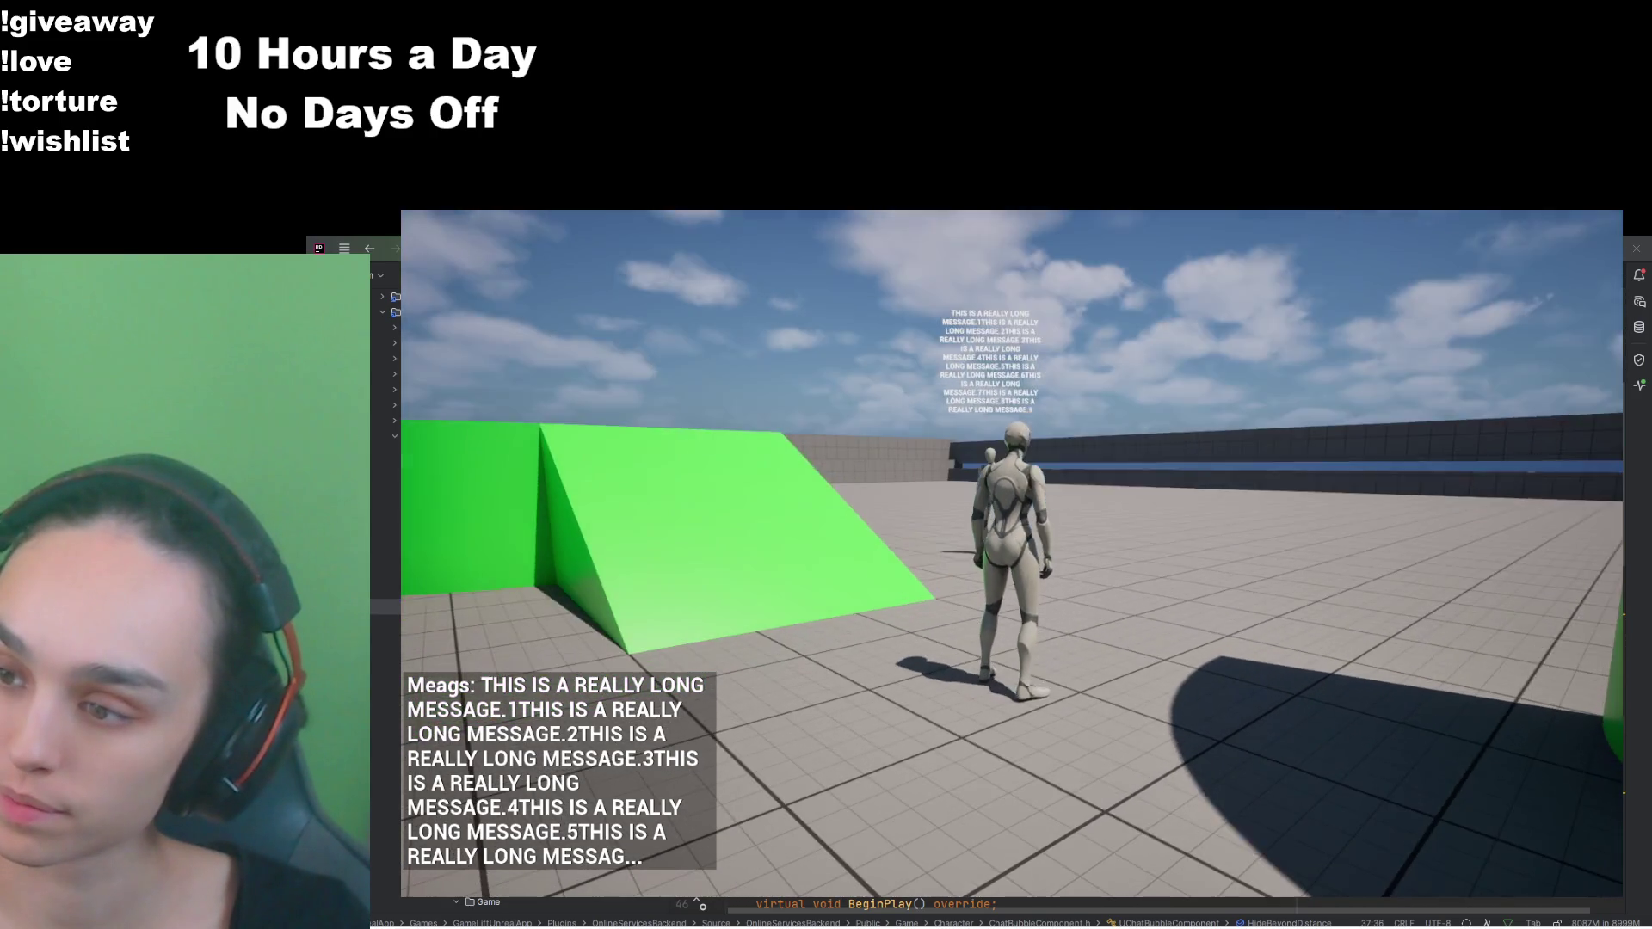
pyautogui.press('w')
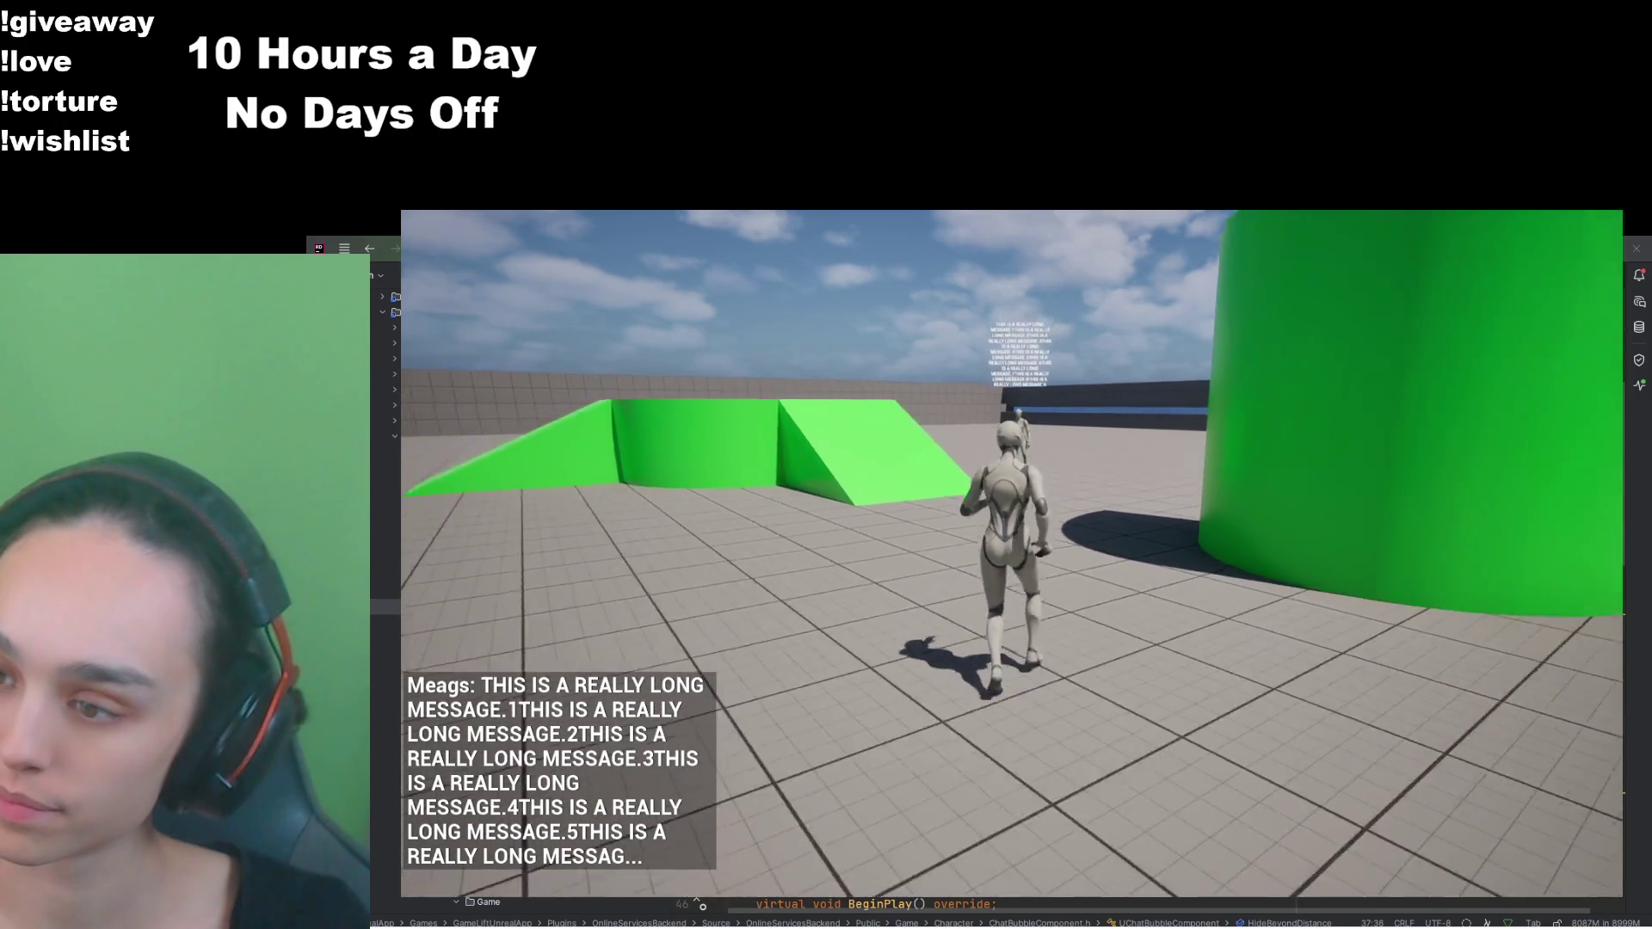
pyautogui.press('w')
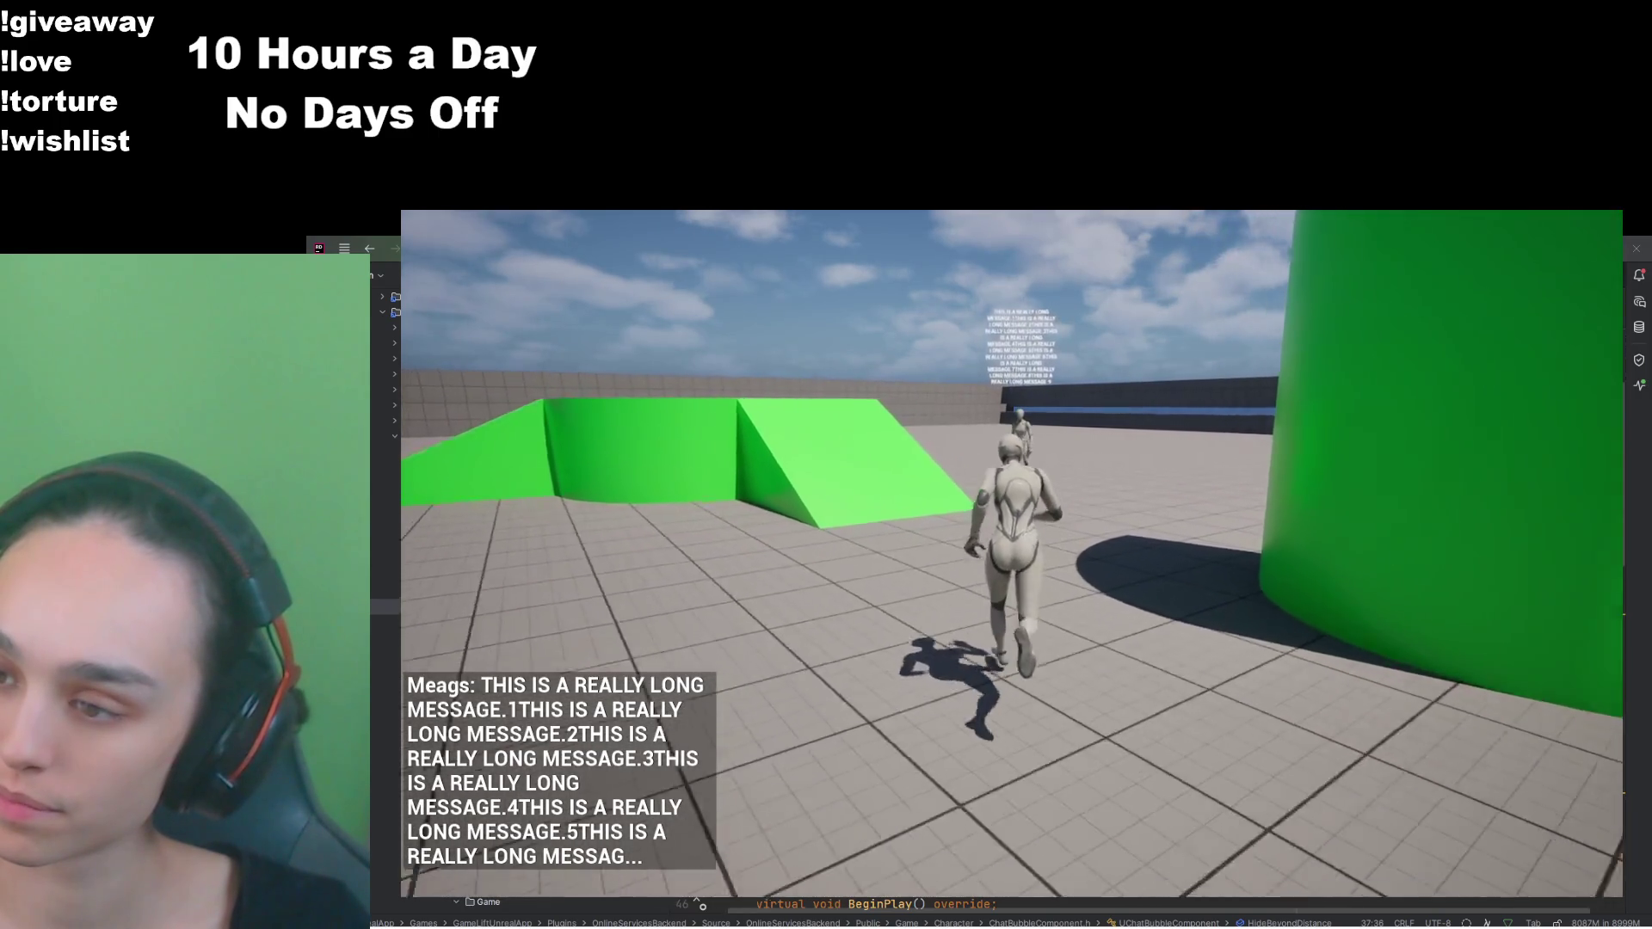
pyautogui.press('w')
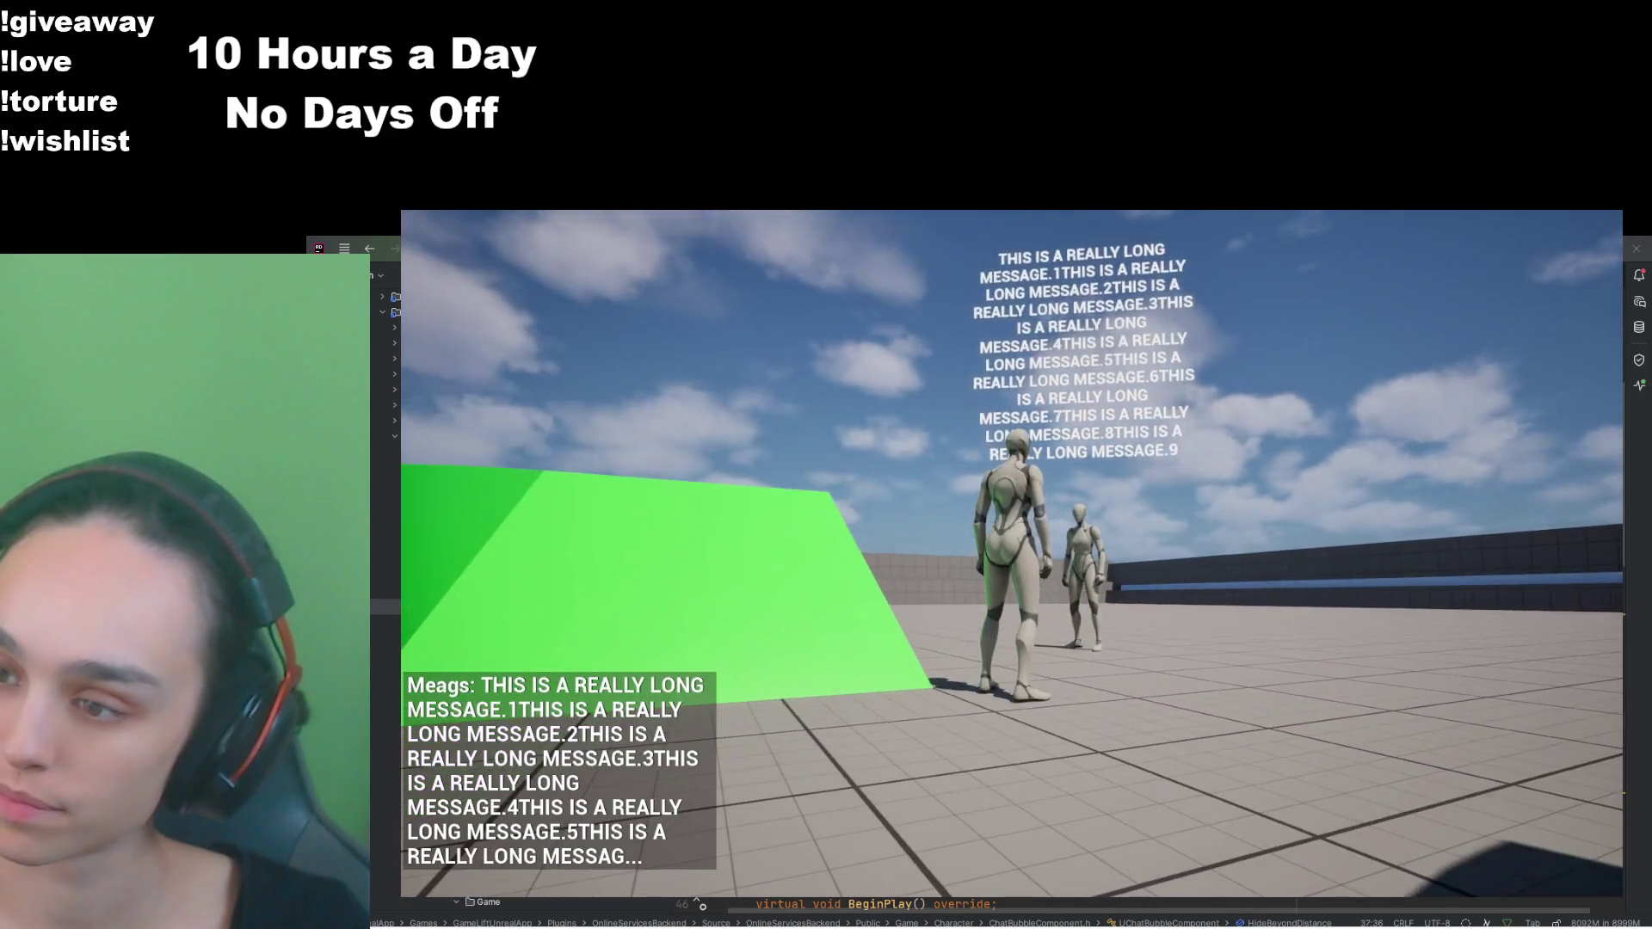
pyautogui.press('w')
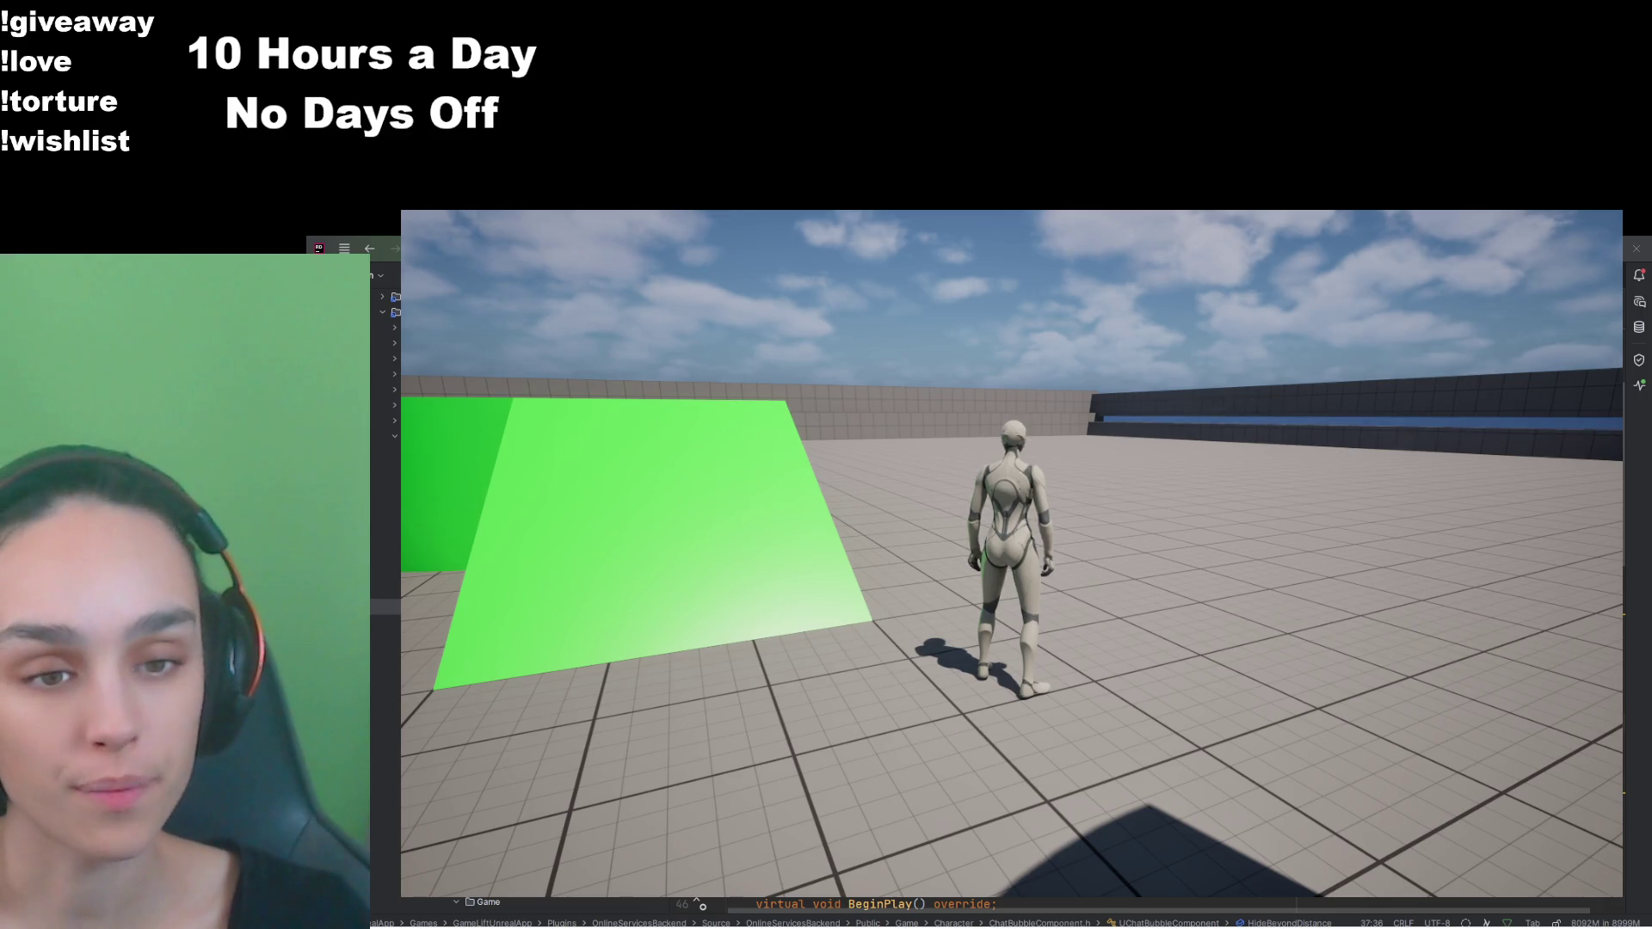
pyautogui.press('Escape')
pyautogui.click(972, 741)
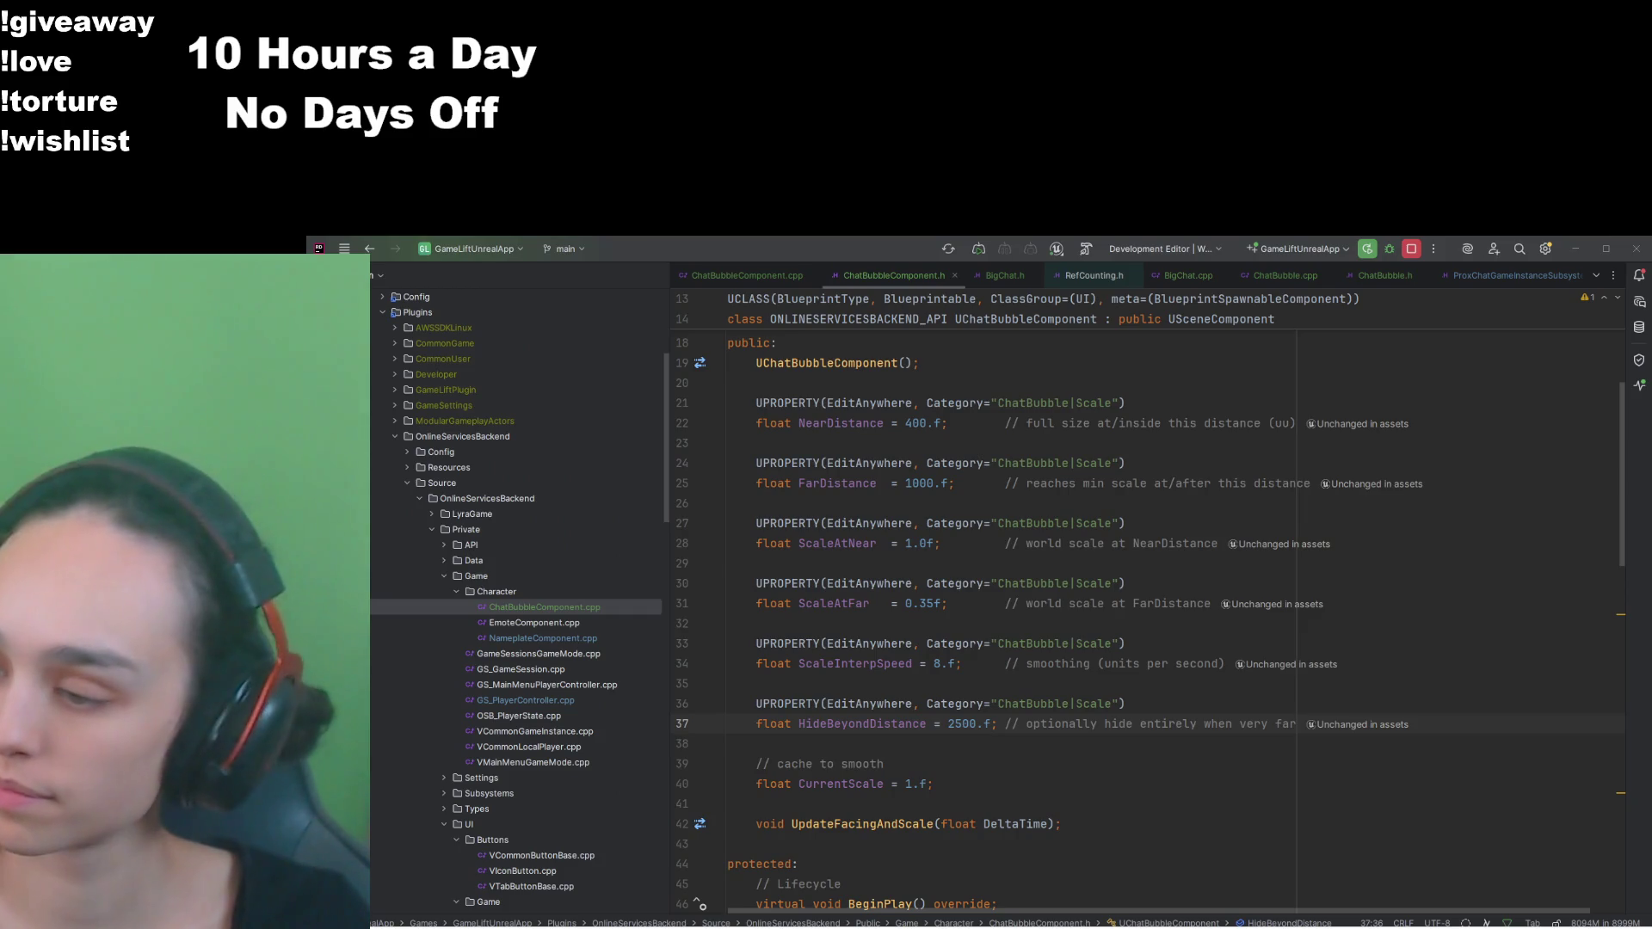
# Step: Back in Unreal, browse to Game > Character and open BP_ChatBubbleComponent's class defaults
pyautogui.hotkey('alt', 'Tab')
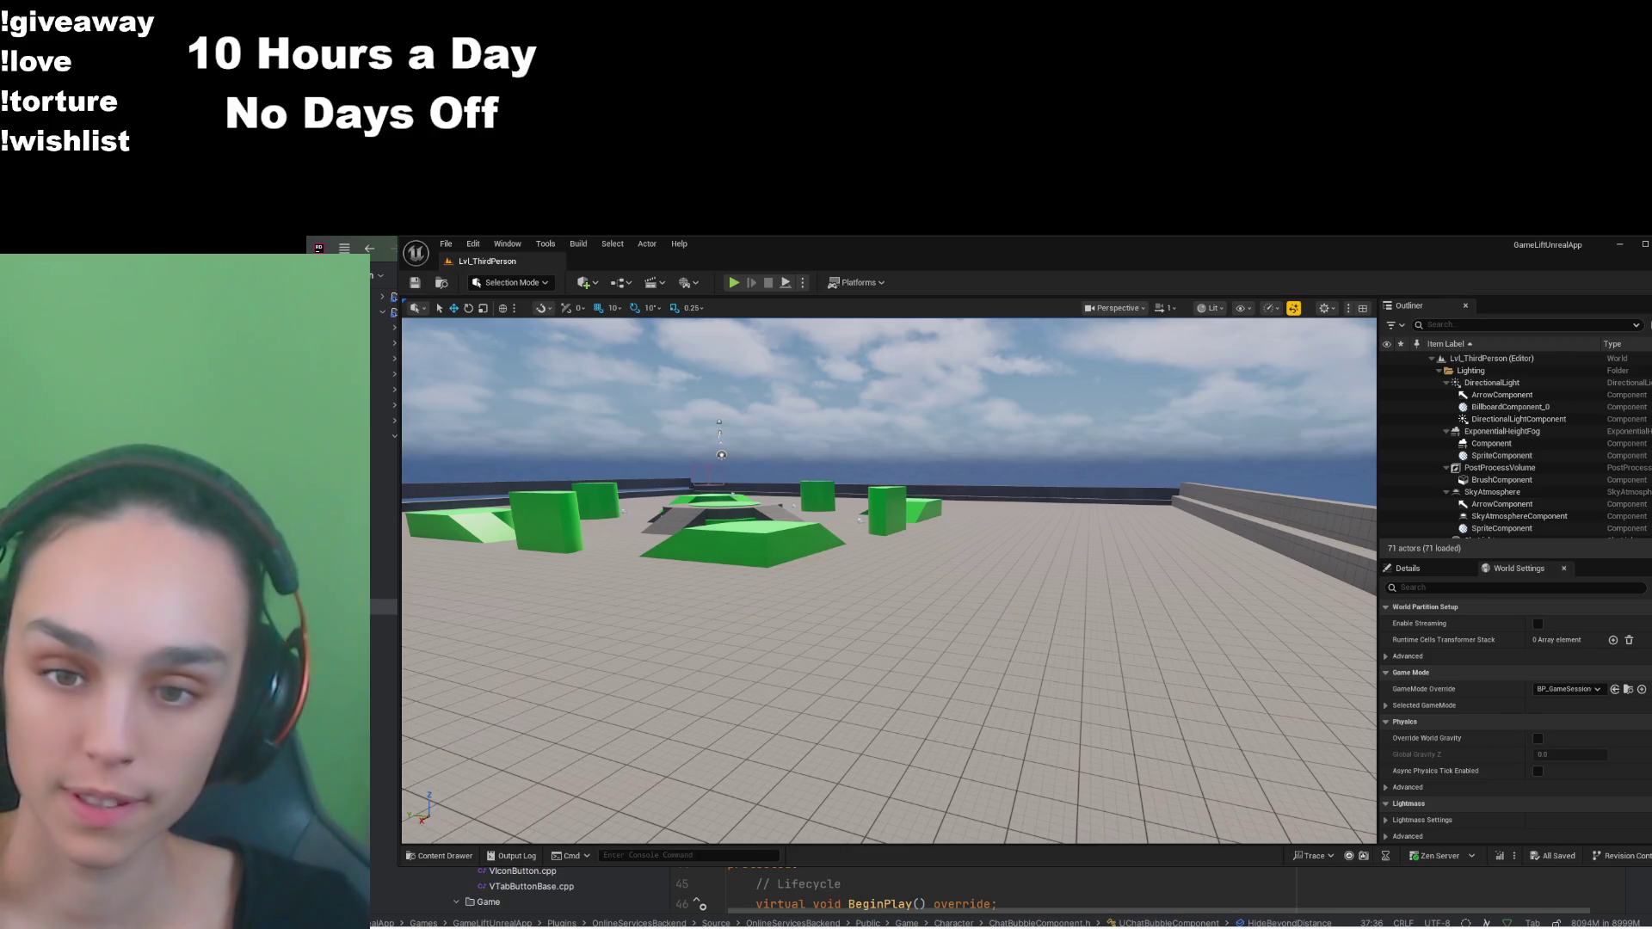
pyautogui.hotkey('ctrl', 'space')
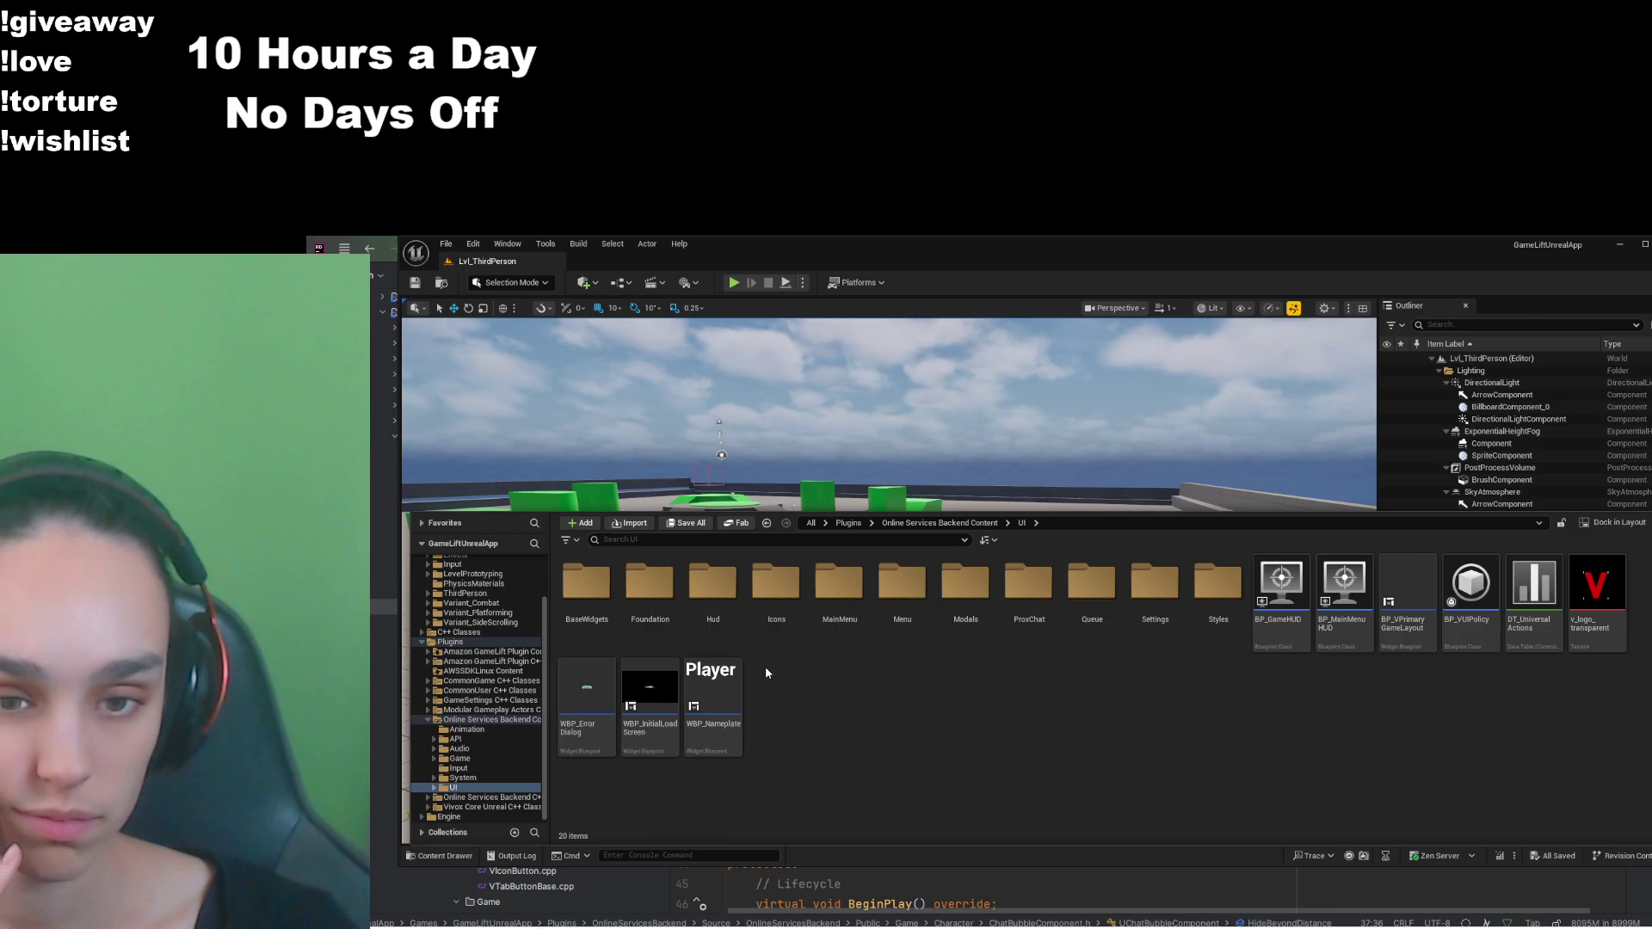
pyautogui.click(940, 522)
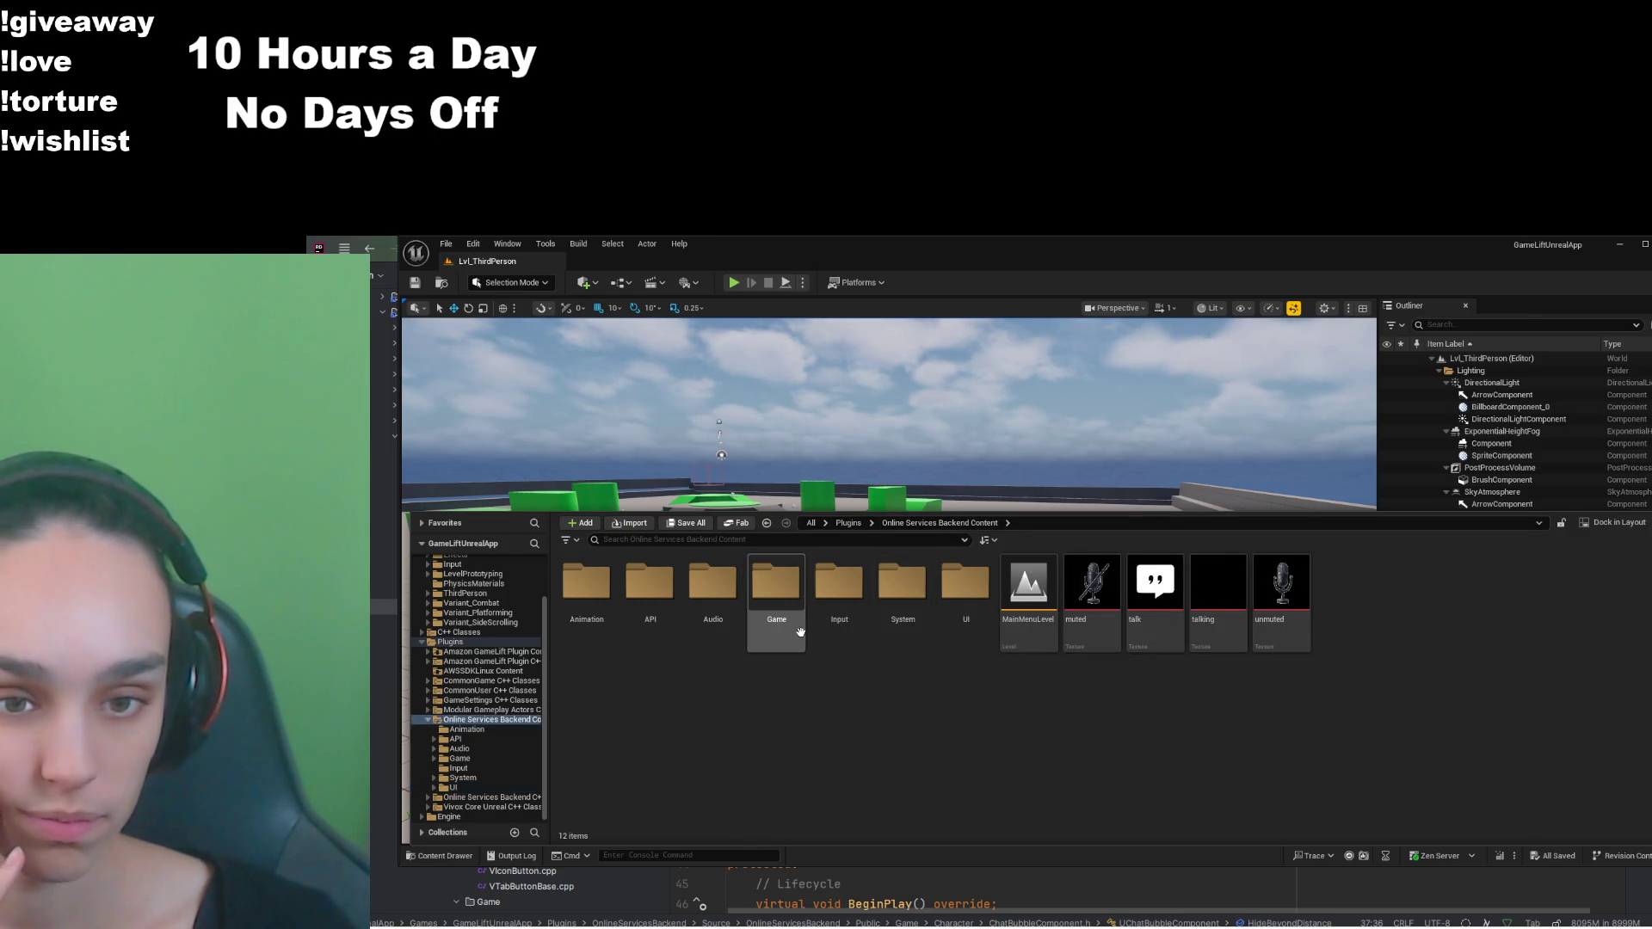
pyautogui.doubleClick(776, 602)
pyautogui.click(634, 607)
pyautogui.doubleClick(583, 582)
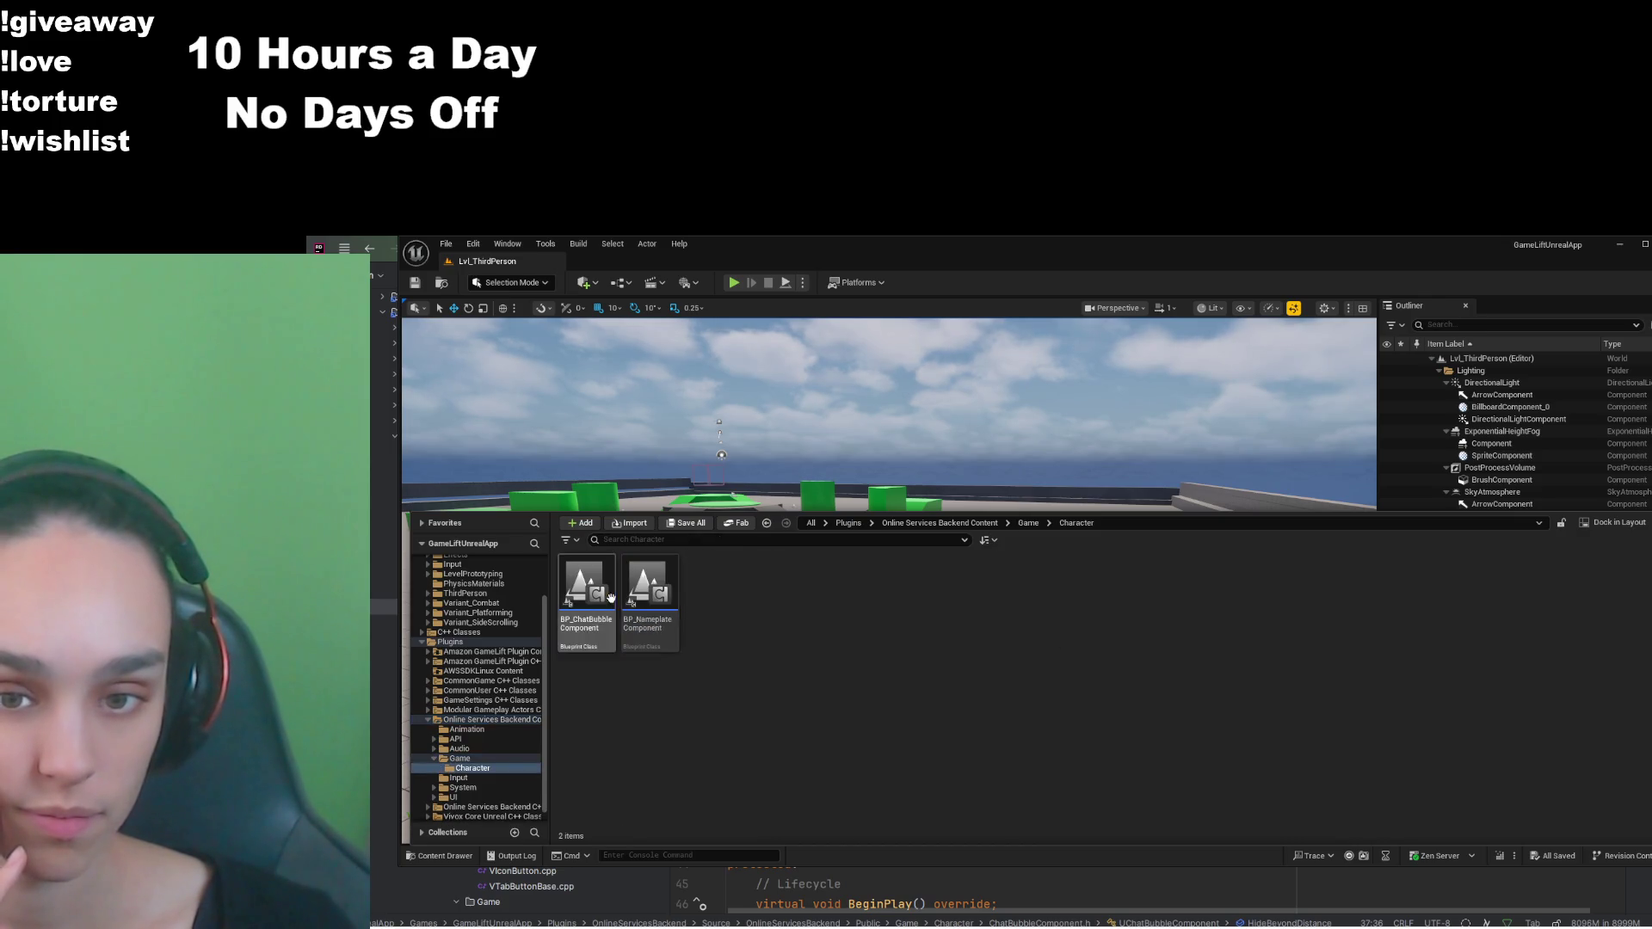
pyautogui.doubleClick(581, 576)
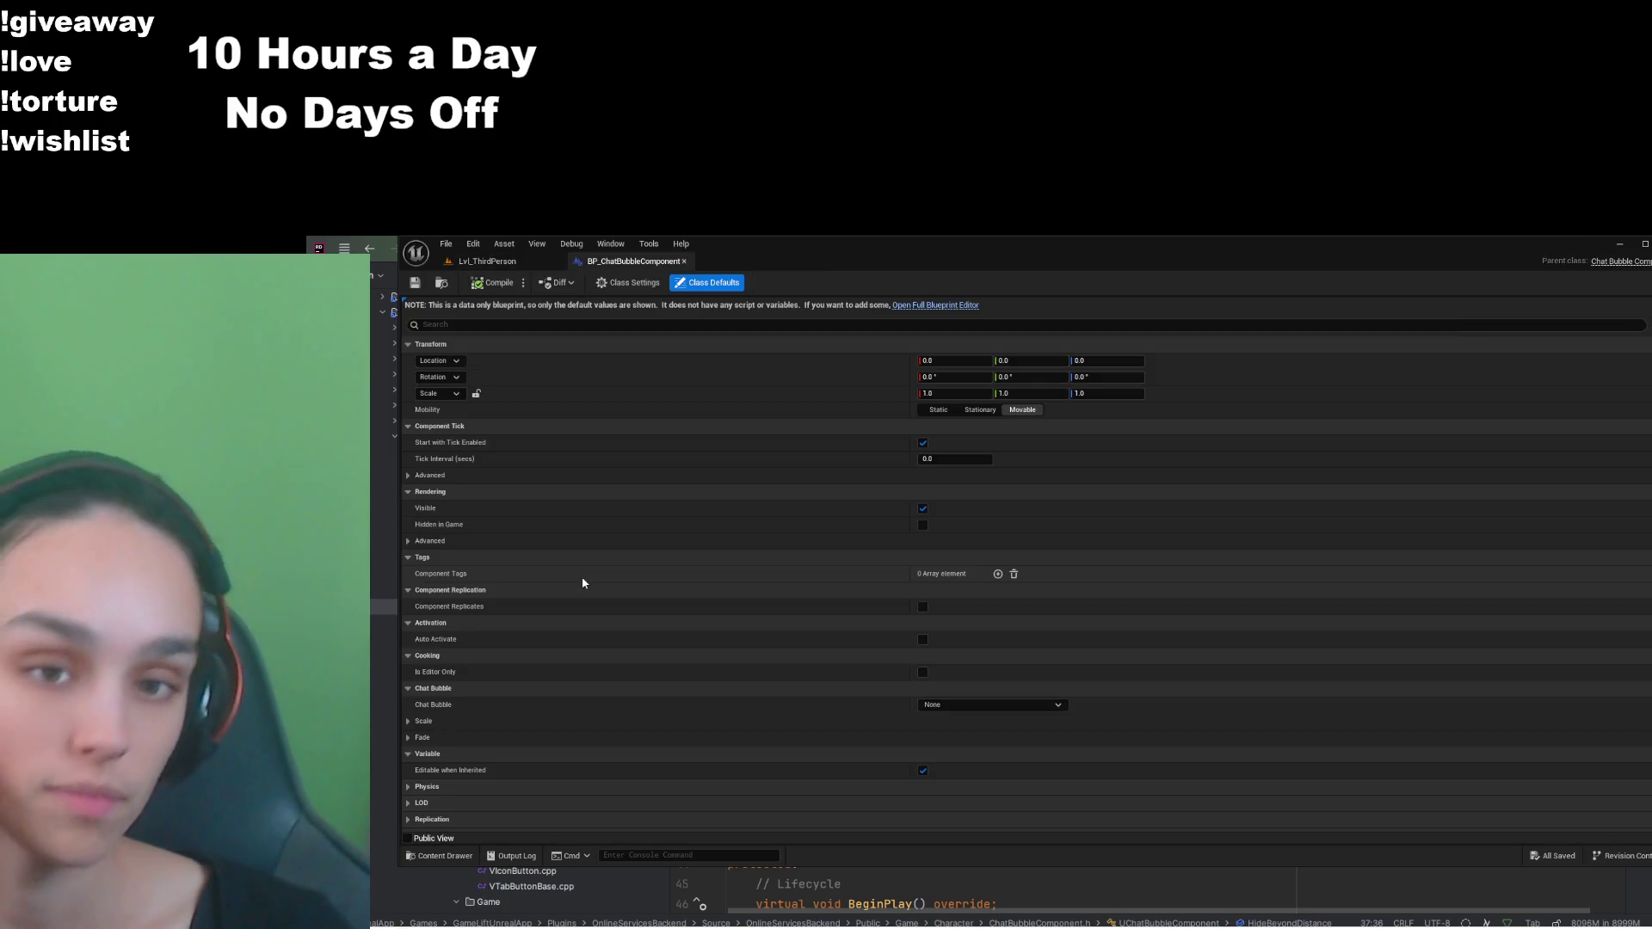
# Step: Collapse Transform and Component Tick to expose Scale defaults: Near 400, Far 1000, scales 1.0 and 0.35
pyautogui.scroll(-3, 637, 601)
pyautogui.scroll(1, 637, 602)
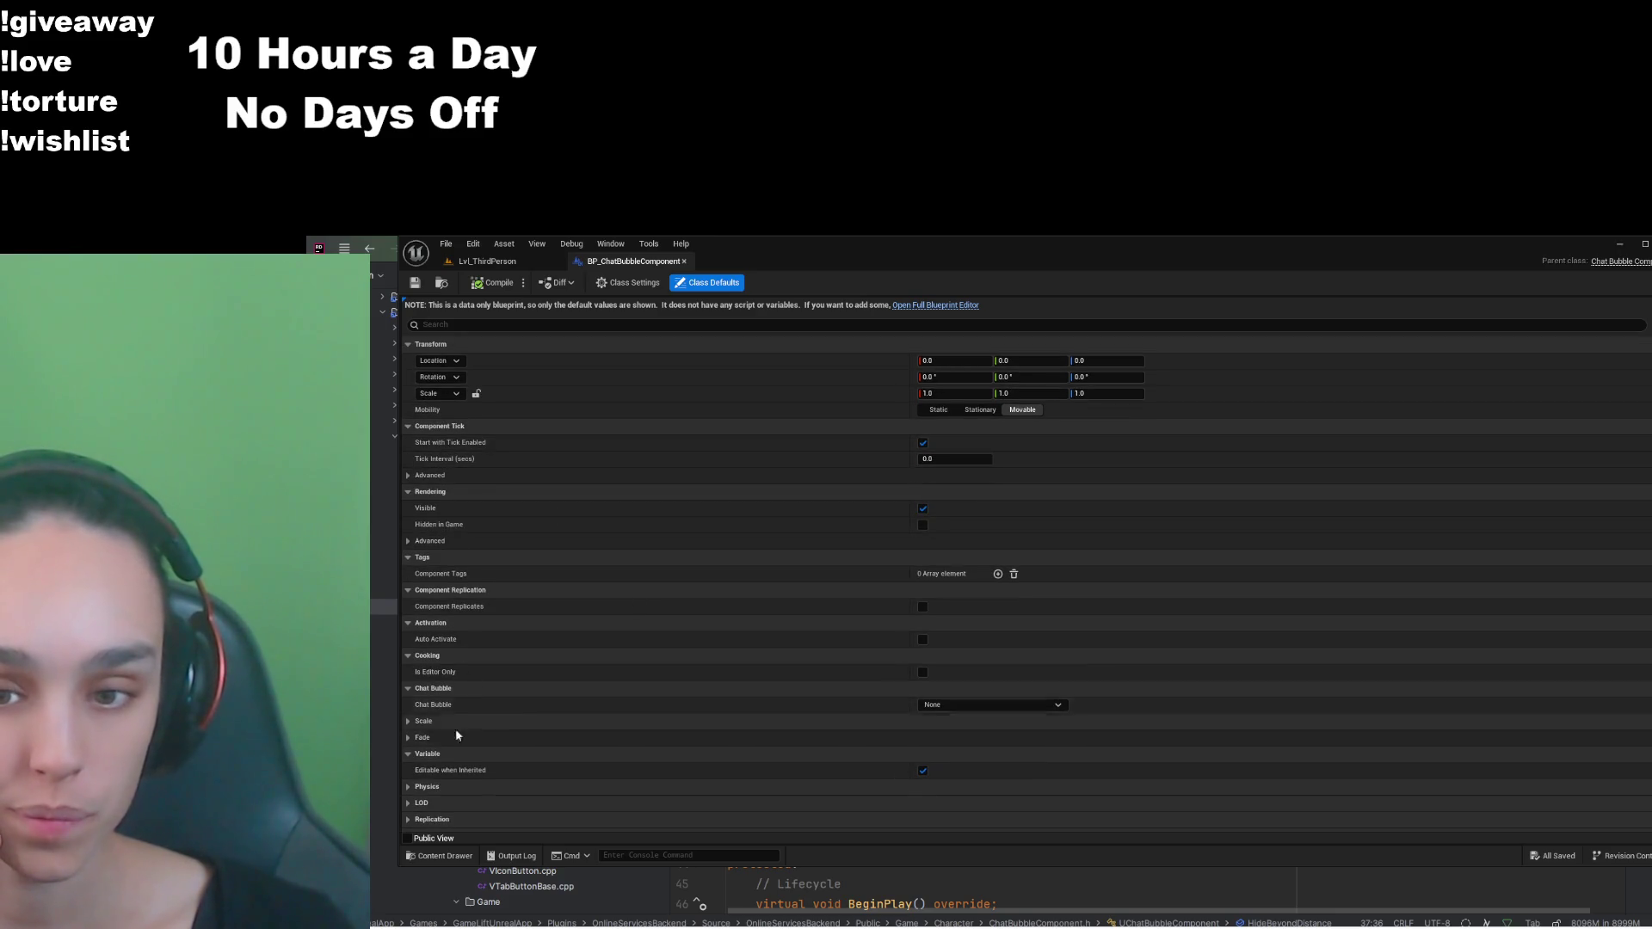
pyautogui.scroll(-1, 419, 800)
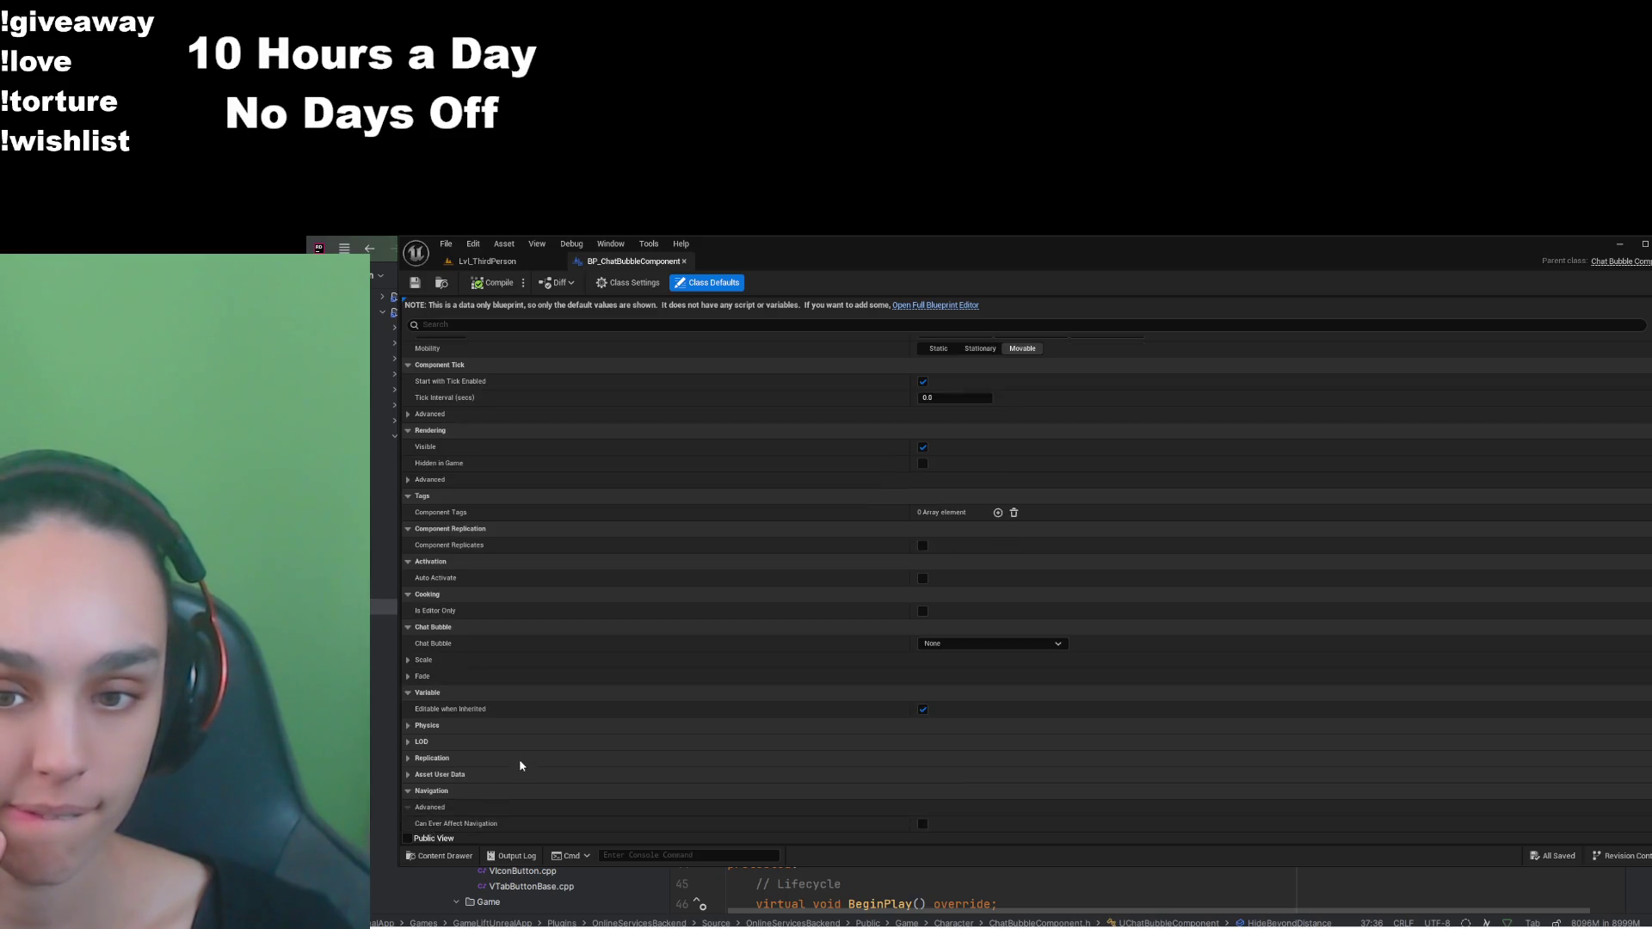
pyautogui.scroll(1, 519, 757)
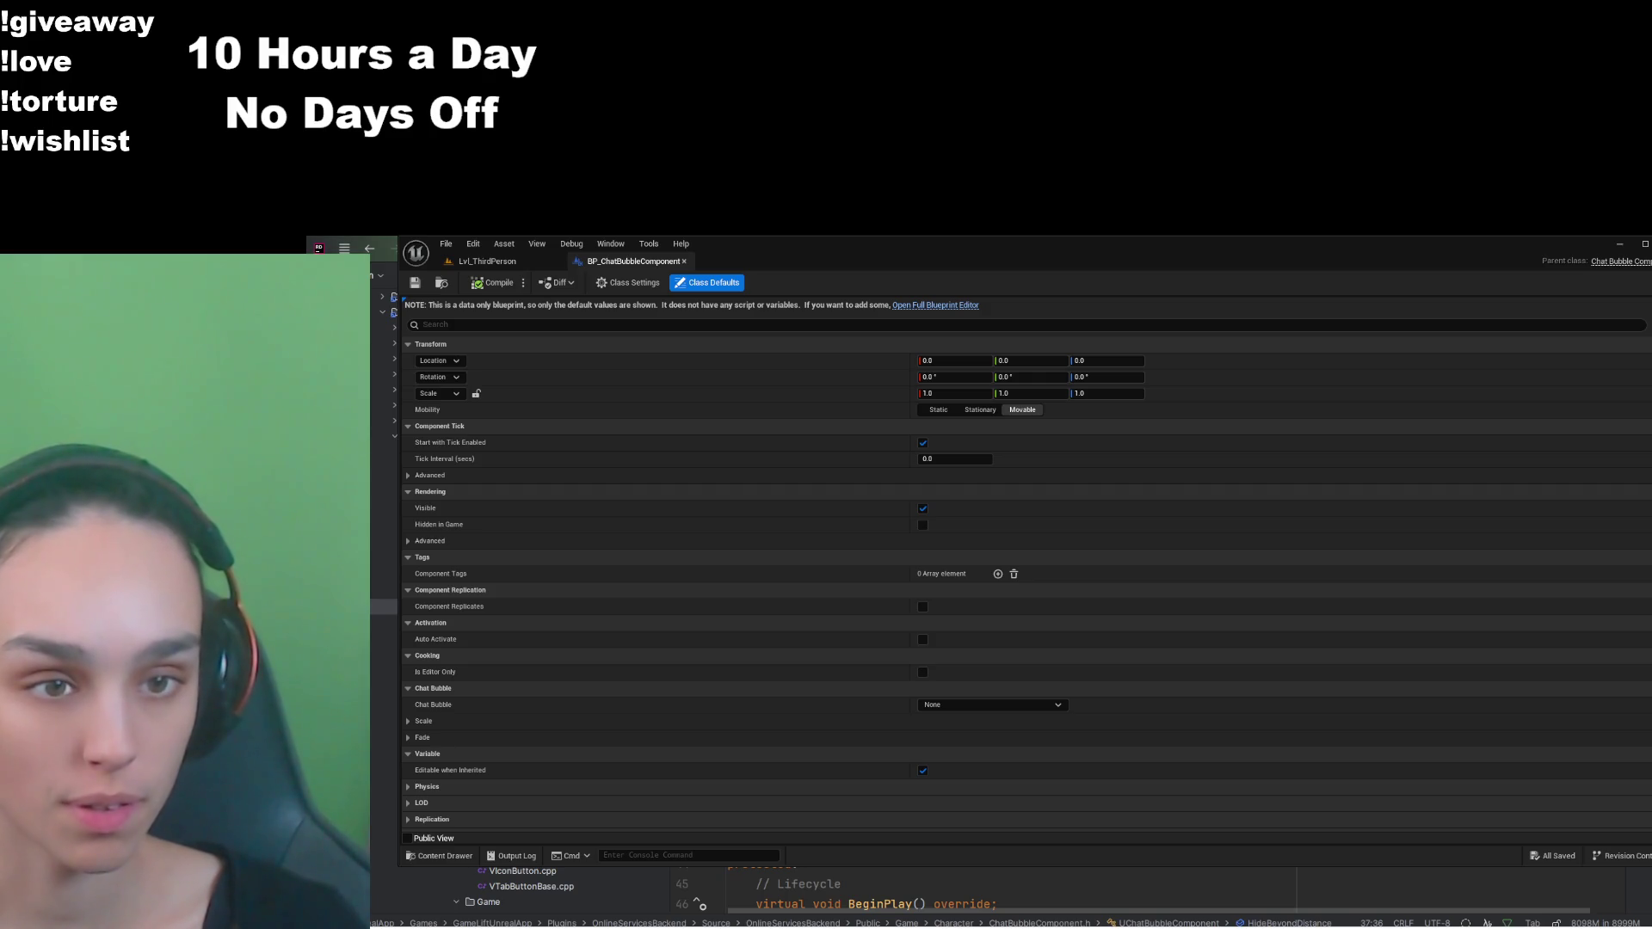
pyautogui.click(634, 323)
pyautogui.write('ScaleAtNear')
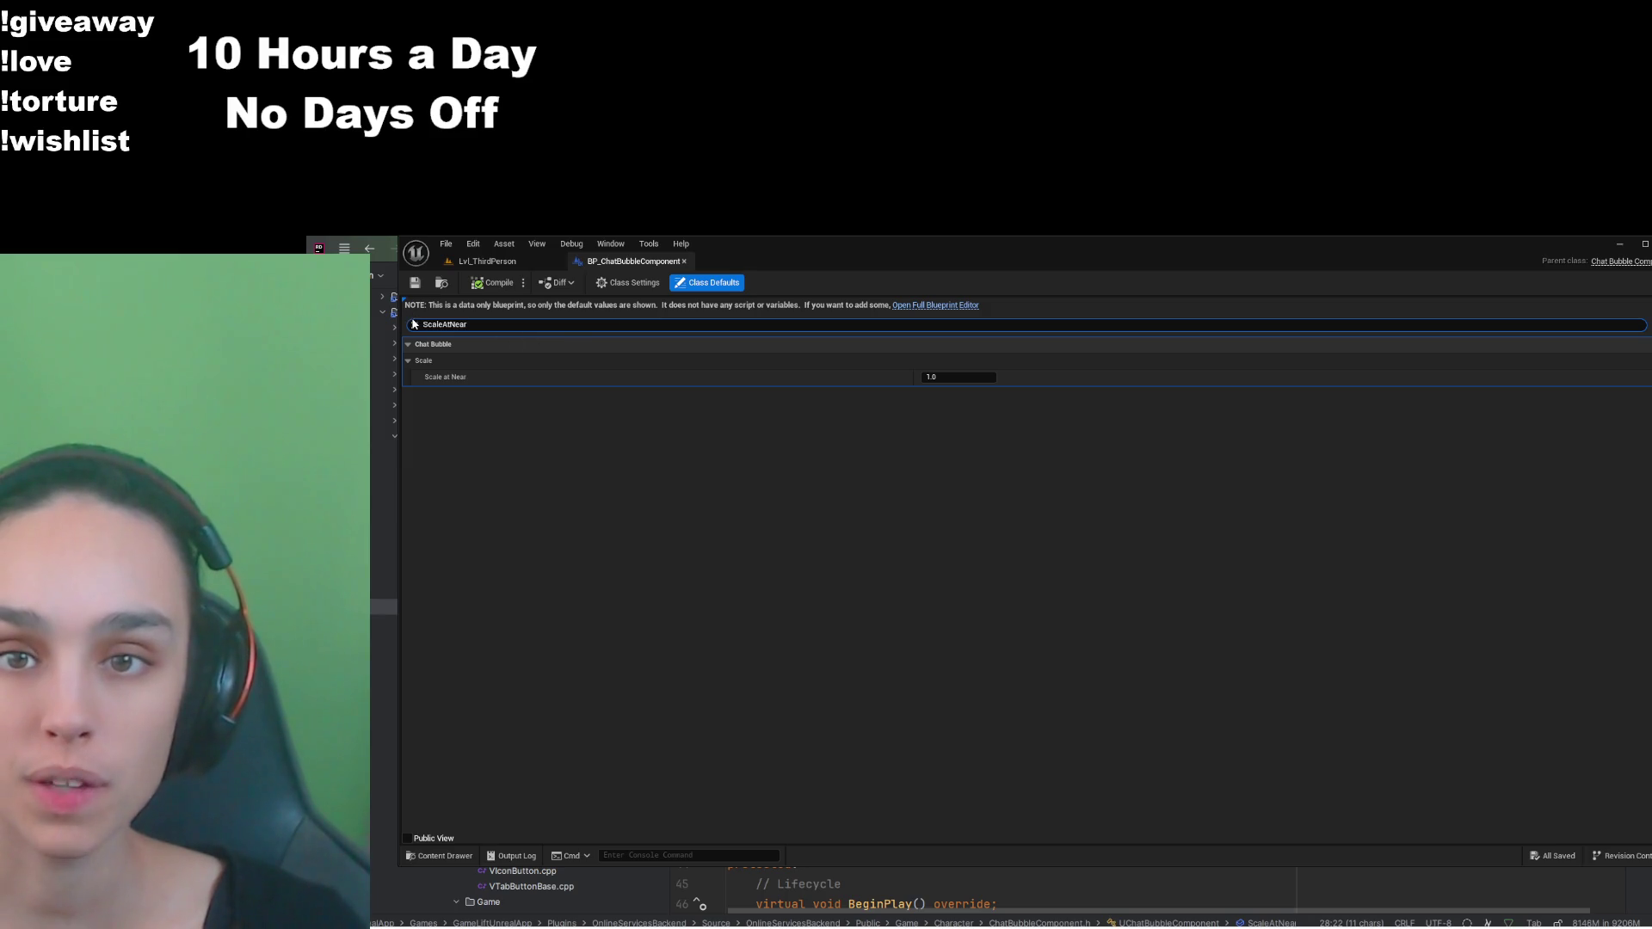
pyautogui.click(413, 325)
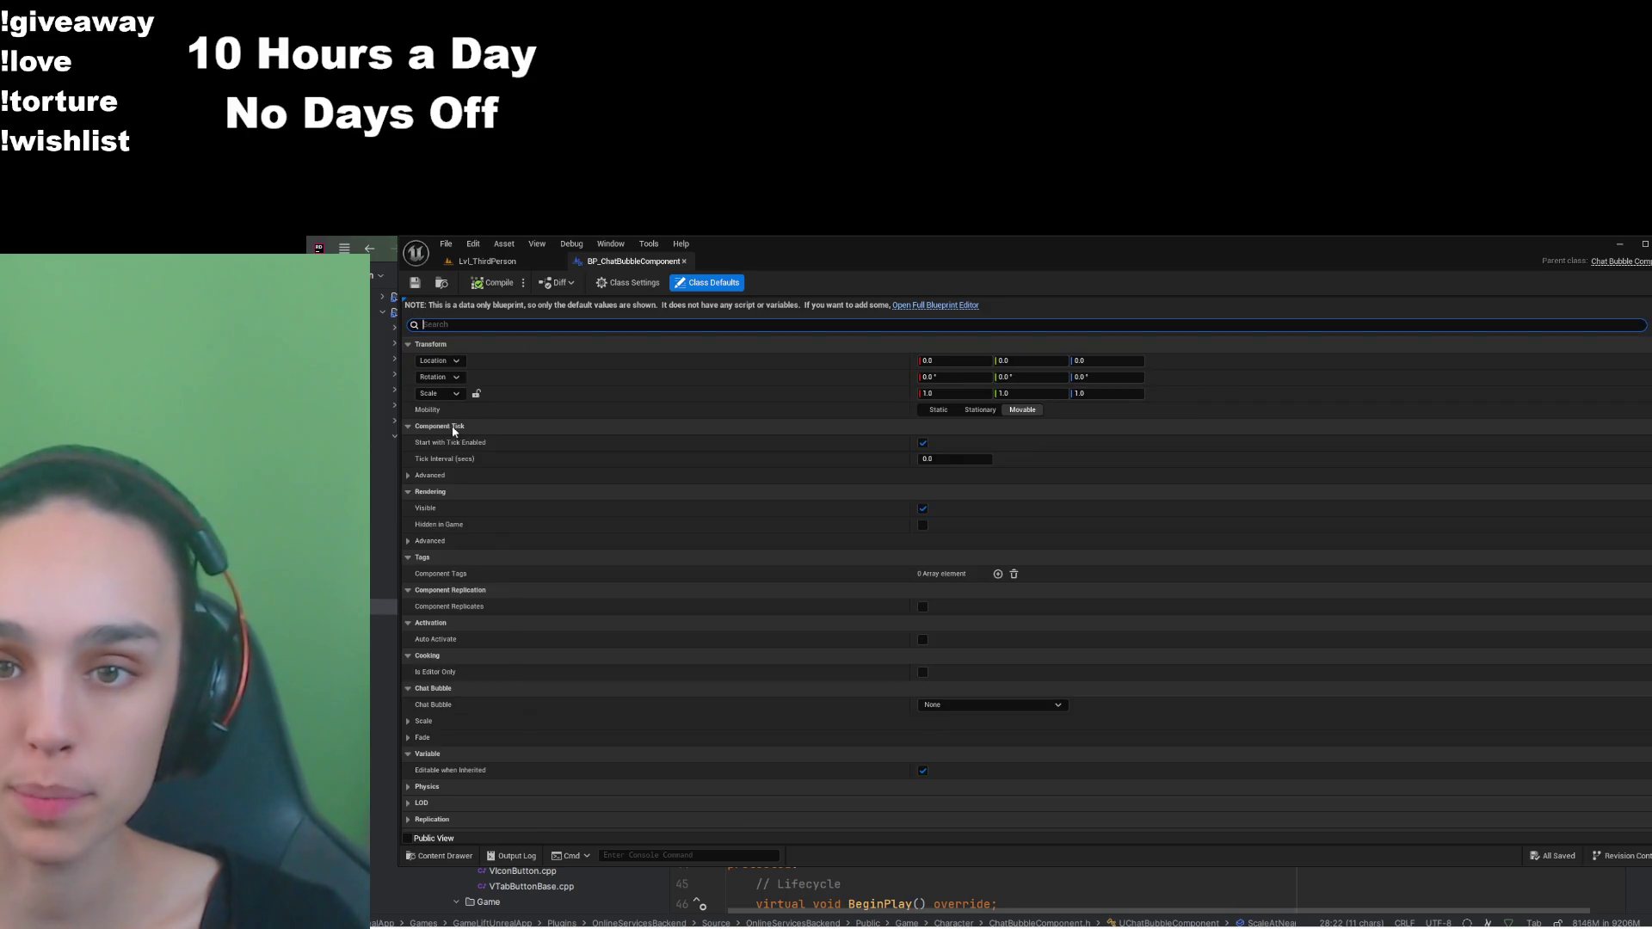
pyautogui.click(409, 426)
pyautogui.click(409, 345)
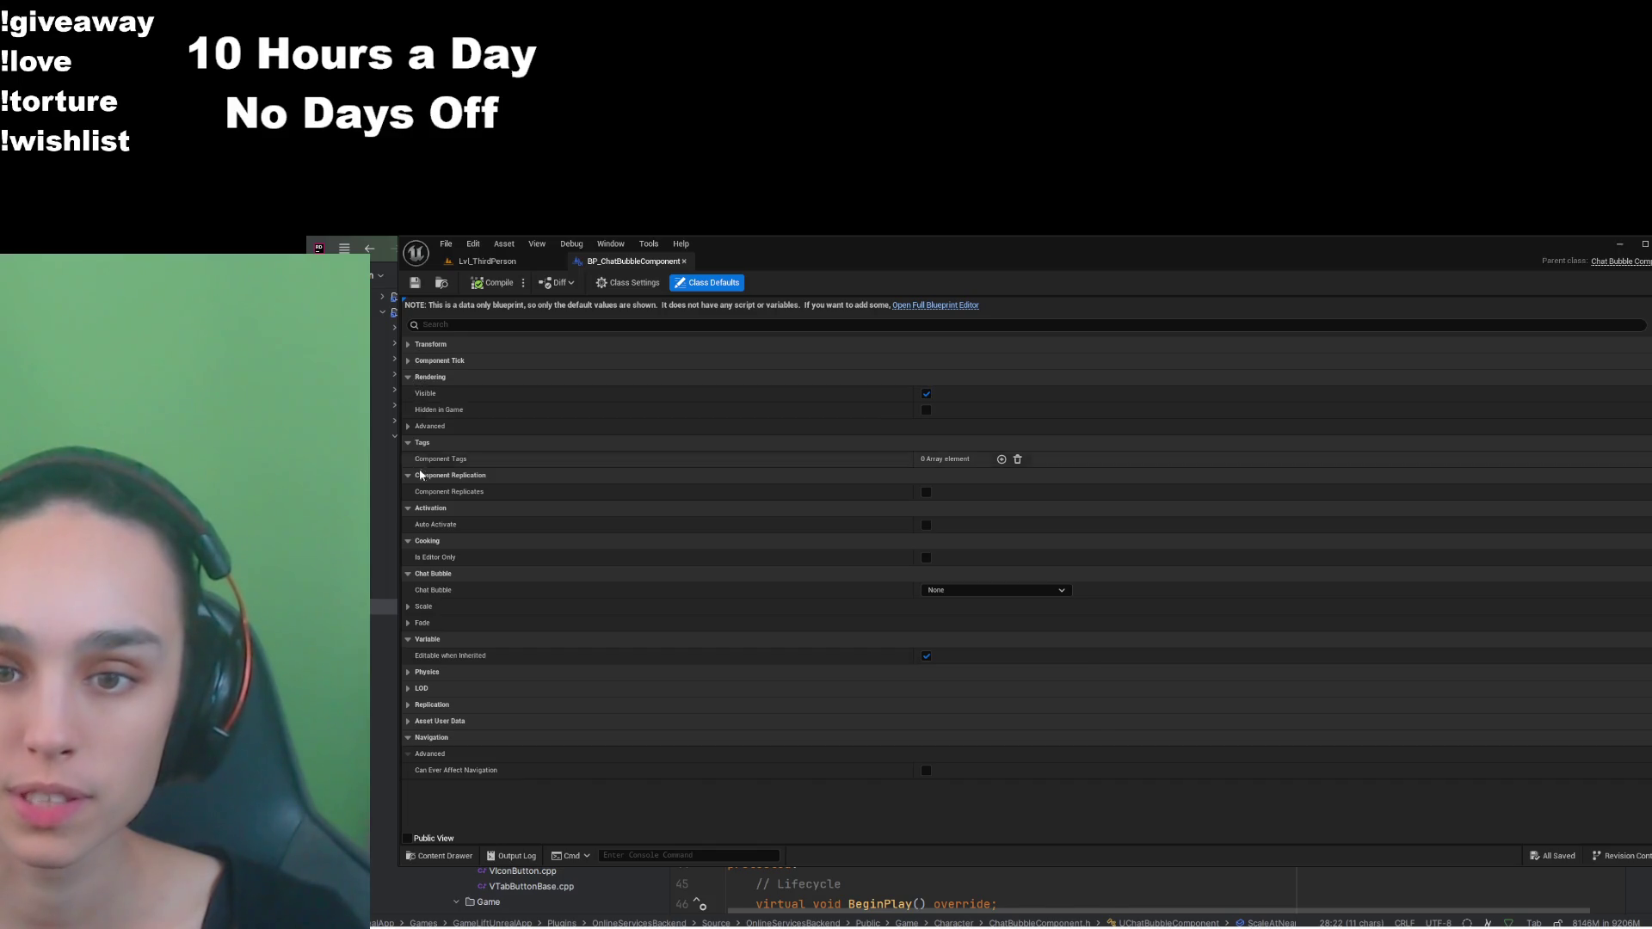
pyautogui.click(409, 606)
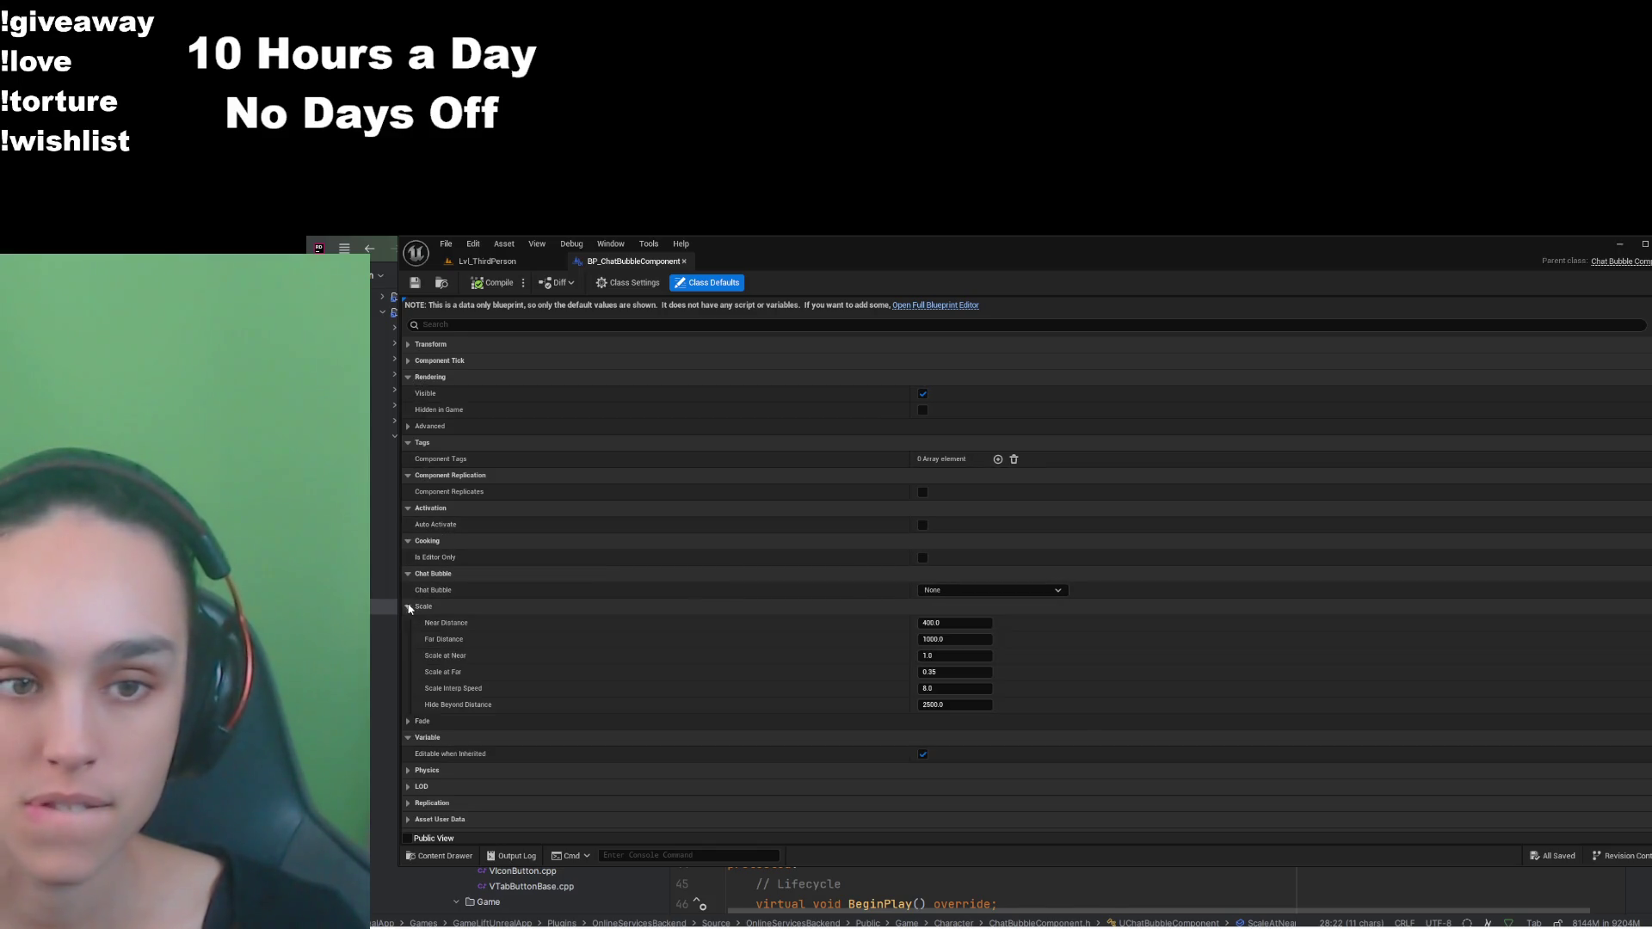
# Step: Expand the Fade defaults, select all code in ChatBubbleComponent.h and .cpp, and reopen the content browser
pyautogui.click(425, 719)
pyautogui.scroll(-2, 619, 693)
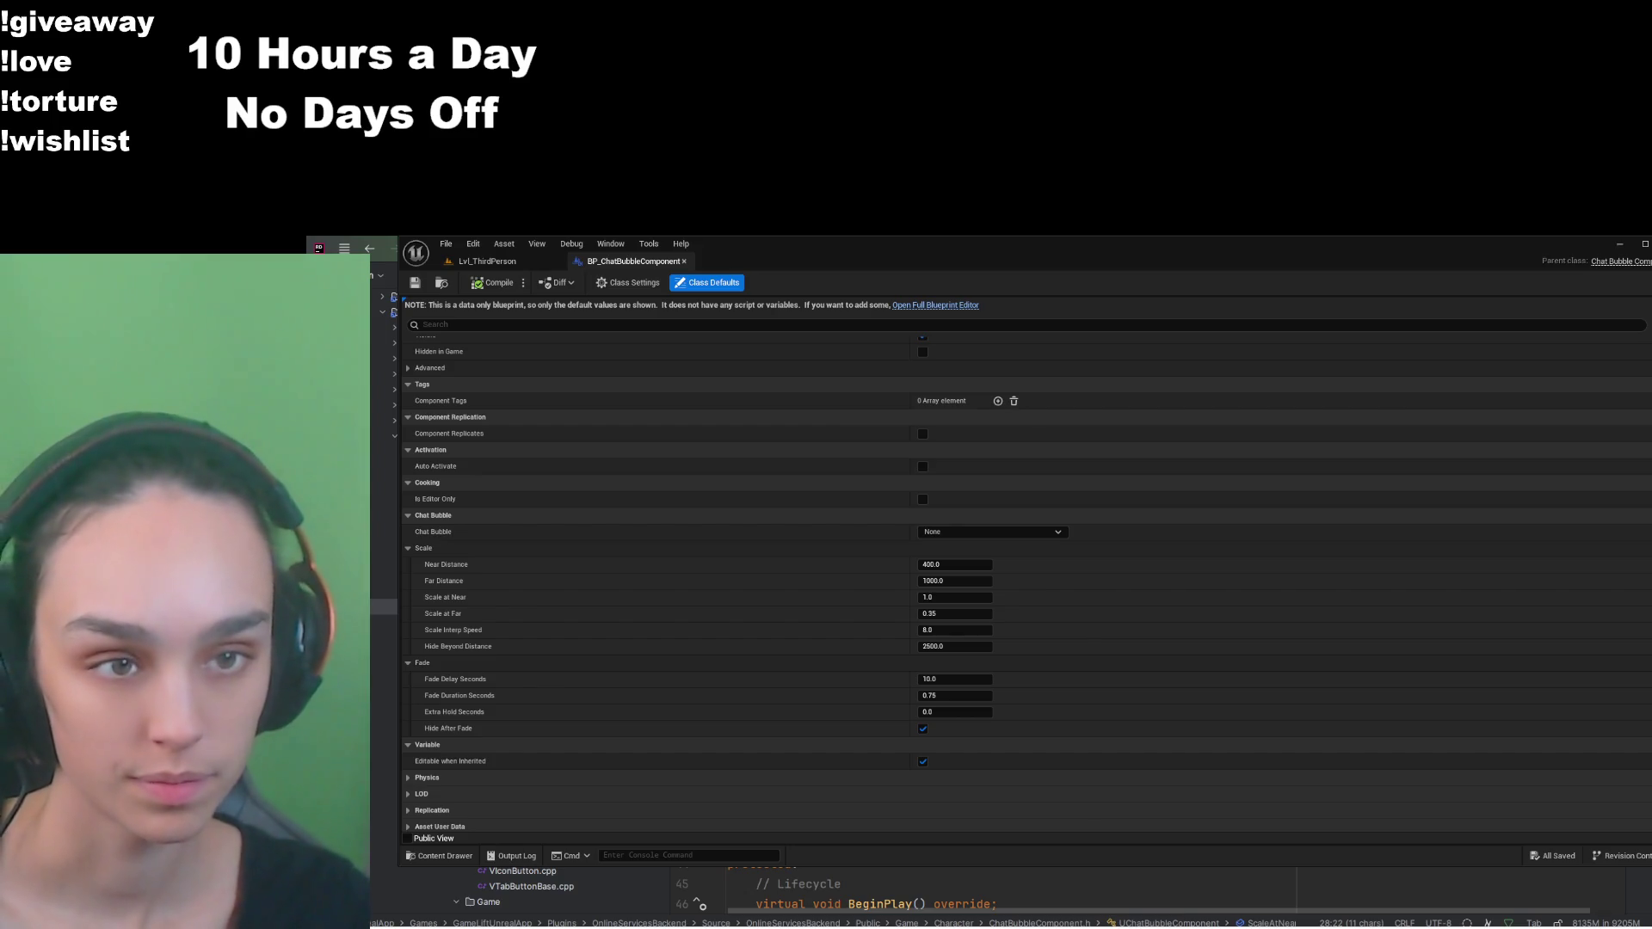
pyautogui.hotkey('ctrl', 'a')
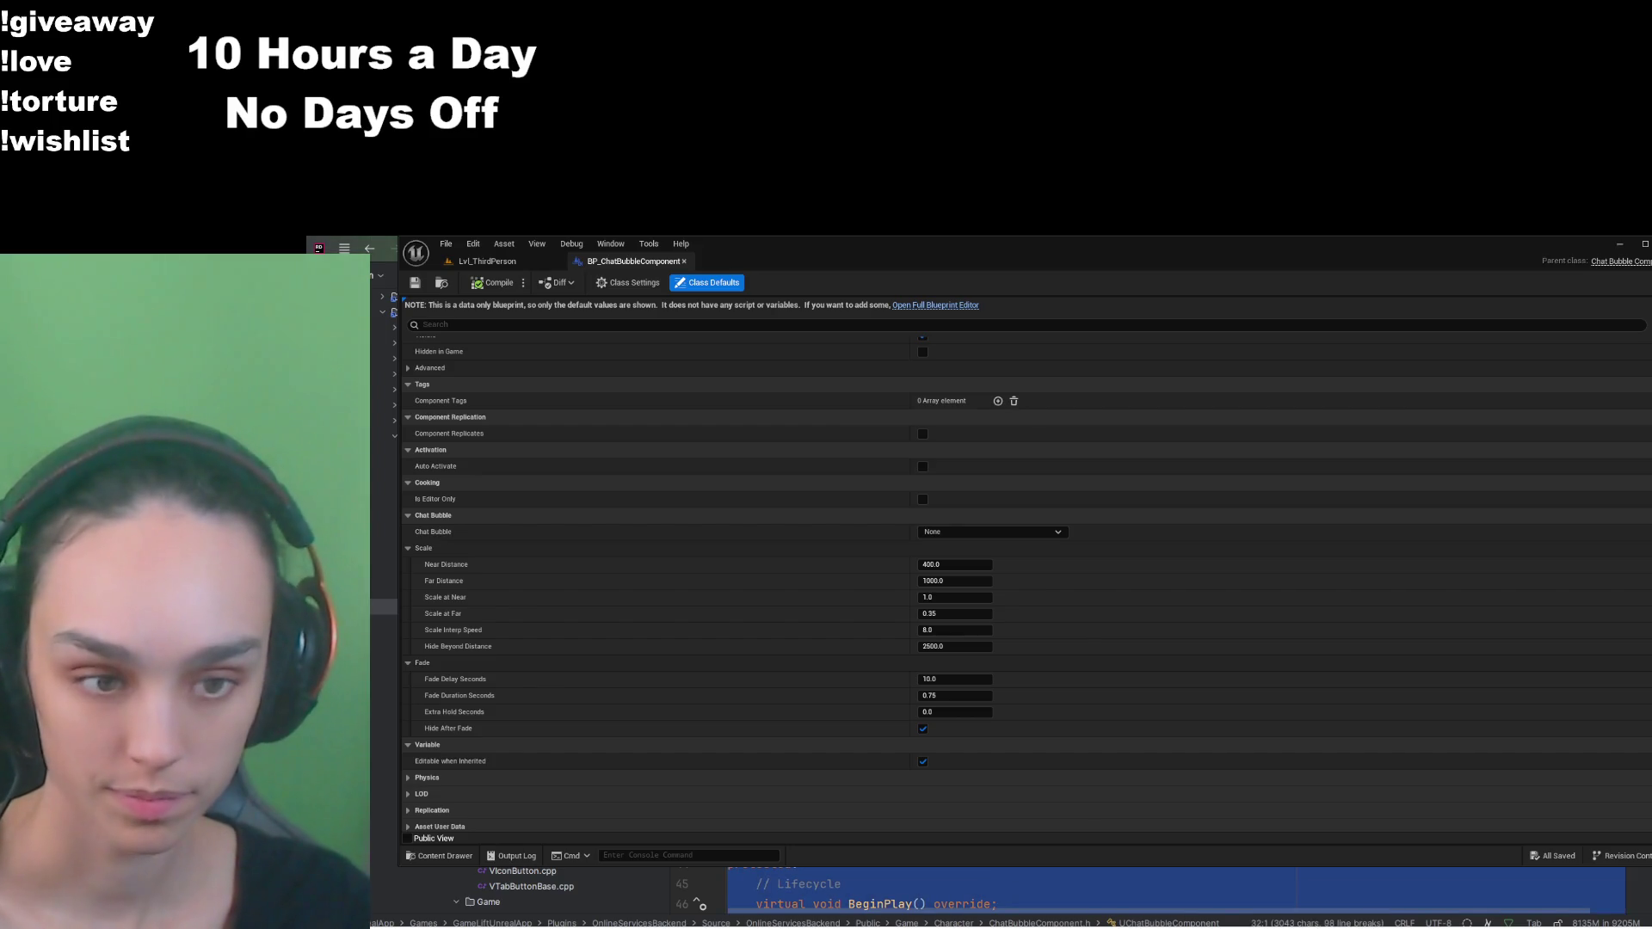
pyautogui.hotkey('ctrl', 'Tab')
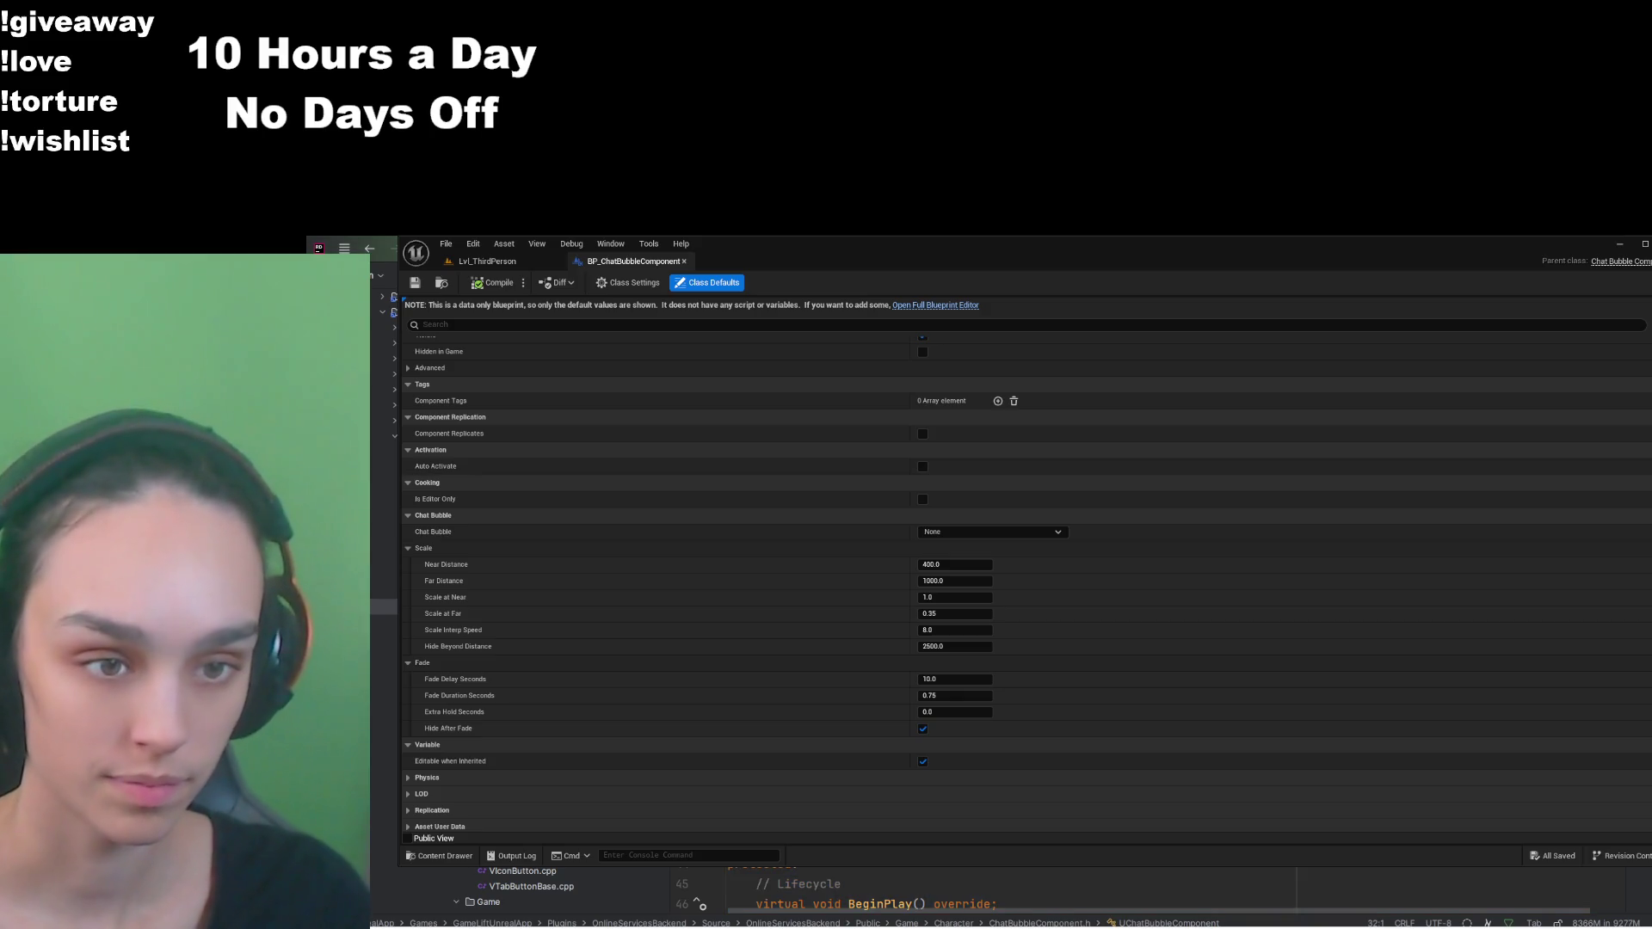
pyautogui.hotkey('ctrl', 'a')
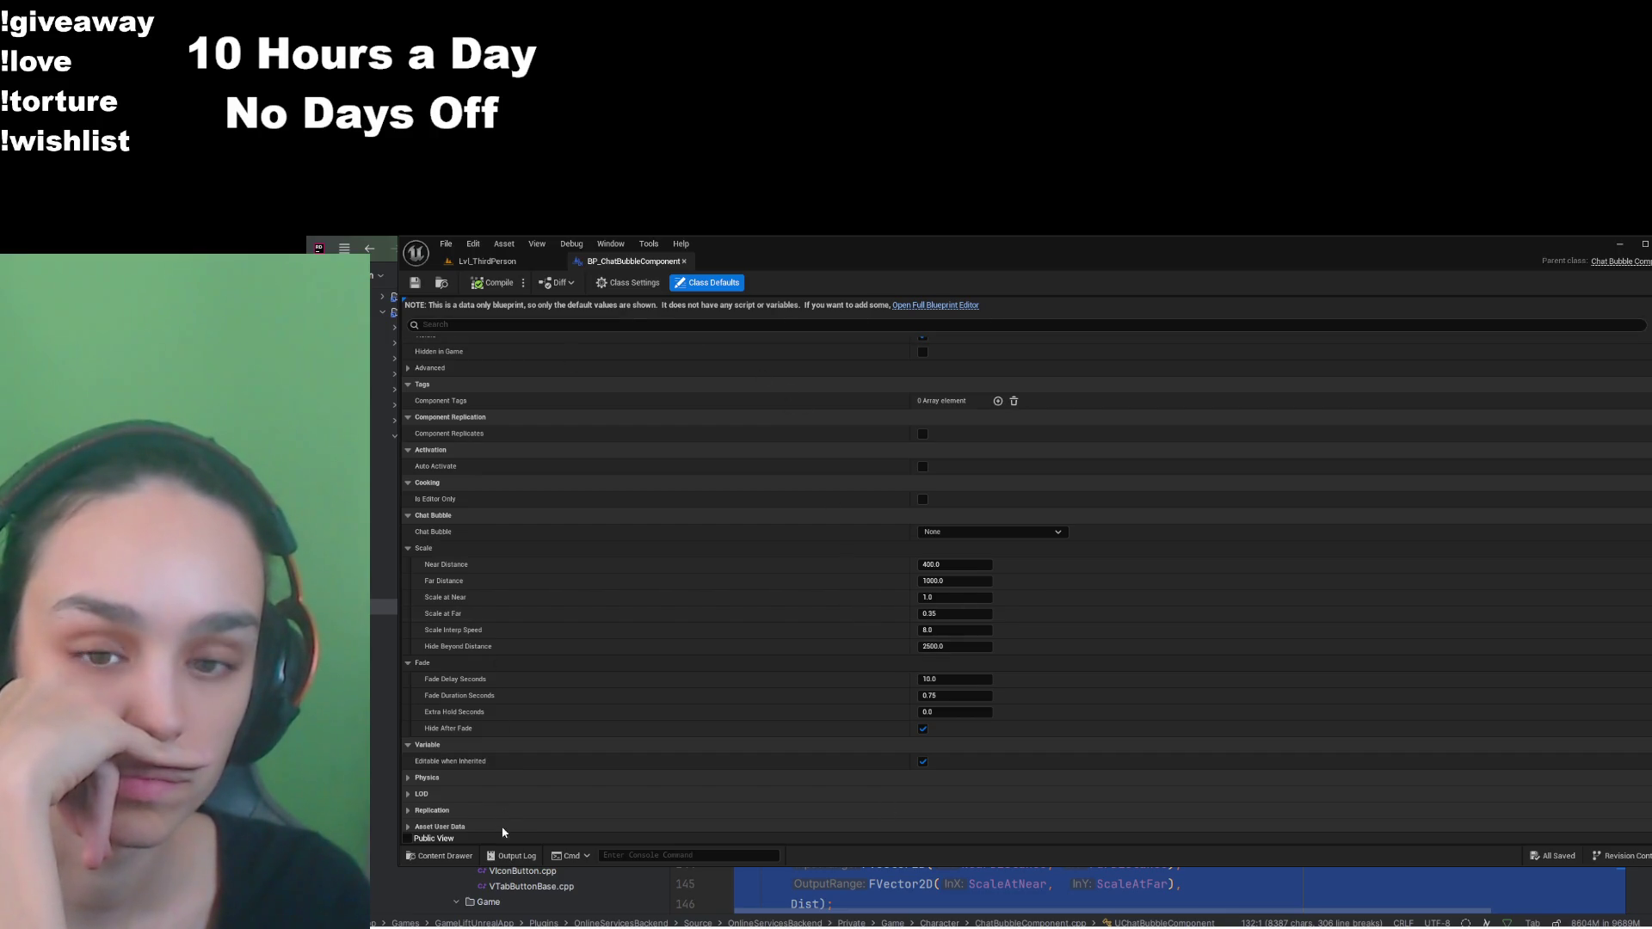
pyautogui.click(440, 855)
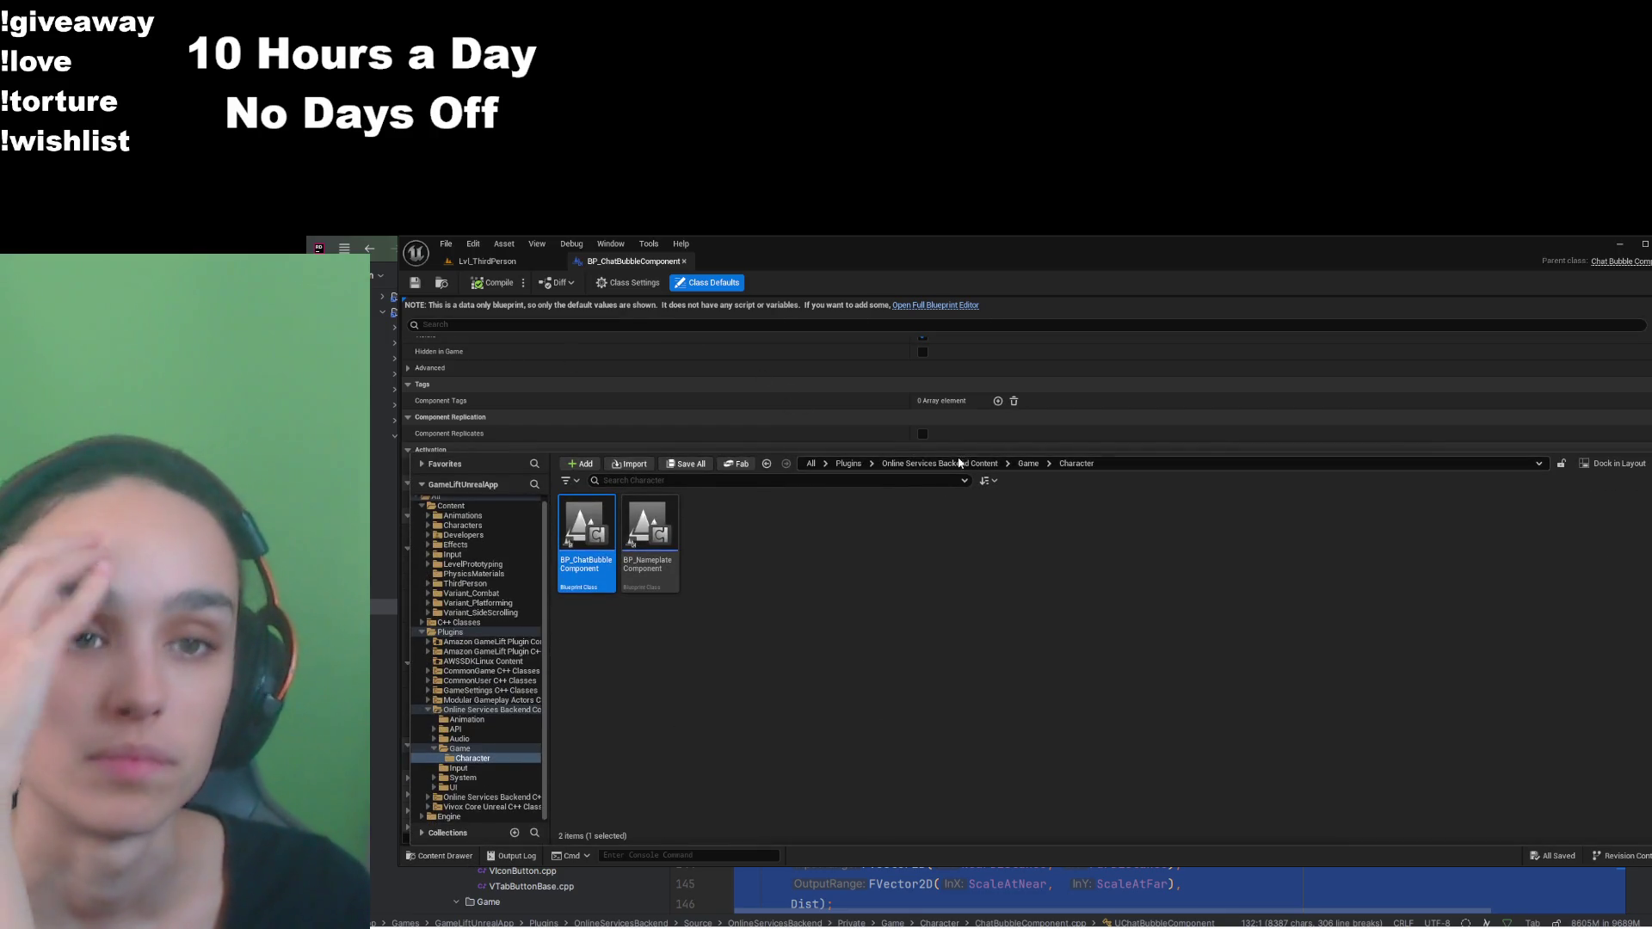
# Step: Open WBP_ChatBubble from the plugin's Game content folder in the Widget Designer
pyautogui.click(950, 585)
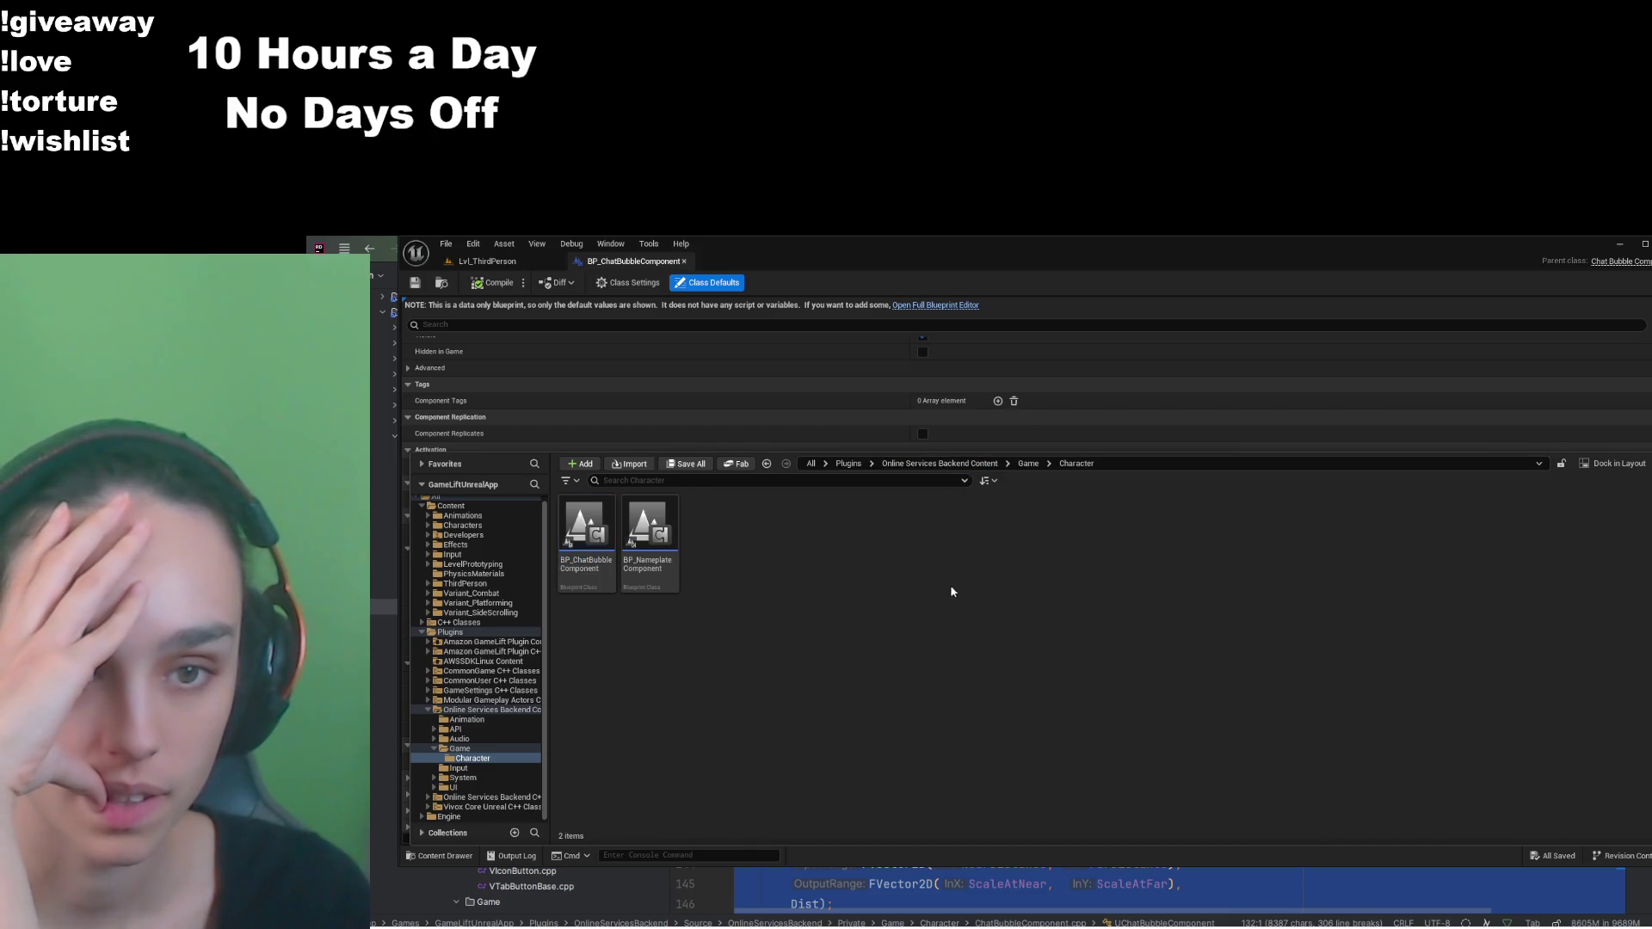
pyautogui.click(1027, 464)
pyautogui.doubleClick(904, 538)
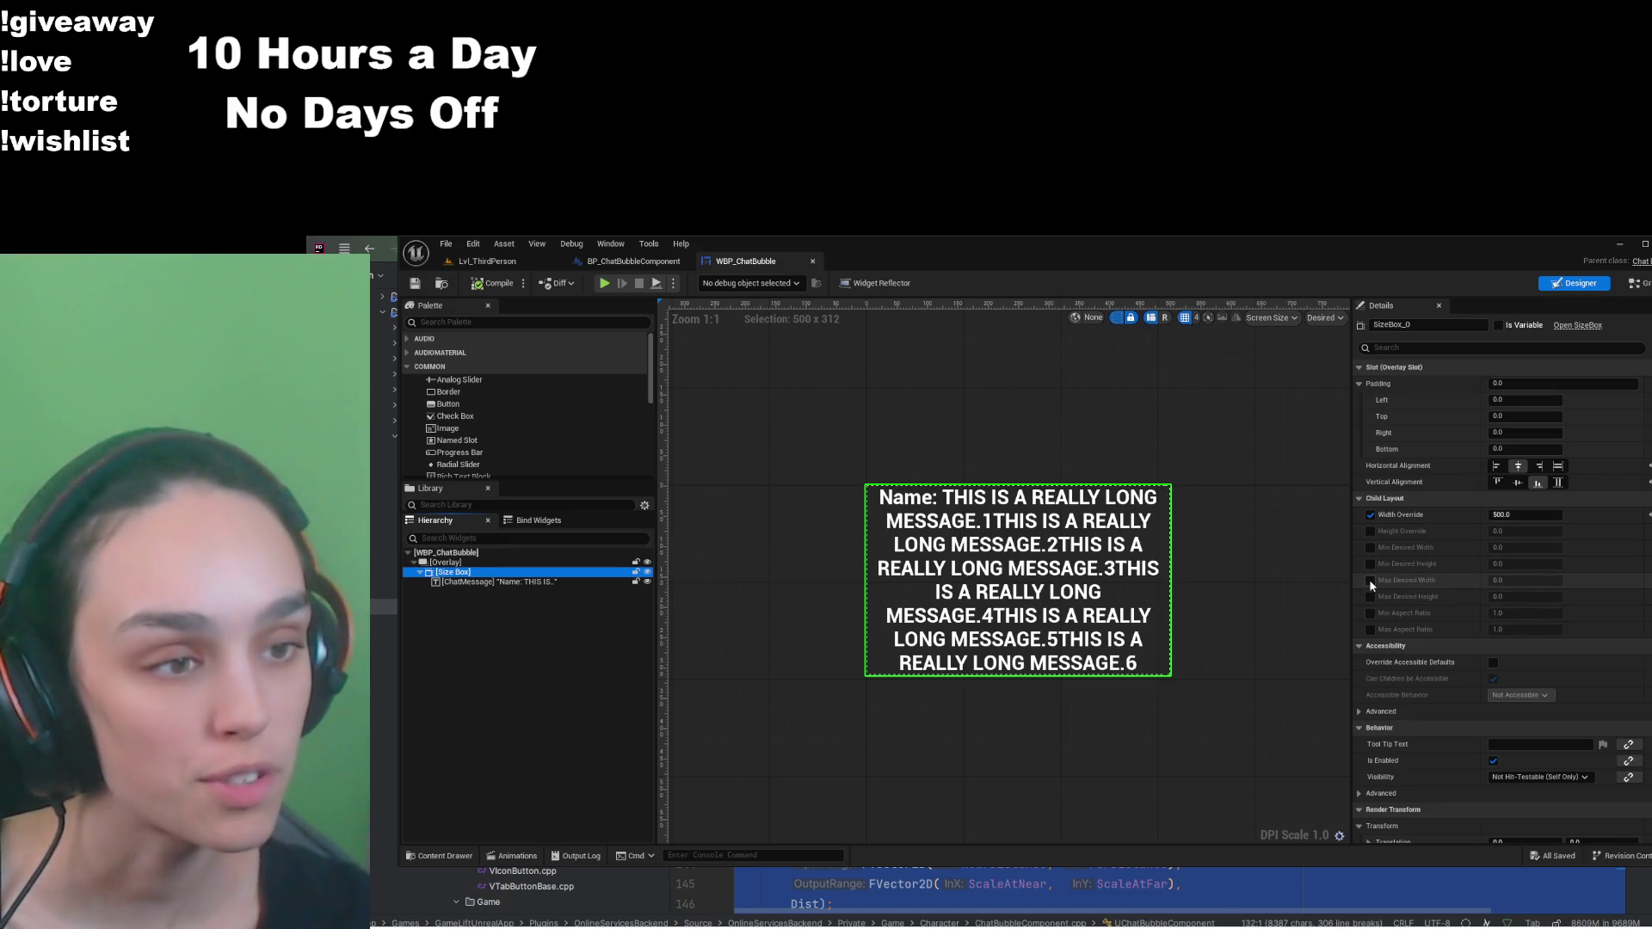
# Step: Enable Height Override on SizeBox_0, settle it at 325 after trying 500 and 300, and save
pyautogui.click(1370, 531)
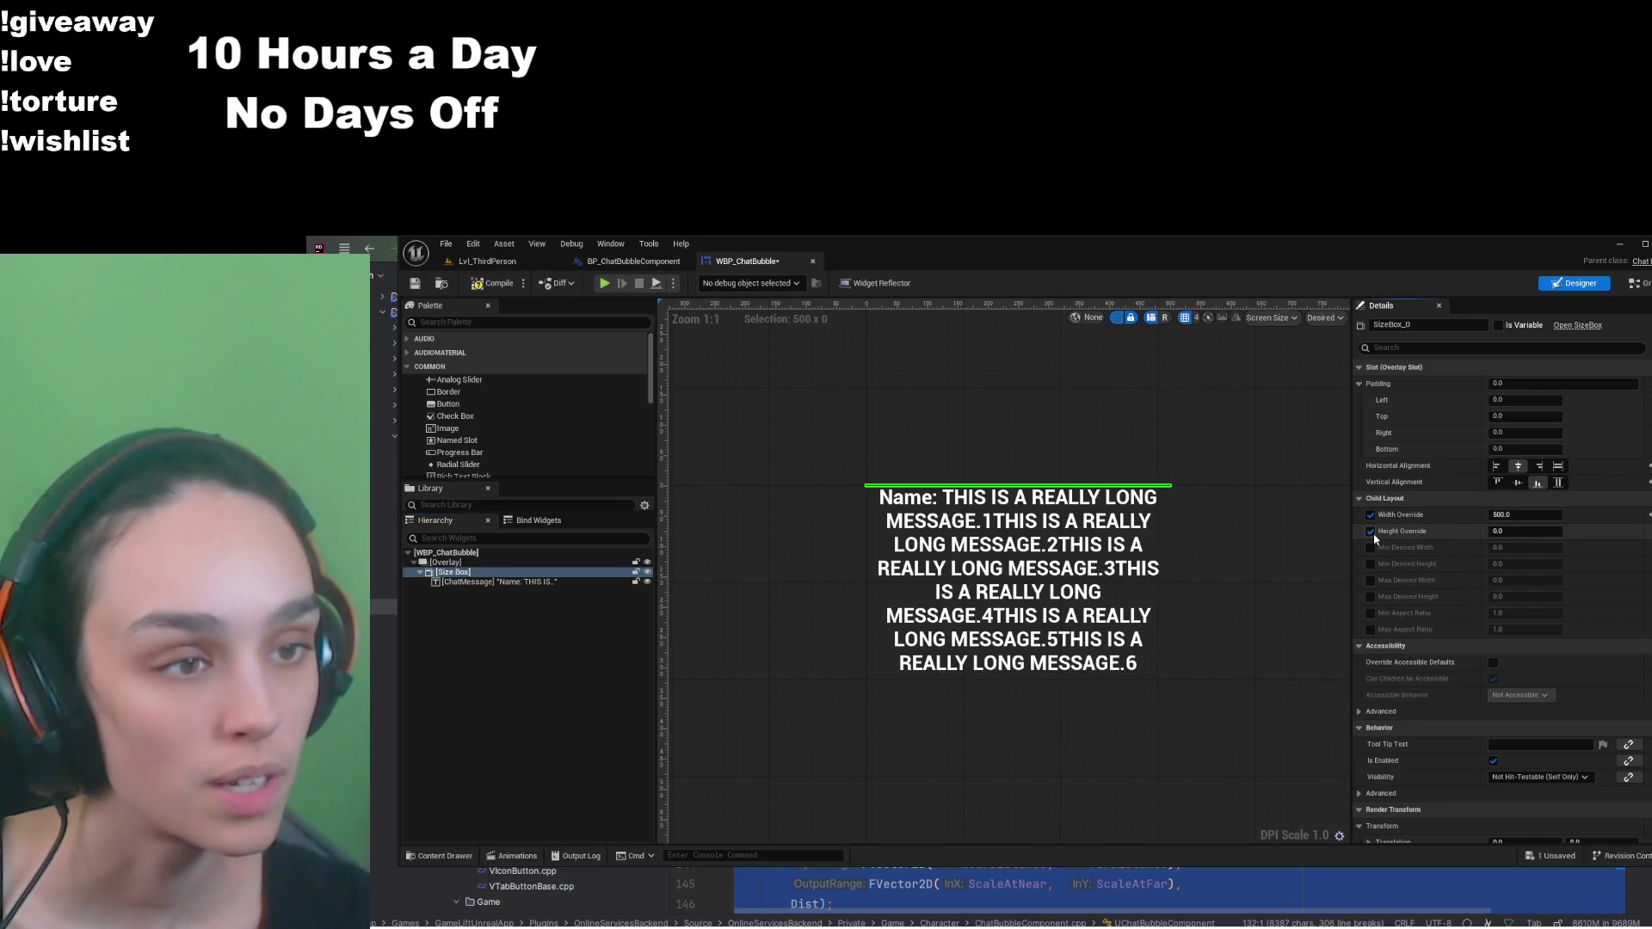
pyautogui.click(1528, 530)
pyautogui.write('500')
pyautogui.press('Return')
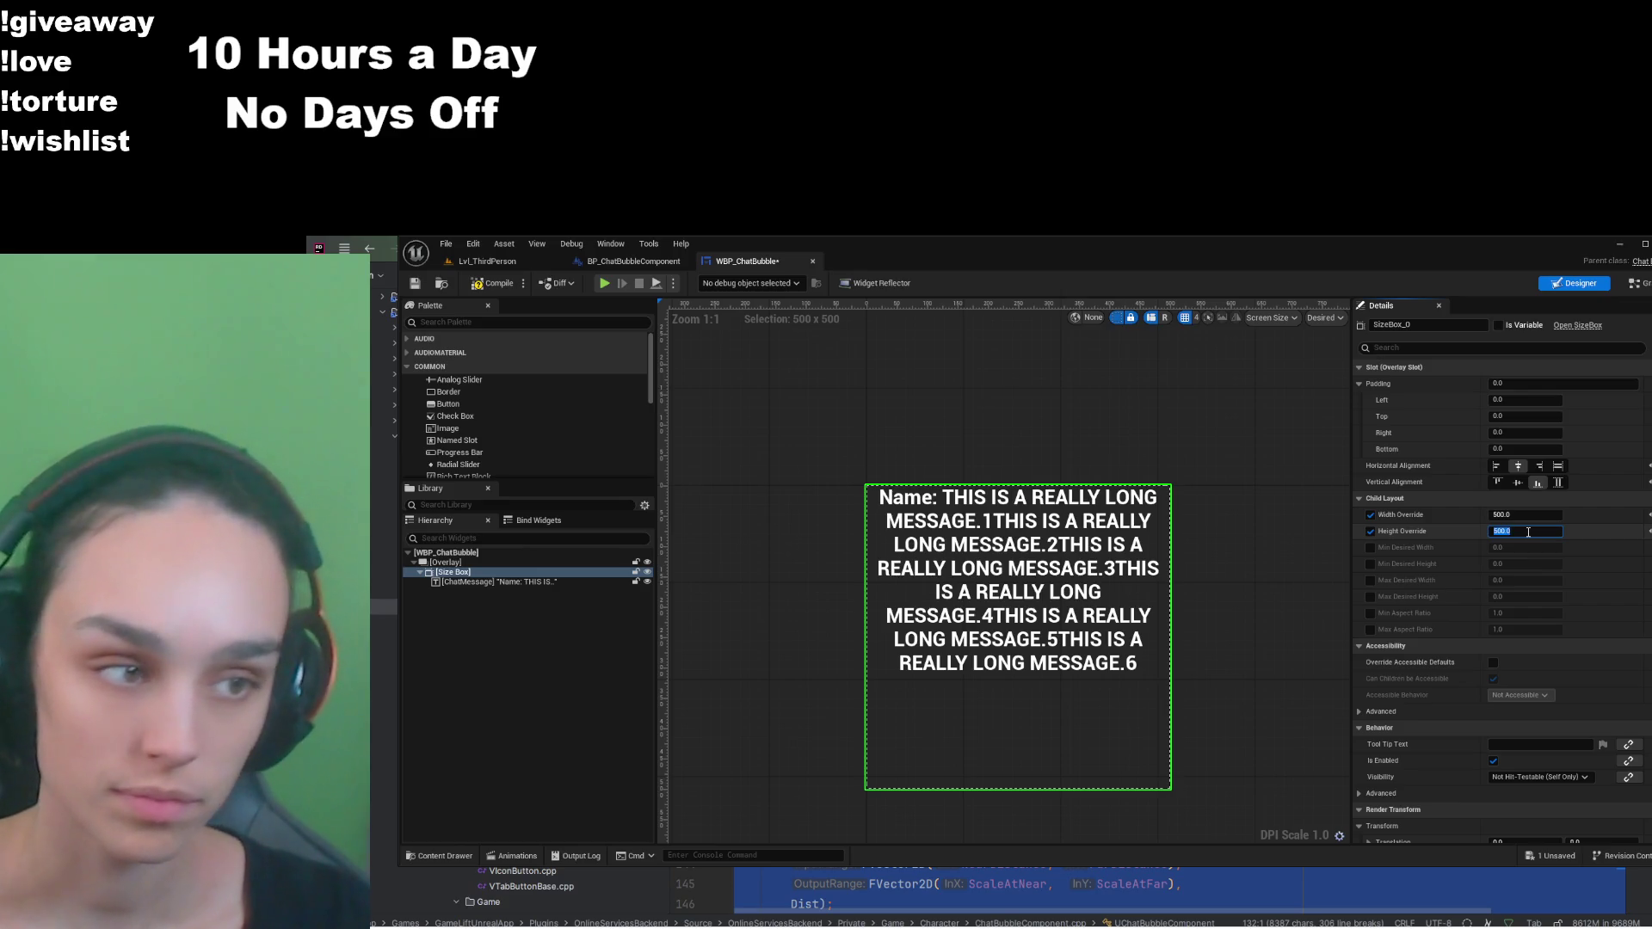
pyautogui.write('300')
pyautogui.press('Return')
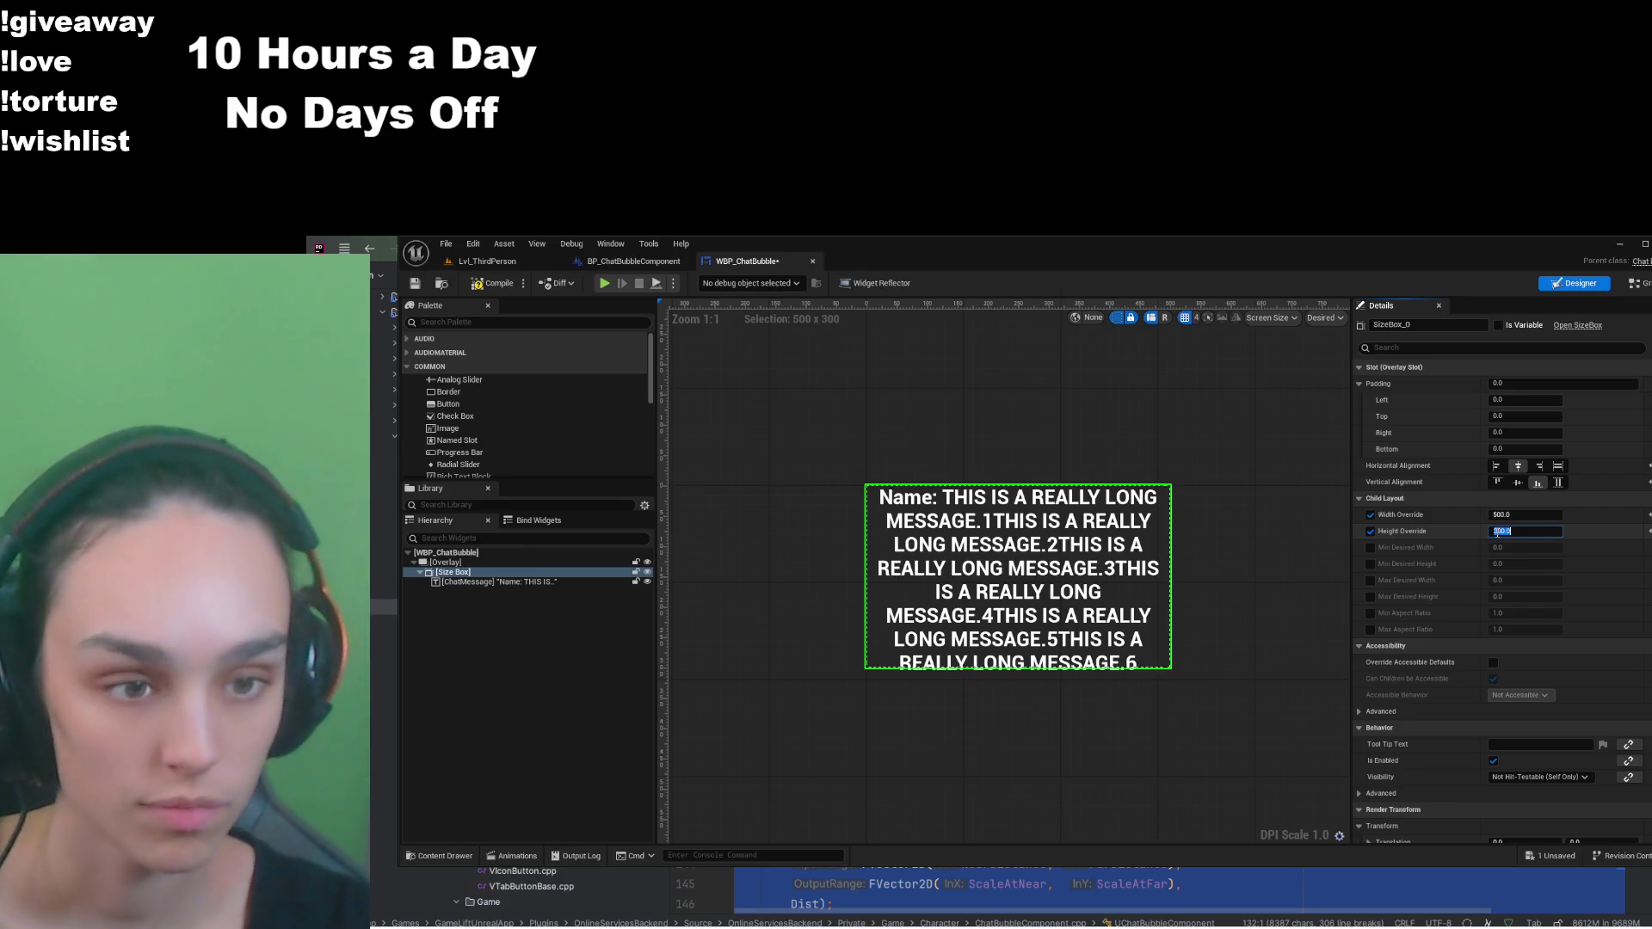
pyautogui.write('325')
pyautogui.press('Return')
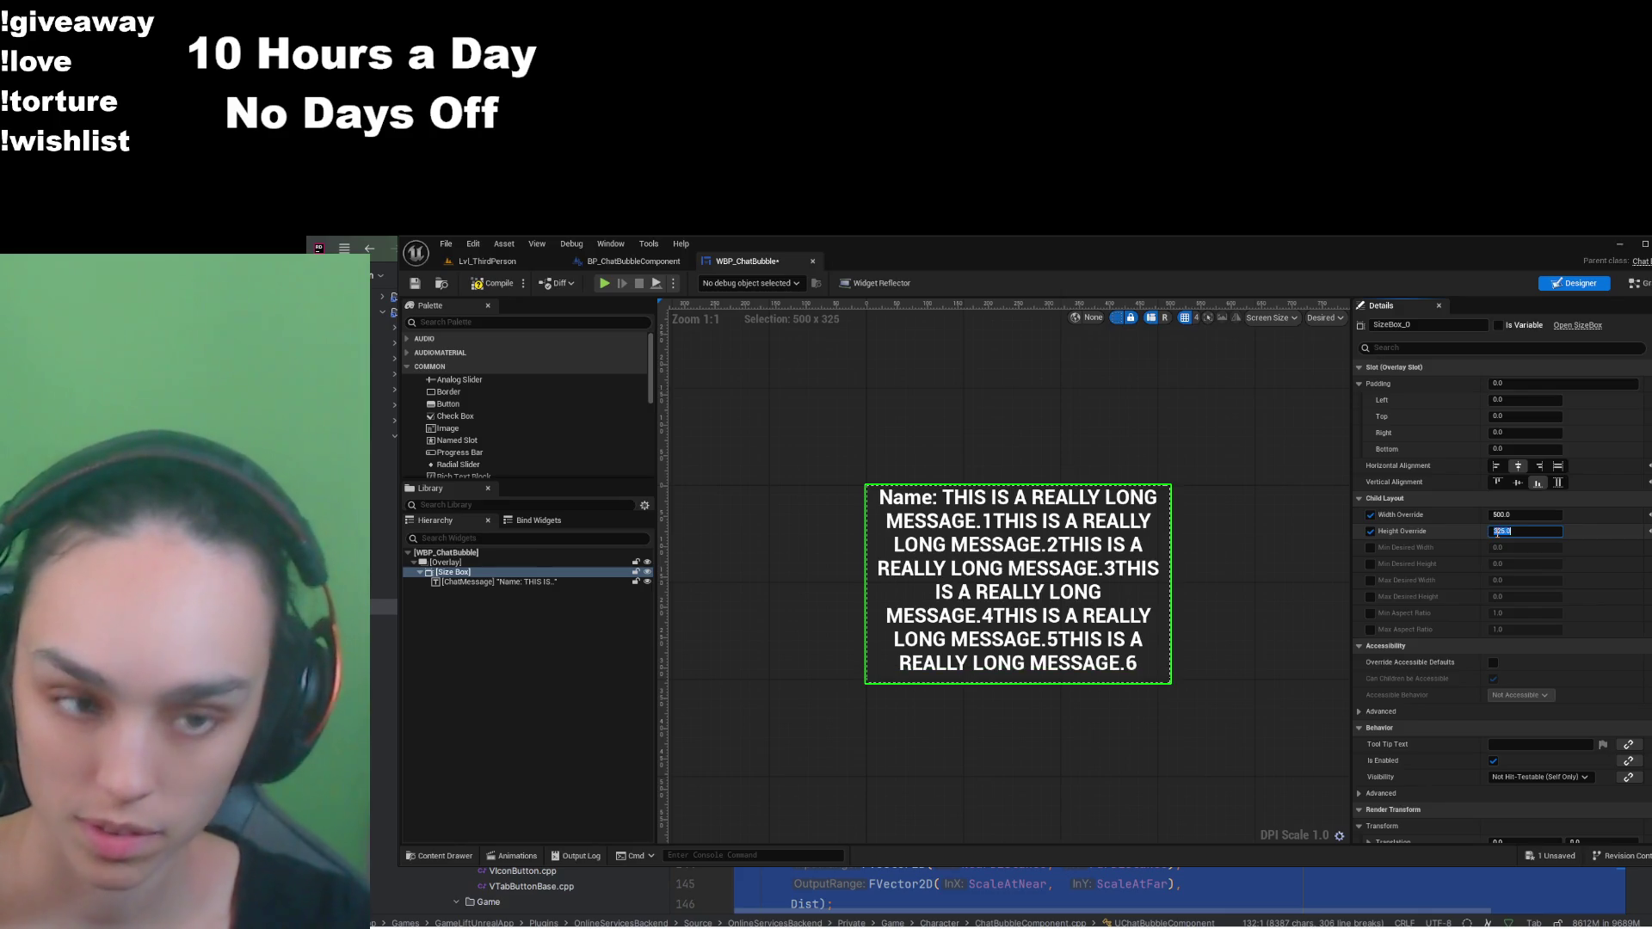
pyautogui.hotkey('ctrl', 's')
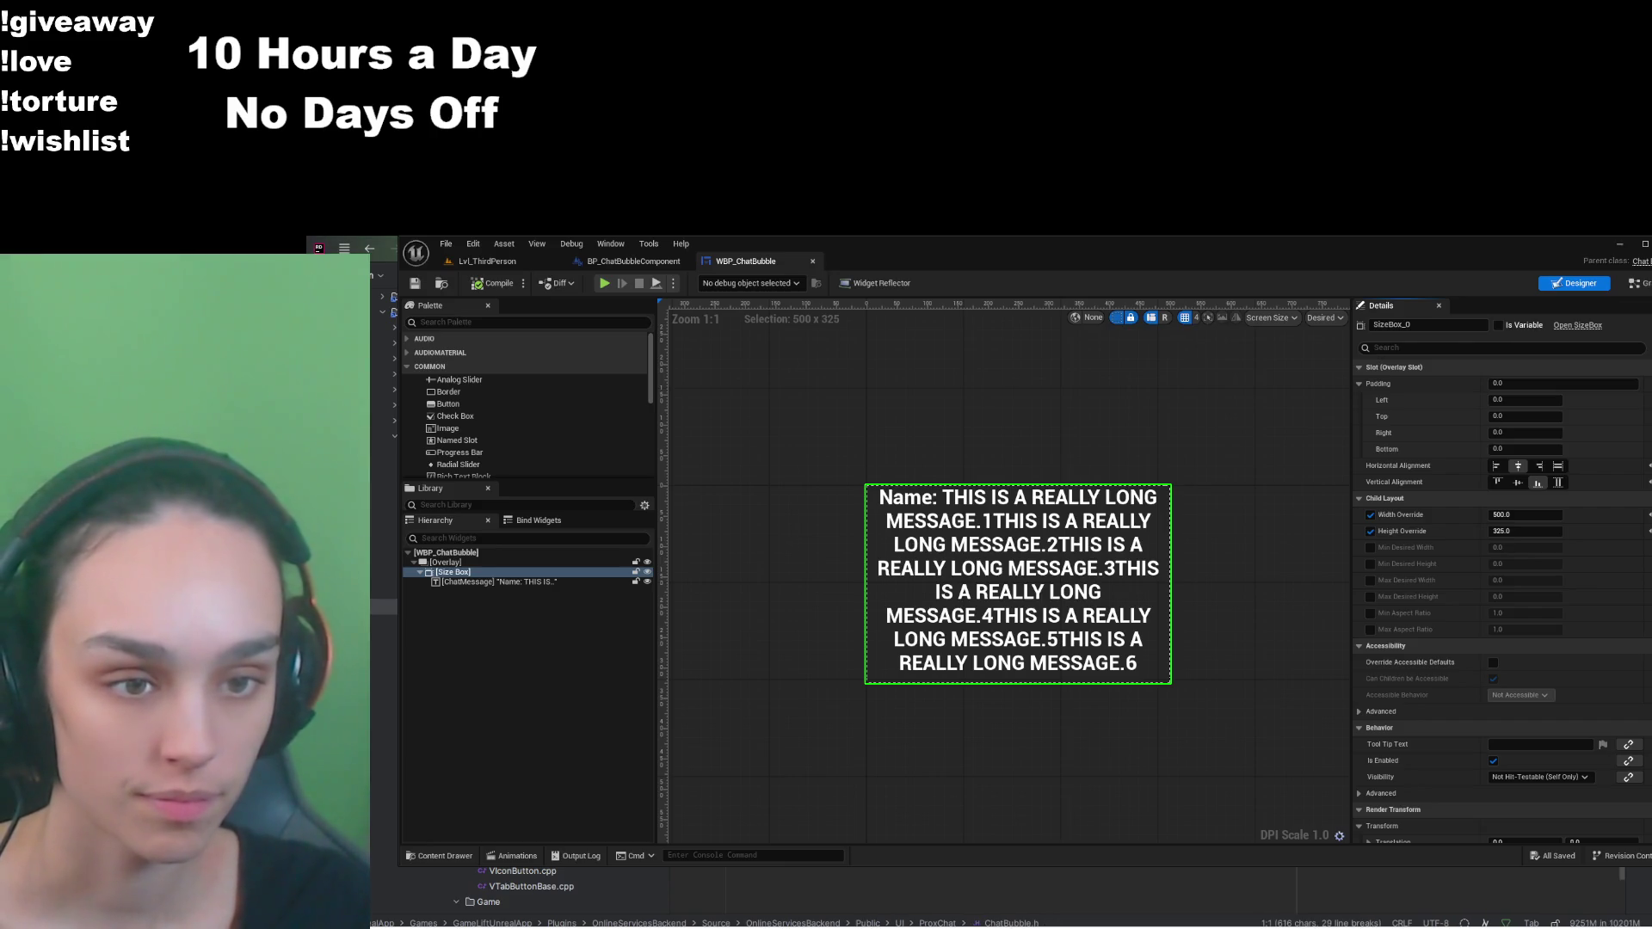
# Step: Edit ChatBubble.cpp around ResolveTargetBox, duplicating a line in the message handler
pyautogui.click(728, 884)
pyautogui.hotkey('ctrl', 'alt', 'Home')
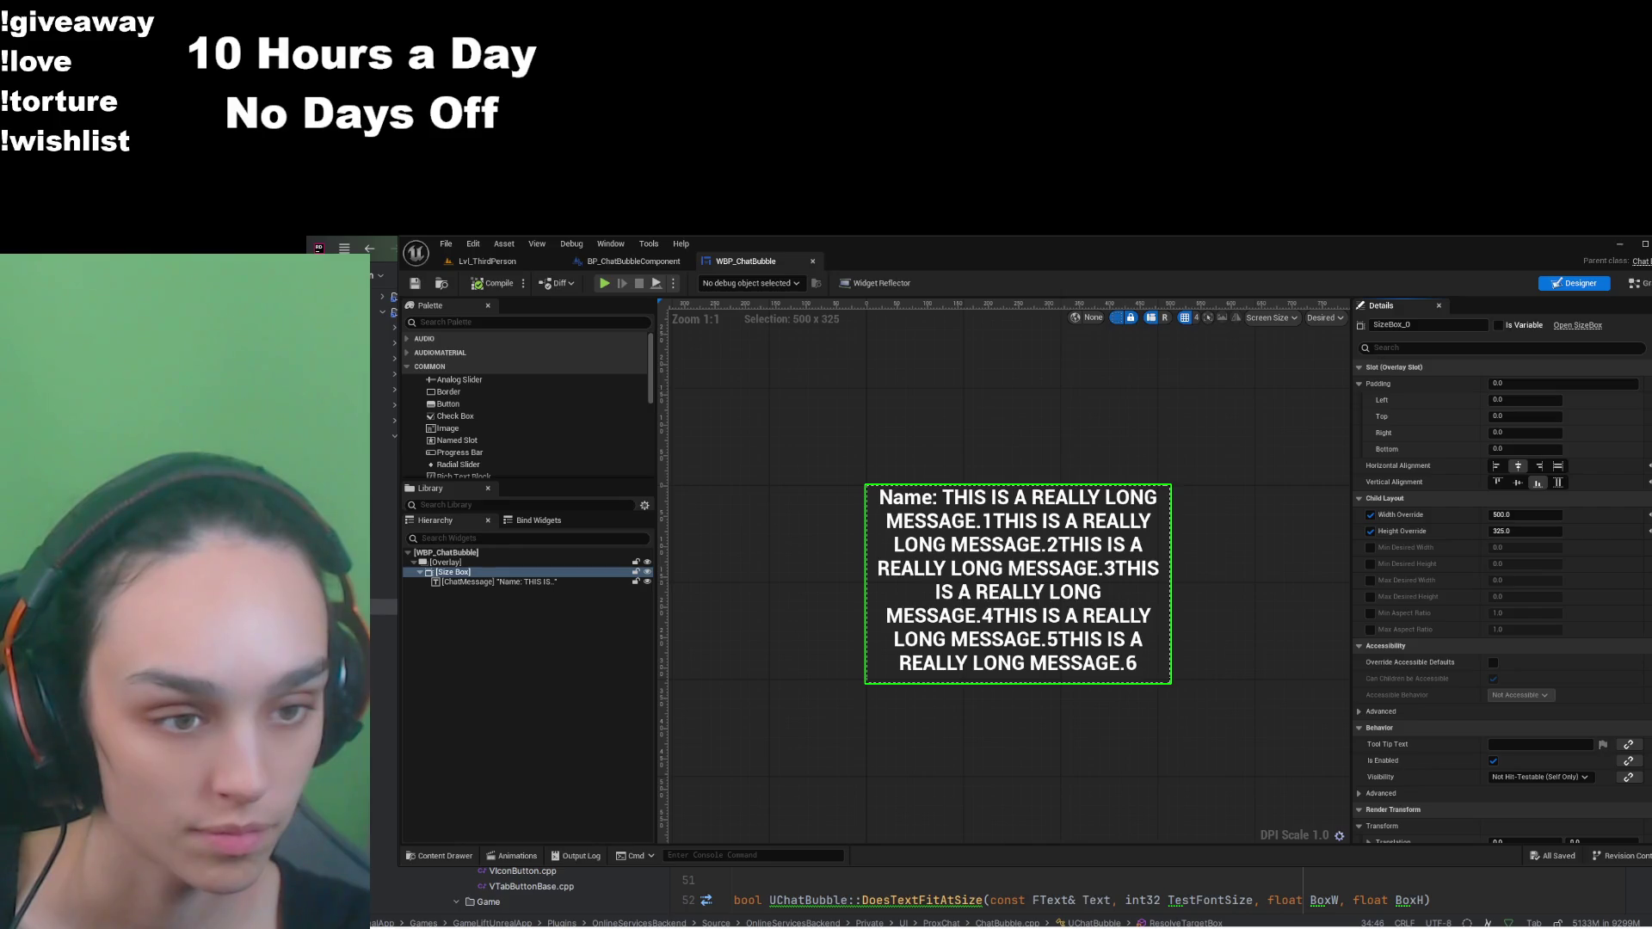
pyautogui.press('Right')
pyautogui.press('Right')
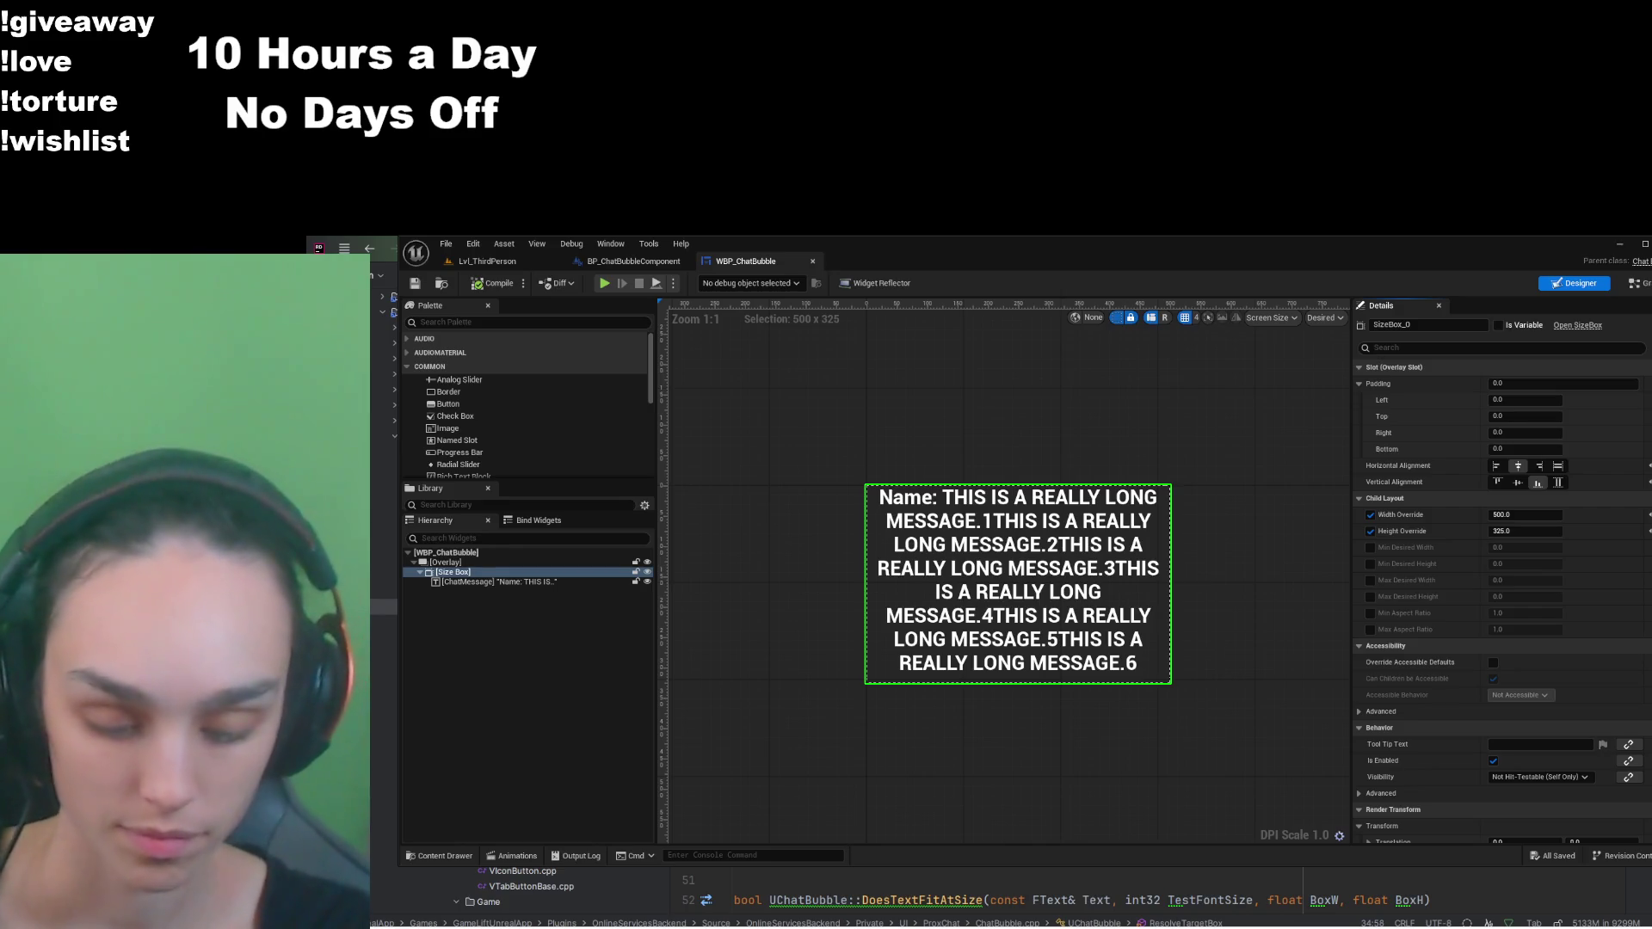
pyautogui.hotkey('ctrl', 'shift', 'Left')
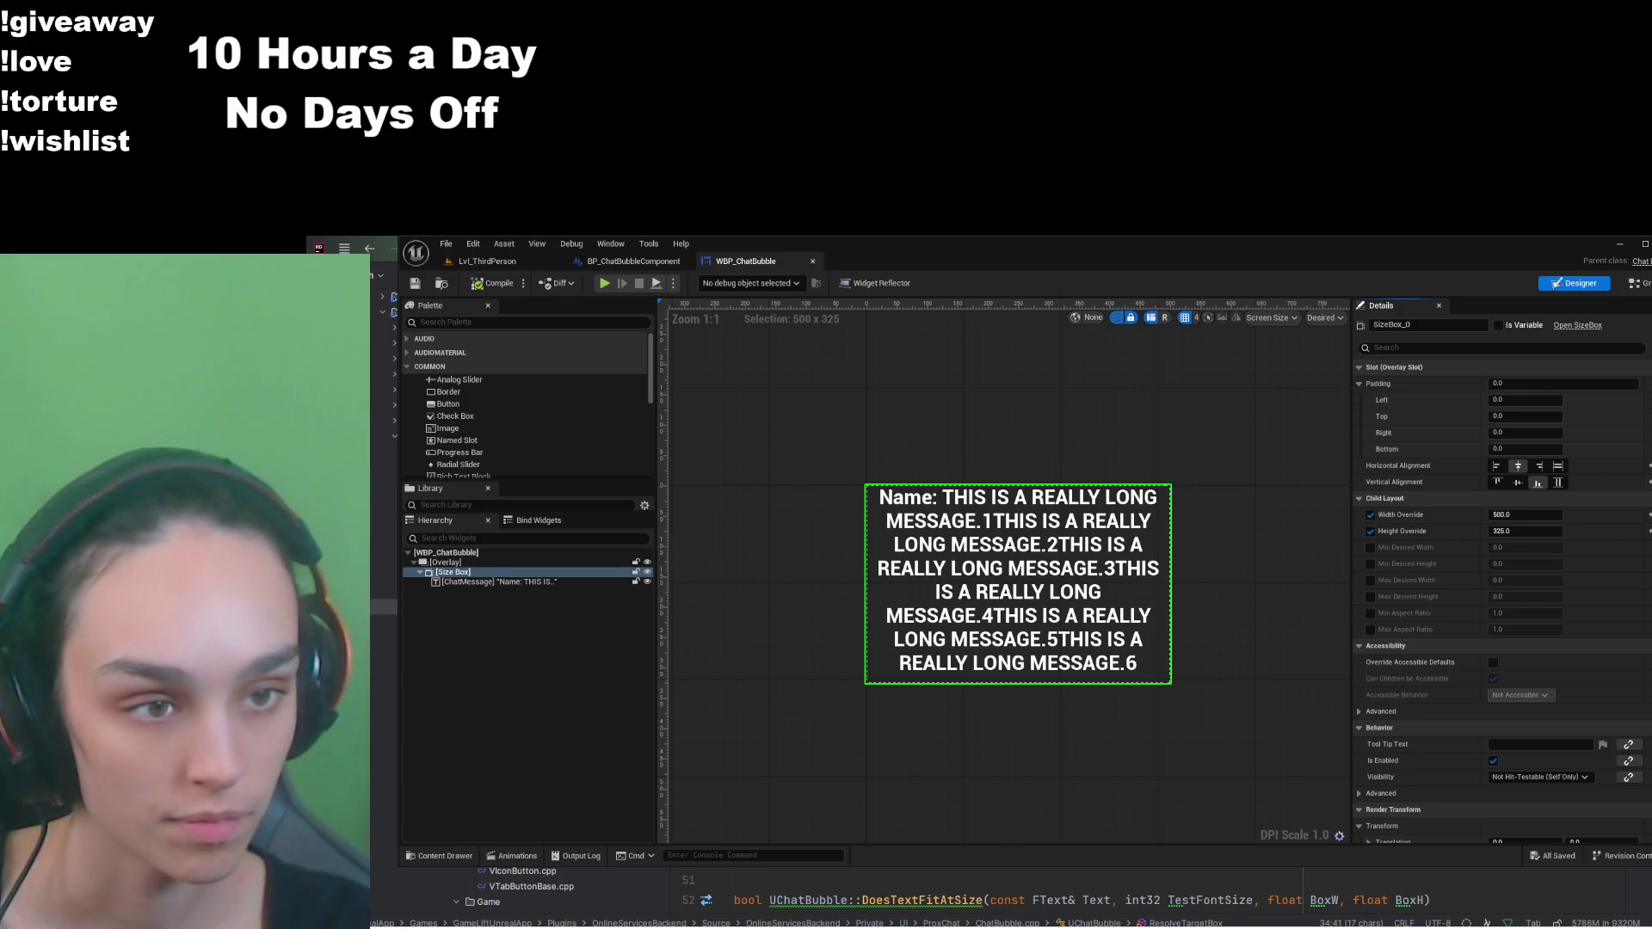
pyautogui.press('Up')
pyautogui.scroll(-5, 990, 890)
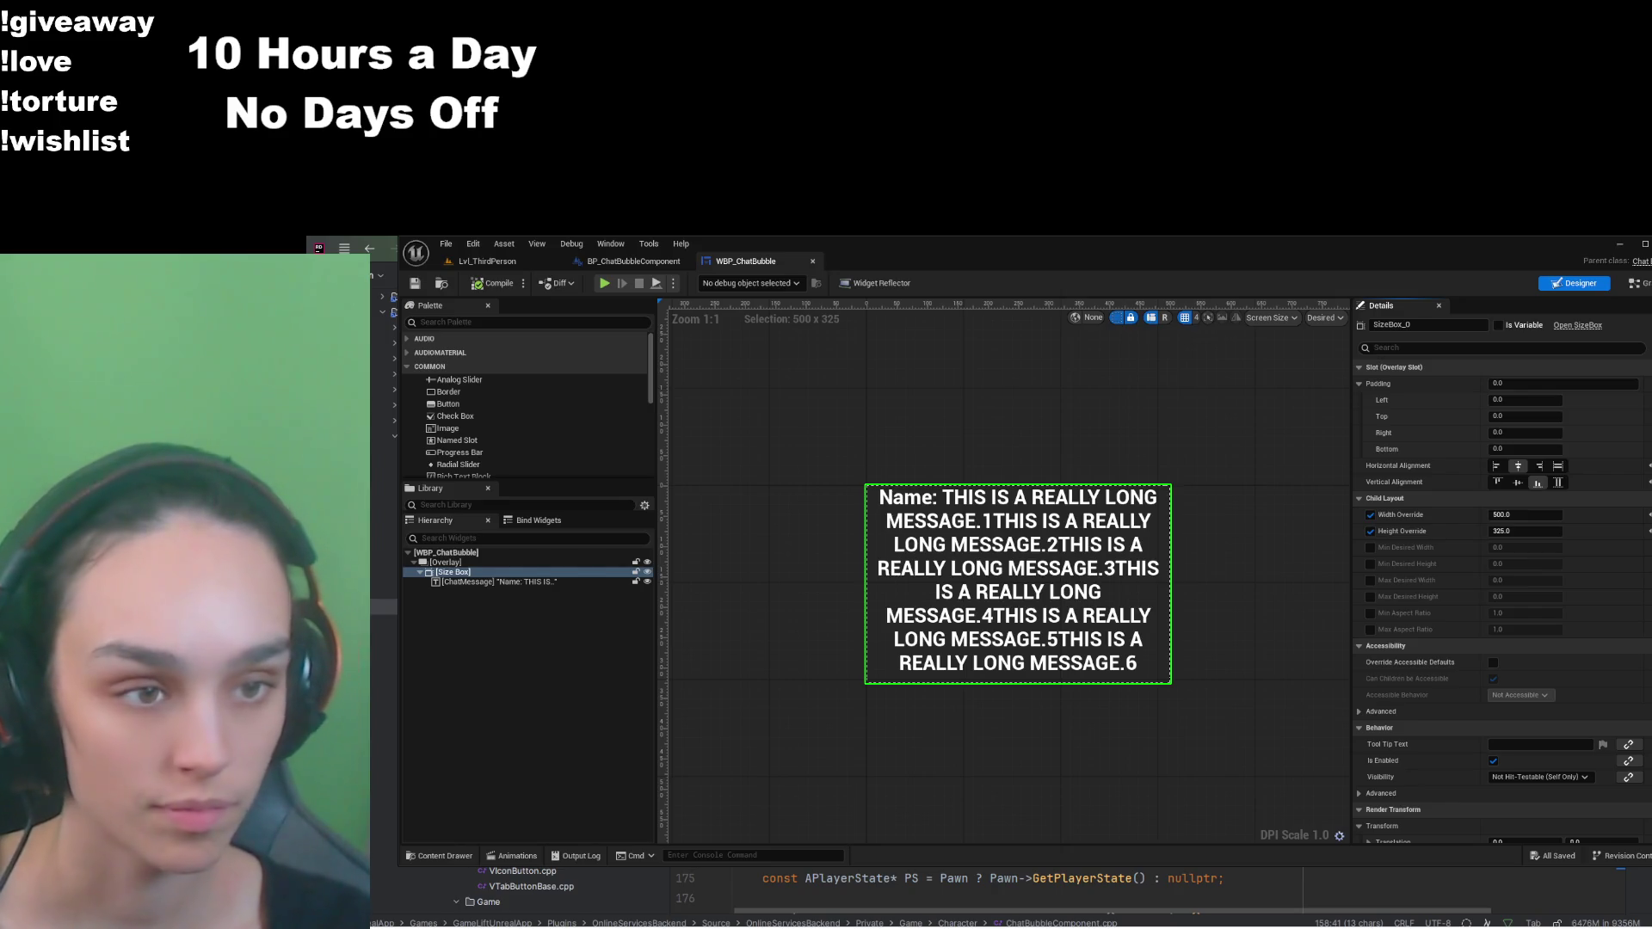
pyautogui.scroll(-8, 990, 888)
pyautogui.scroll(-10, 989, 888)
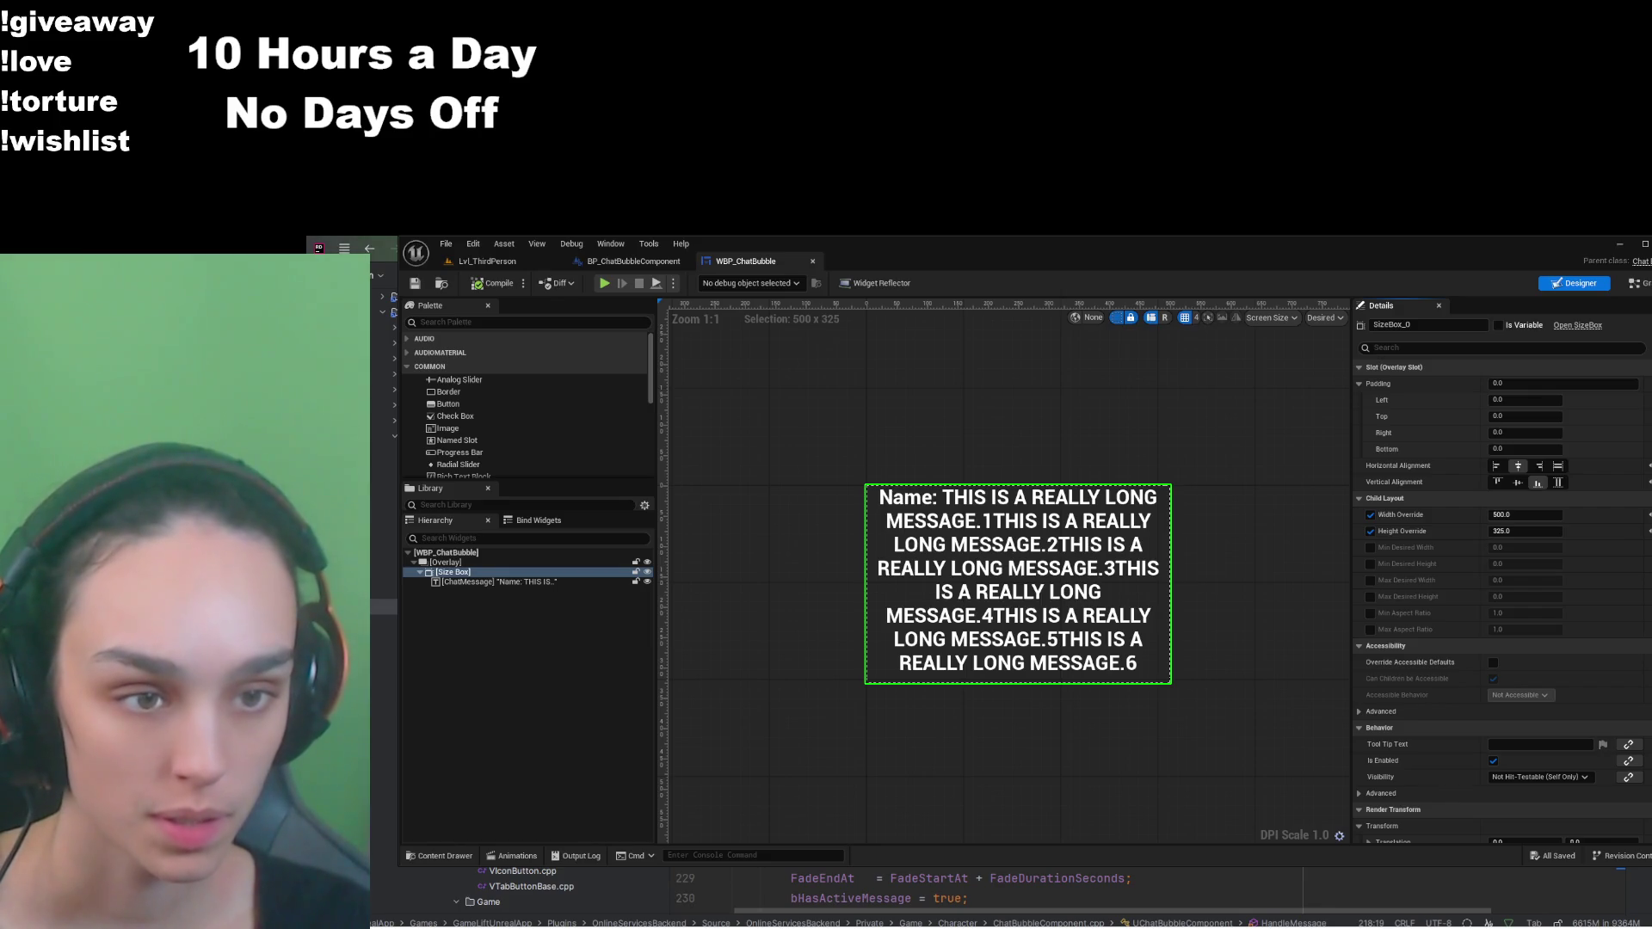
pyautogui.press('End')
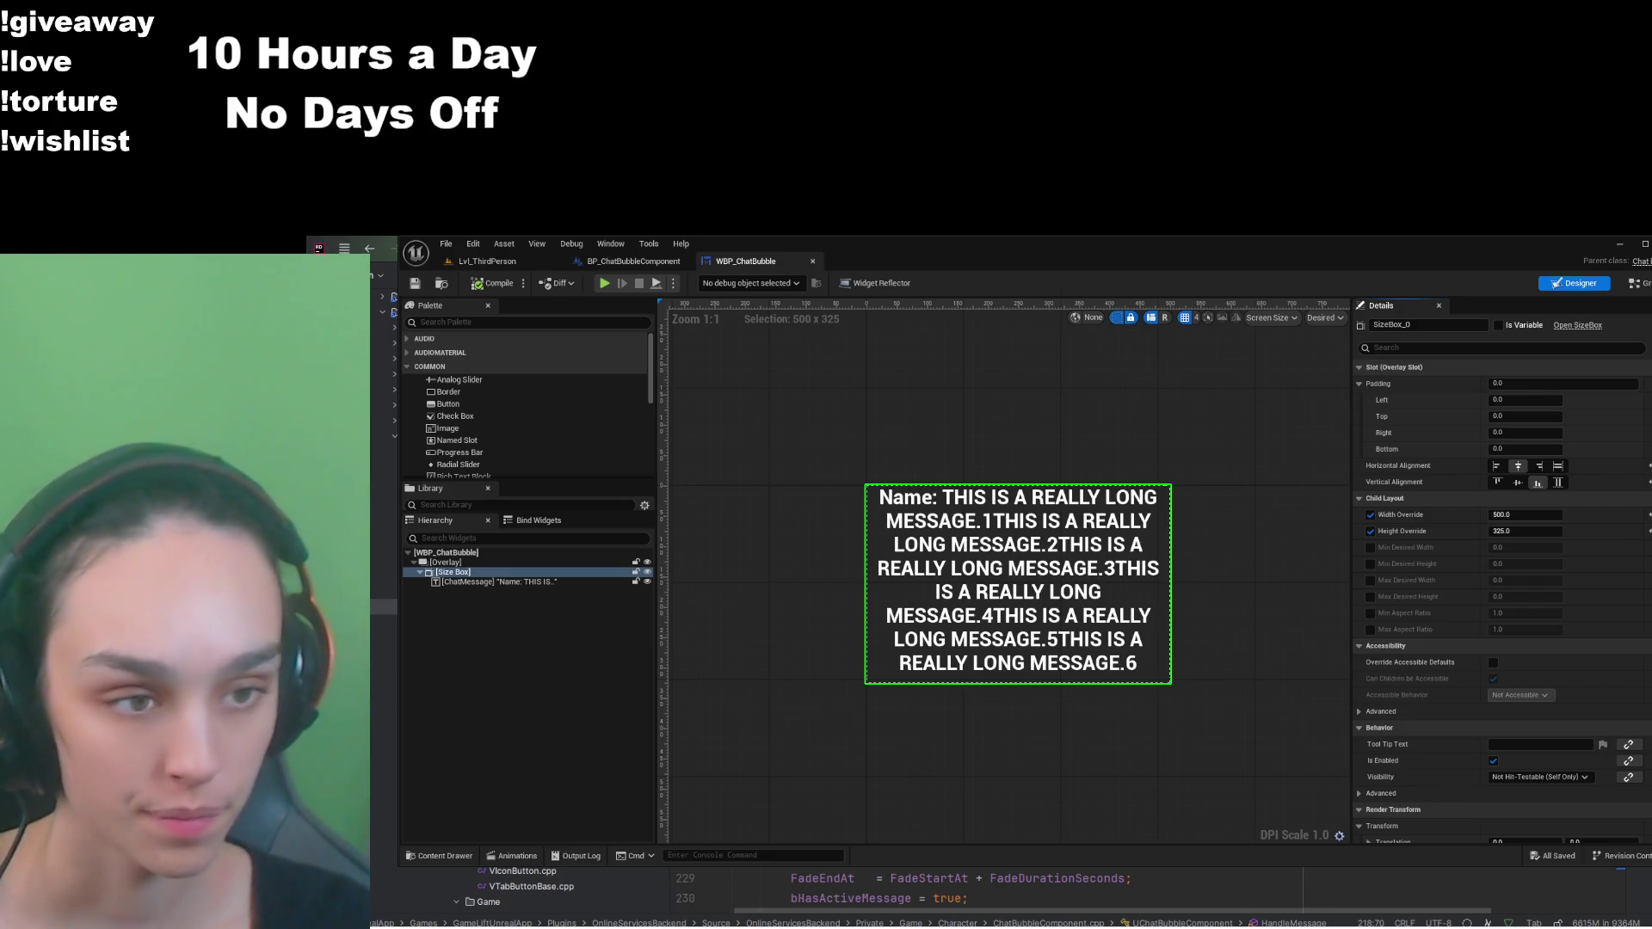
pyautogui.hotkey('ctrl', 'd')
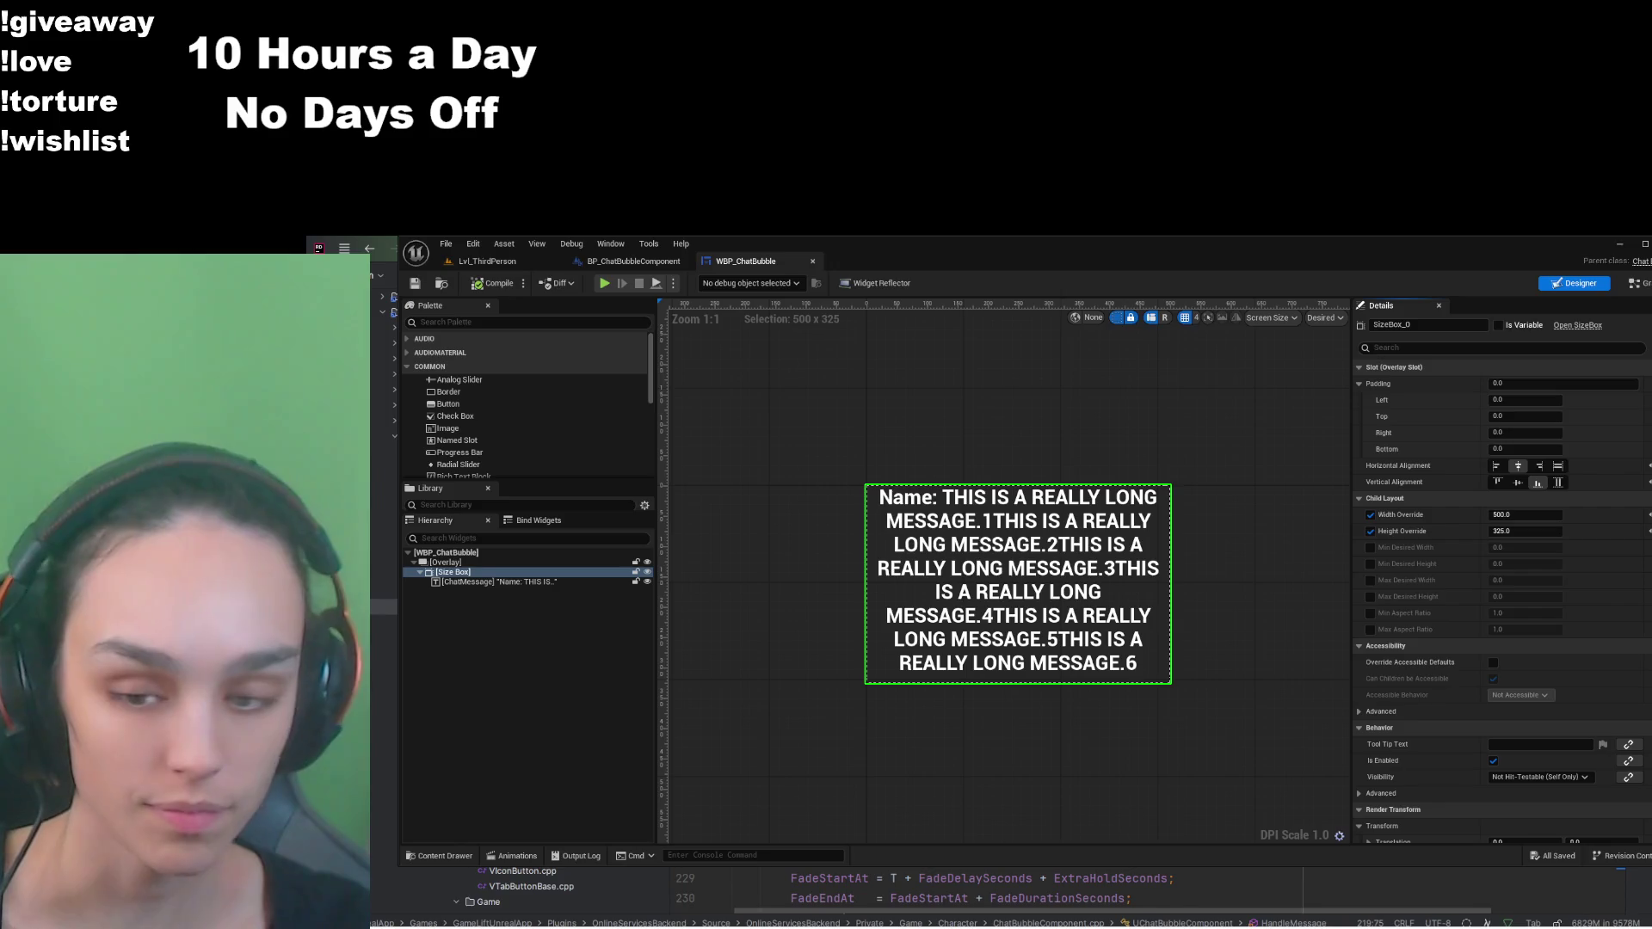
# Step: Show ChatBubbleComponent.h's FarDistance 3000 and HideBeyondDistance 6000 defaults, and run the build from Rider
pyautogui.hotkey('alt', 'o')
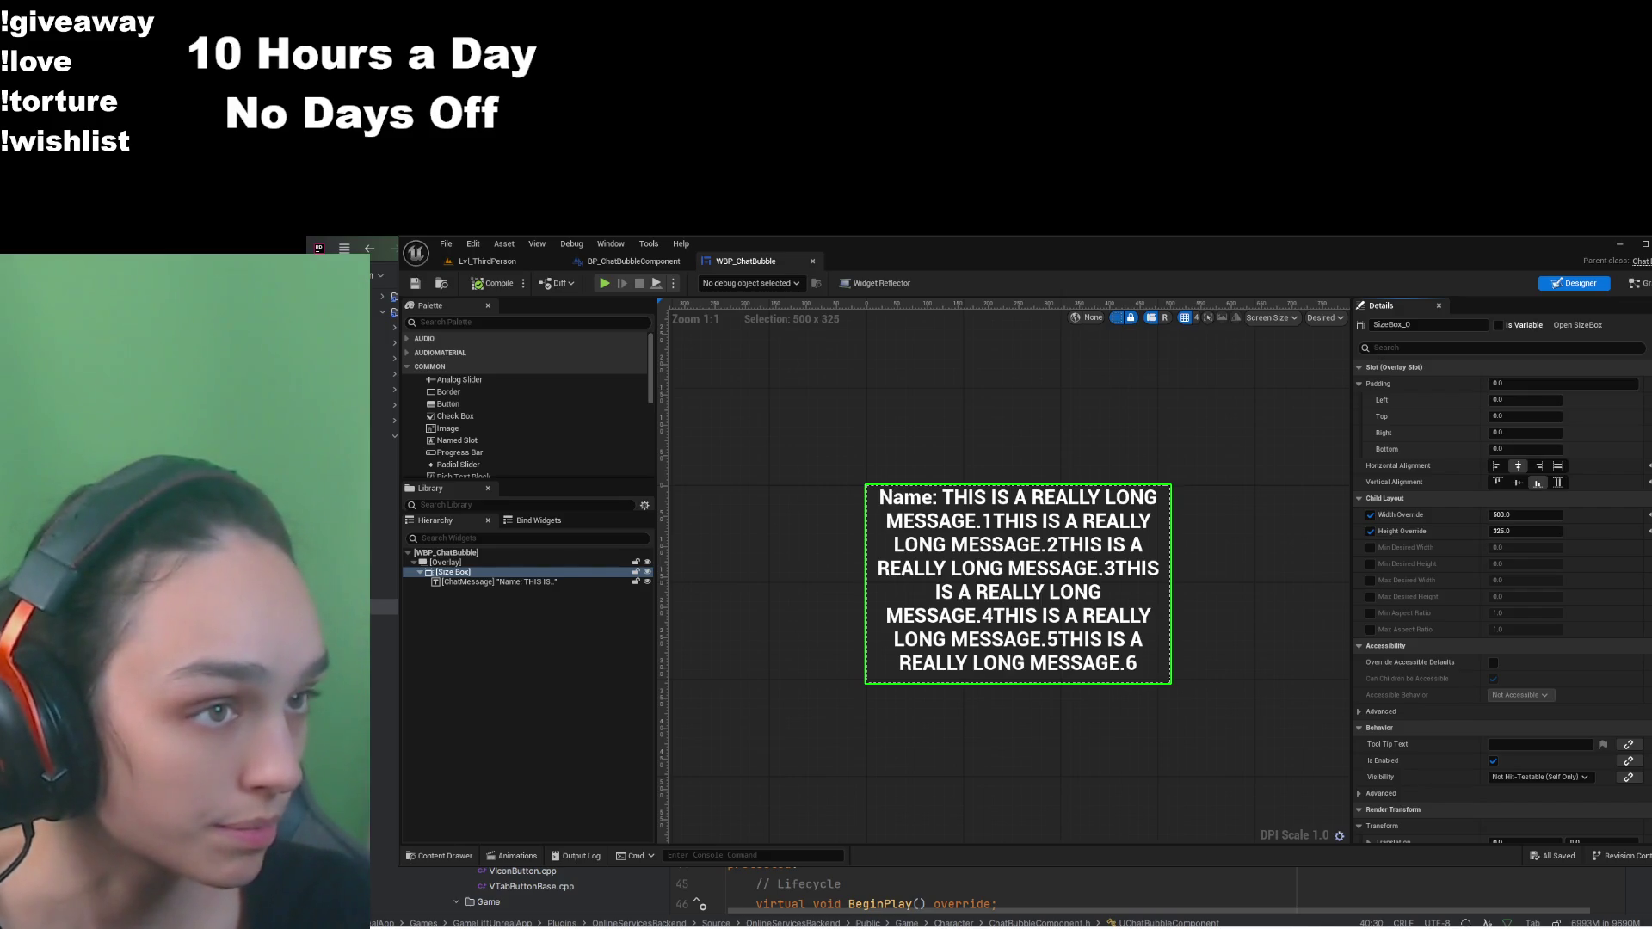
pyautogui.hotkey('alt', 'Tab')
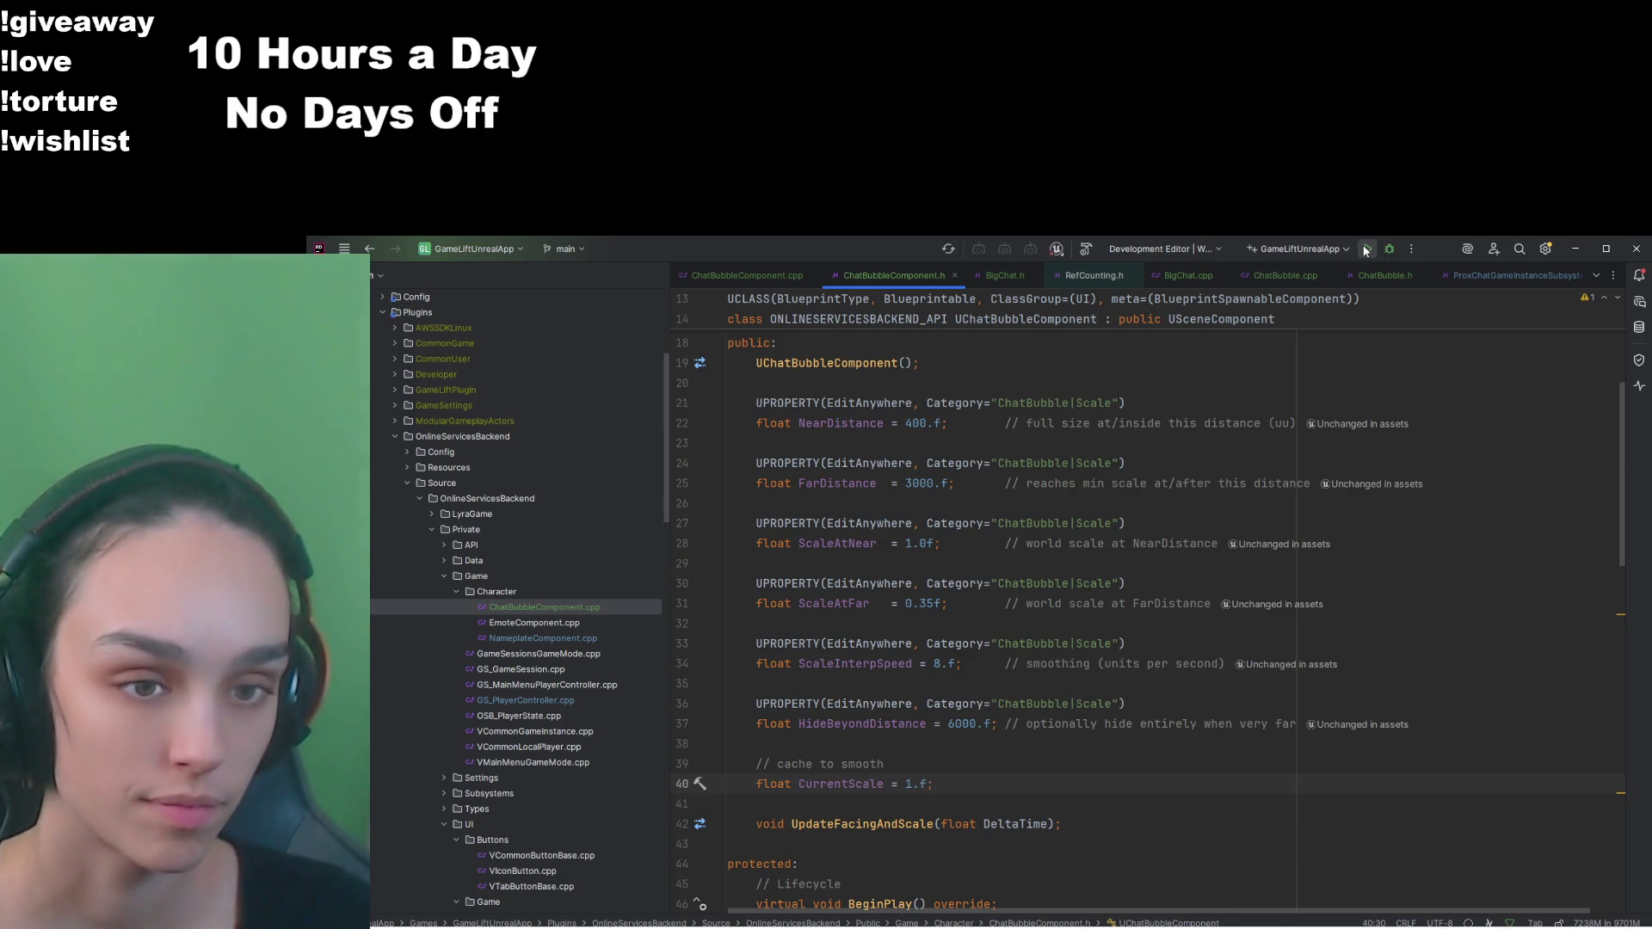
pyautogui.click(1366, 250)
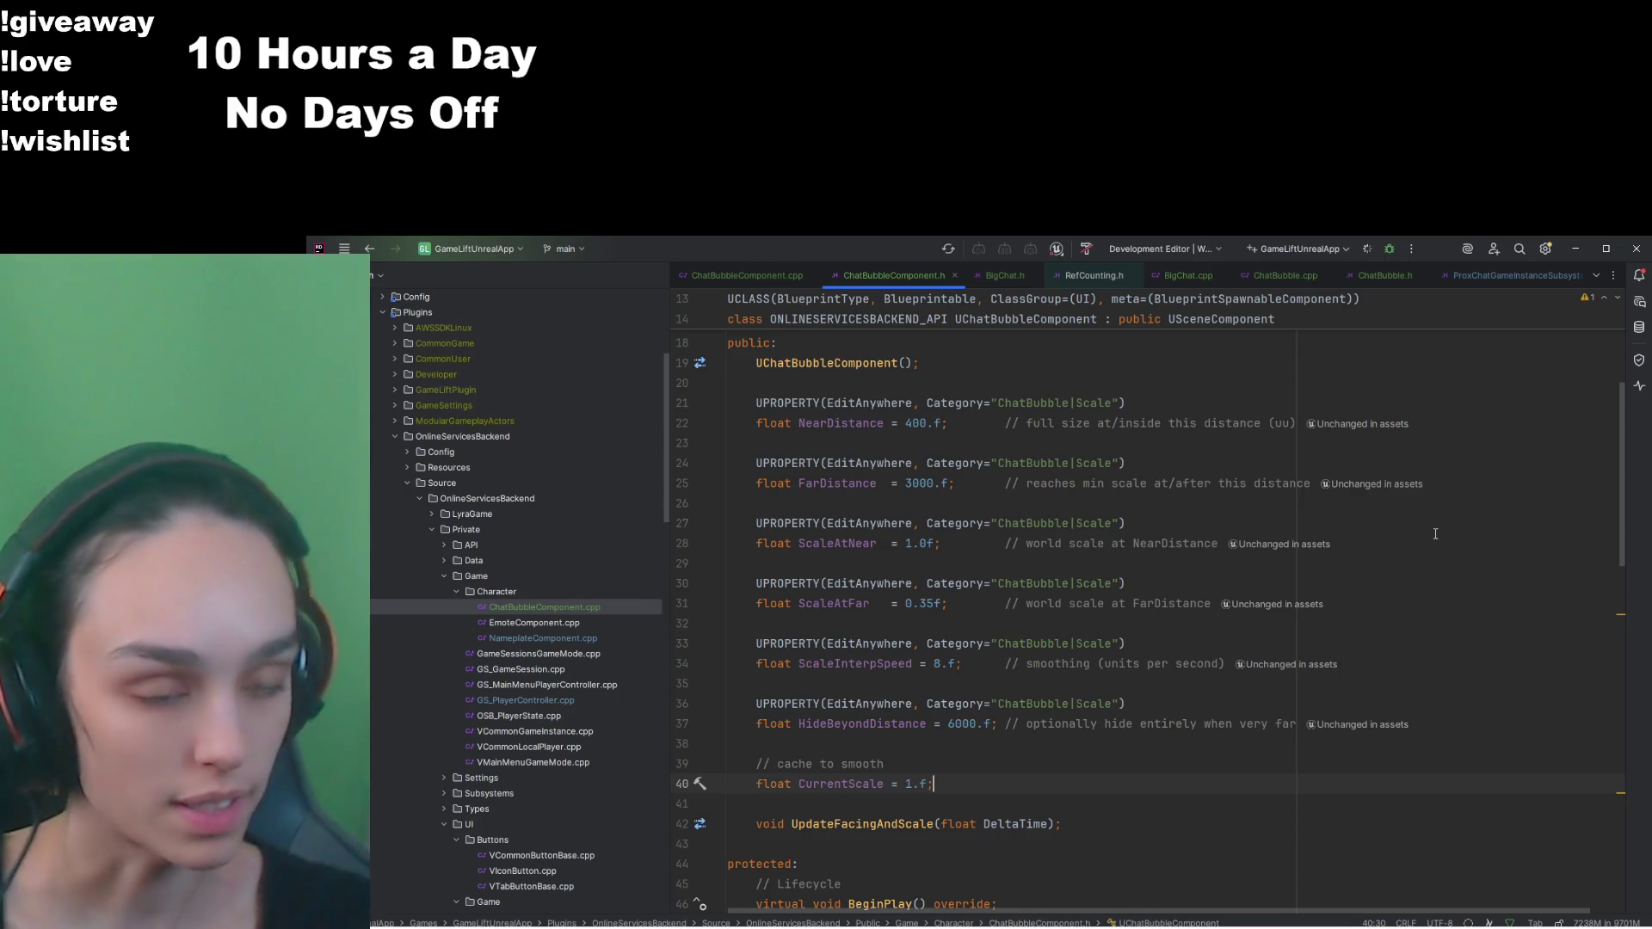
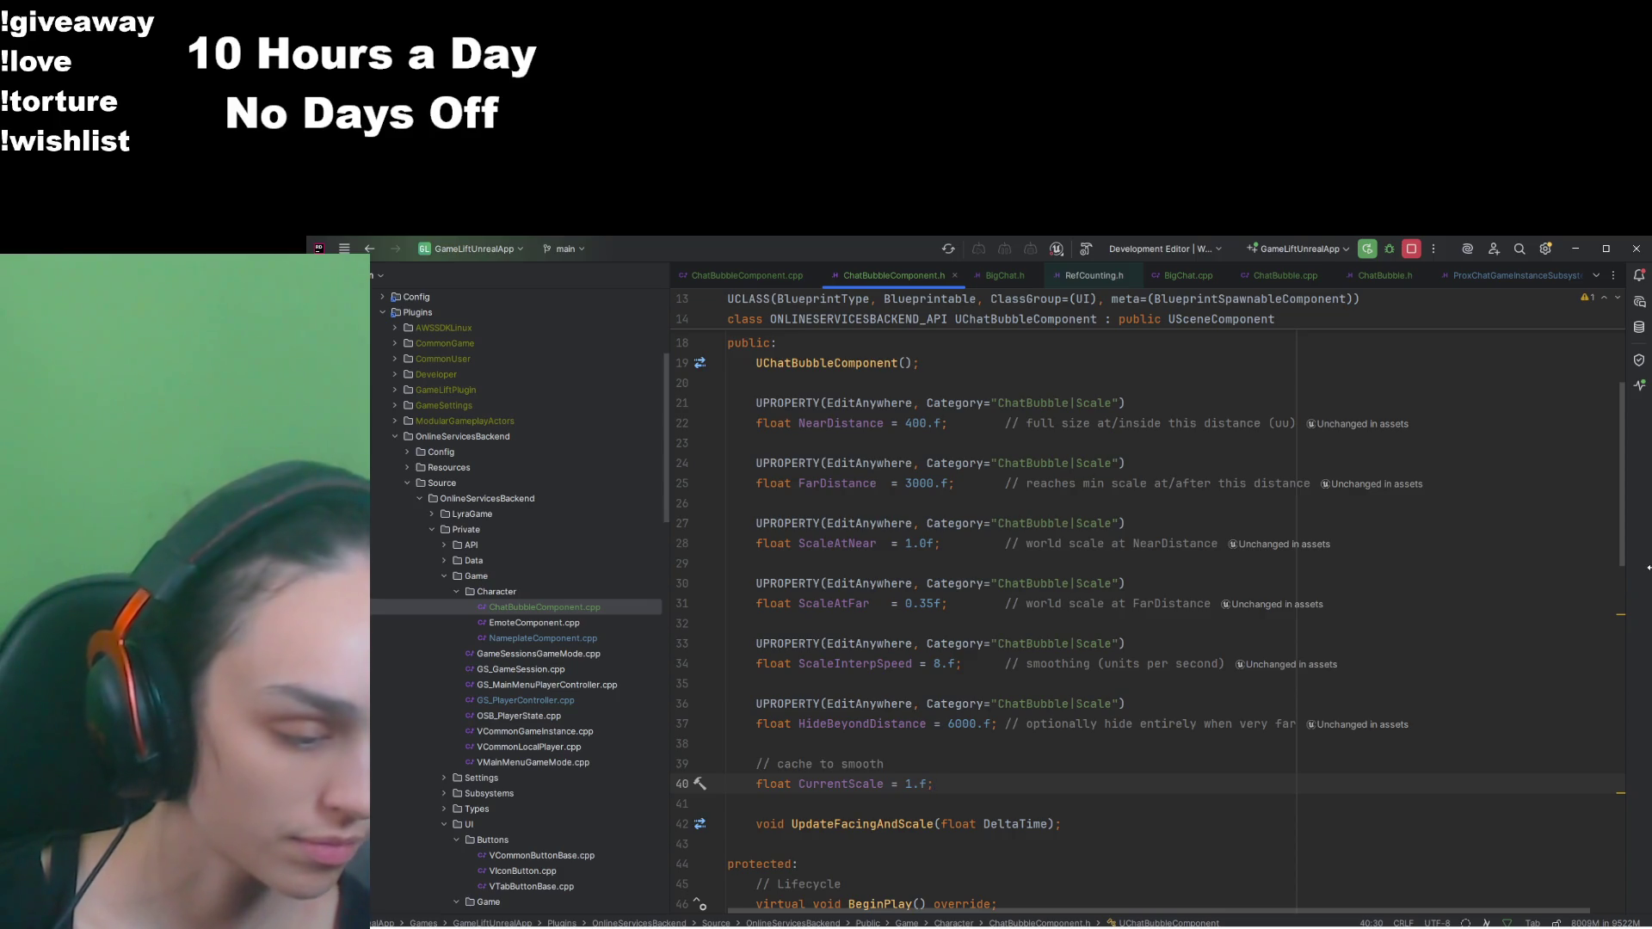
# Step: Leave Rider's ChatBubbleComponent header and bring the Unreal Editor window to the front
pyautogui.hotkey('alt', 'Tab')
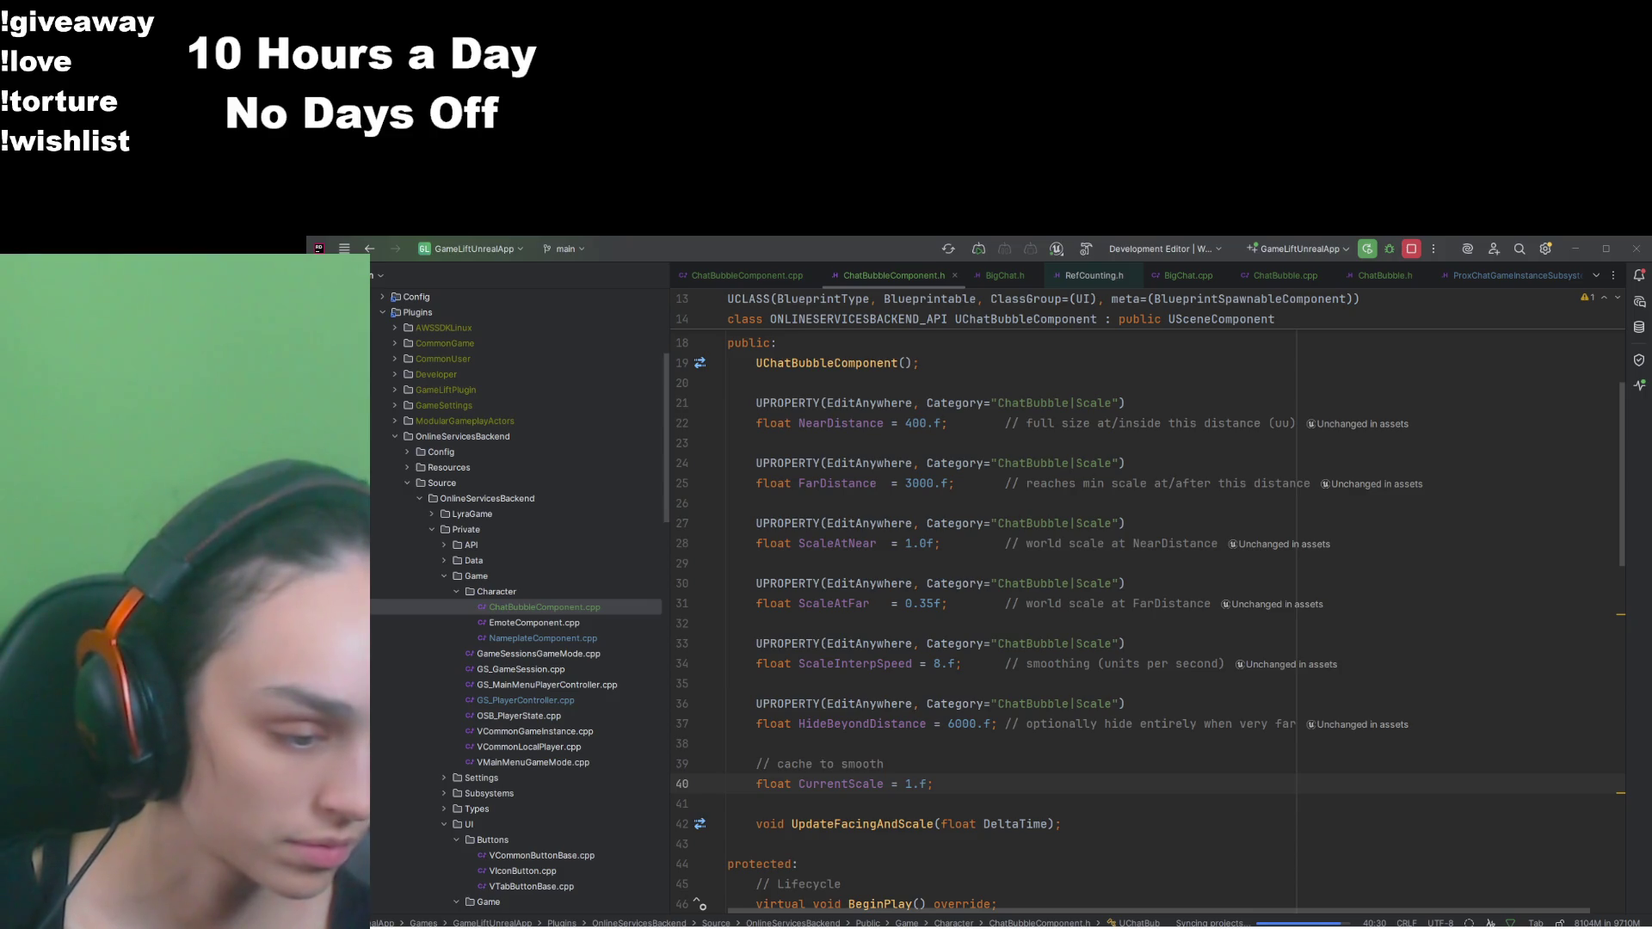
pyautogui.hotkey('alt', 'Tab')
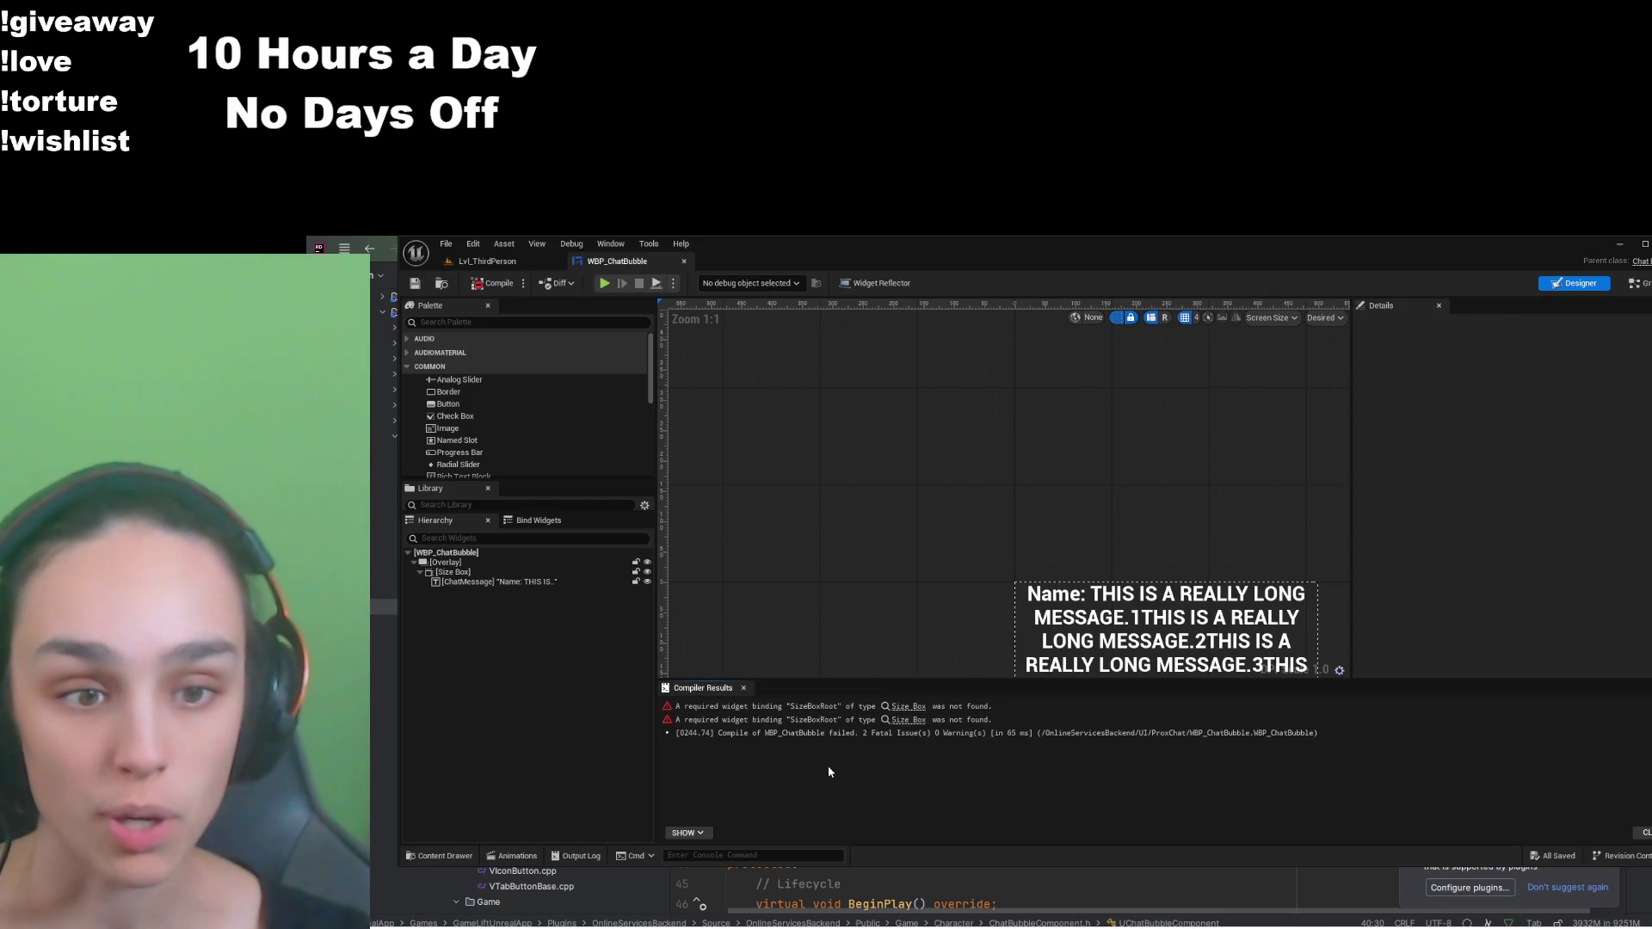
# Step: Rename the Size Box in the Hierarchy to SizeBoxRoot and compile WBP_ChatBubble
pyautogui.click(469, 573)
pyautogui.click(470, 573)
pyautogui.write('SizeBox')
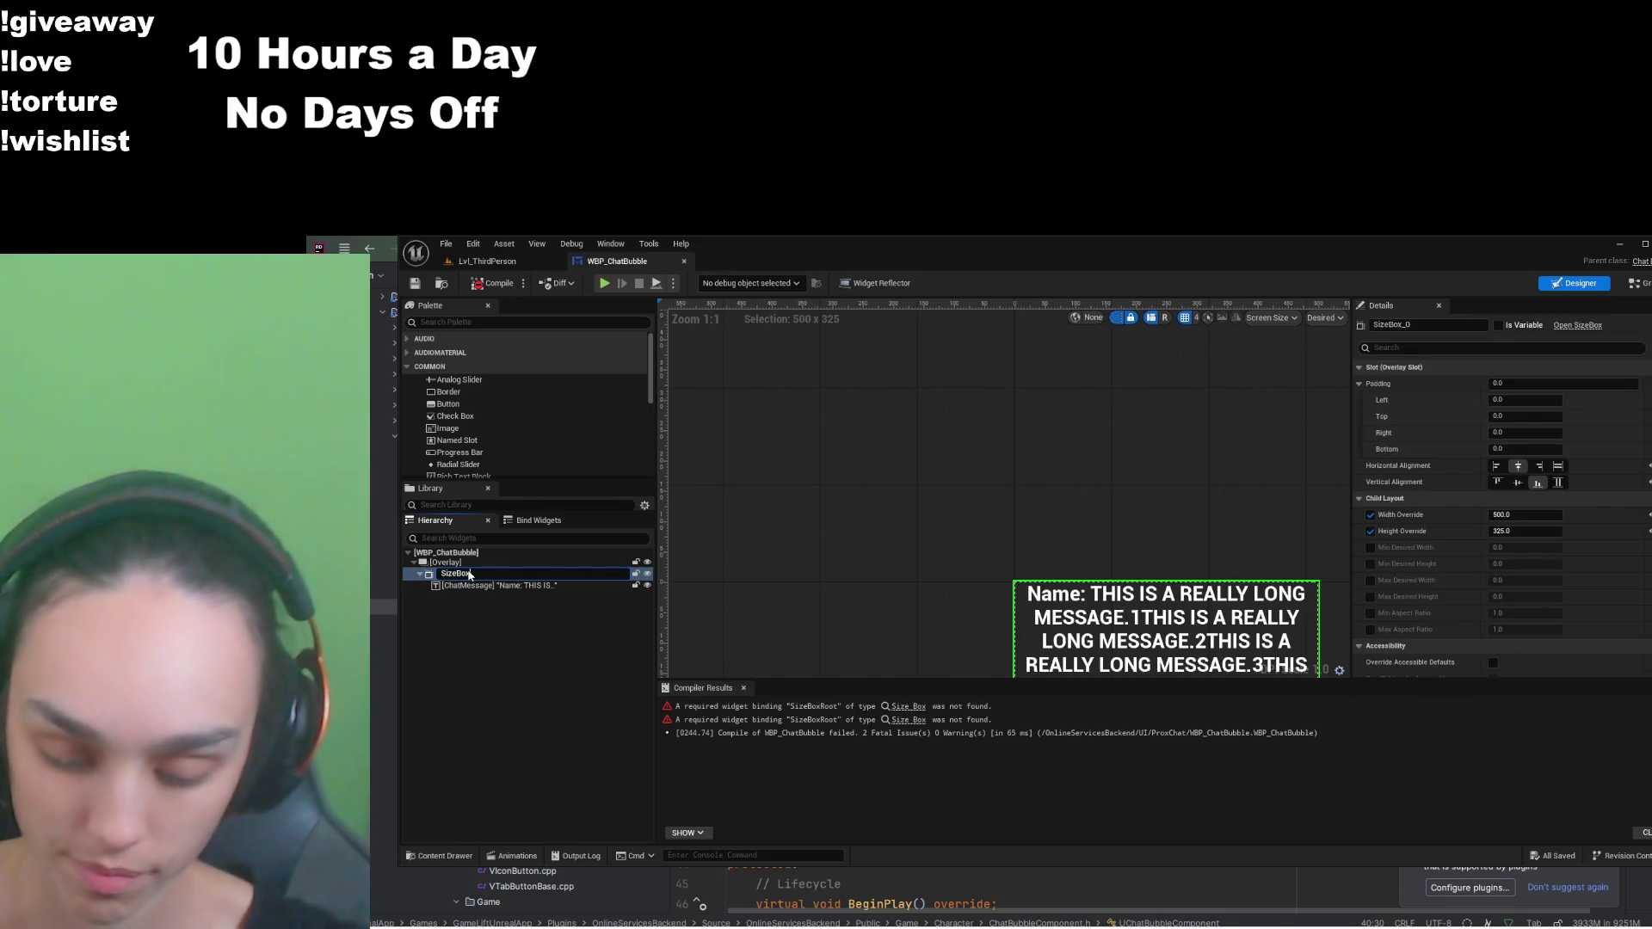
pyautogui.write('Root')
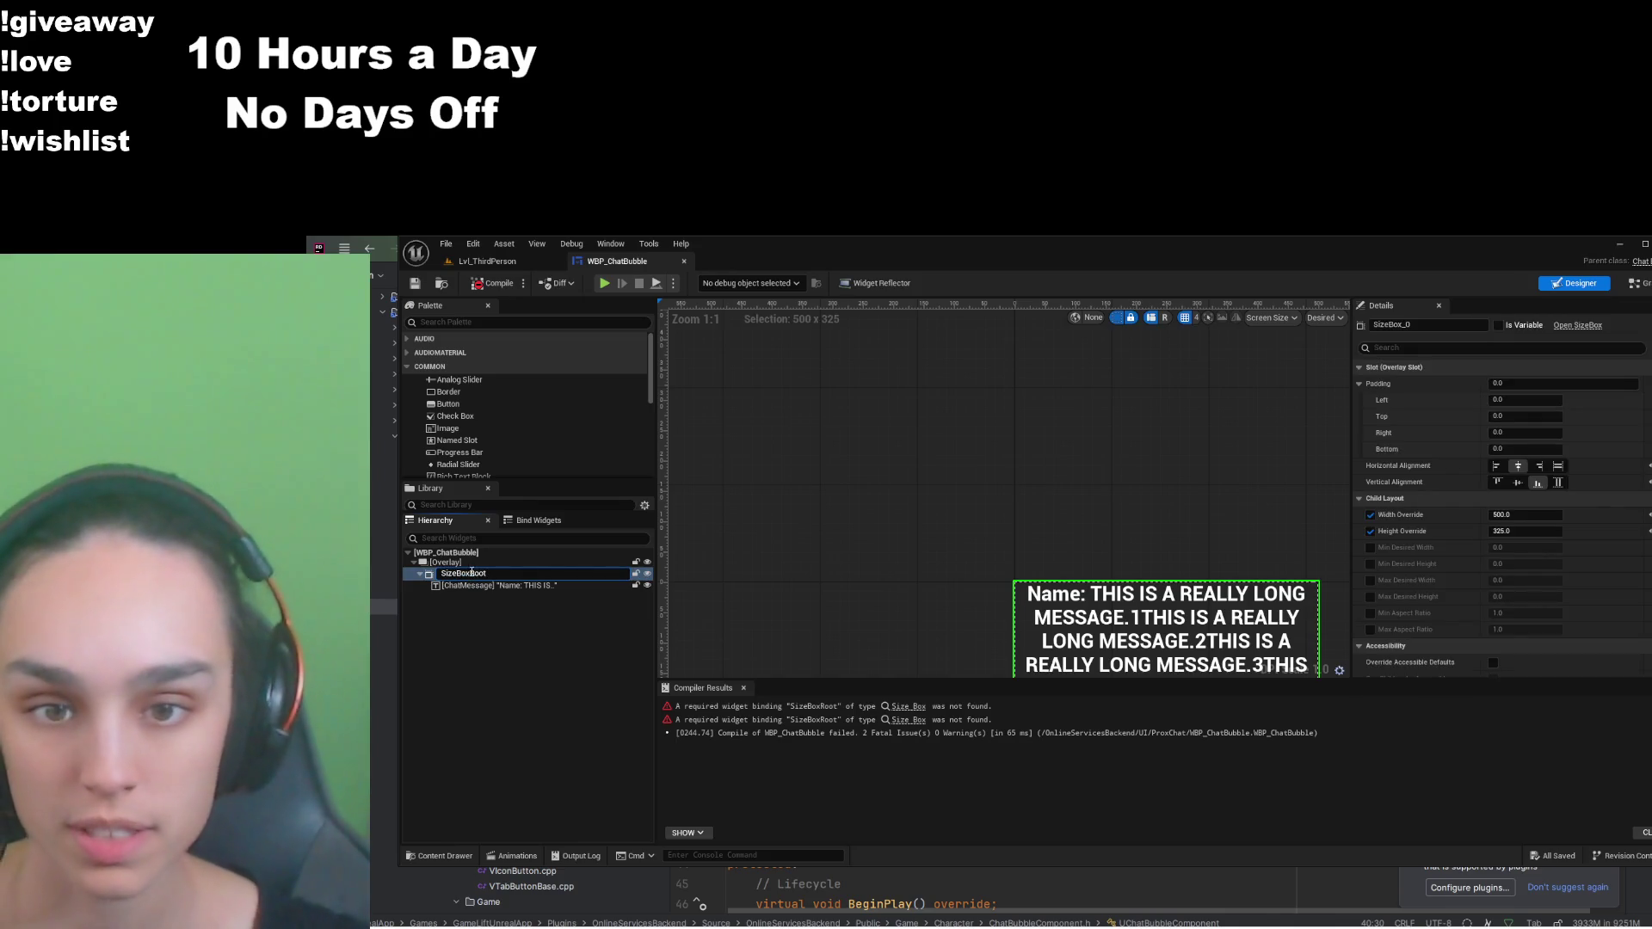
pyautogui.press('Return')
pyautogui.click(492, 288)
# Step: Tick Is Variable on SizeBoxRoot, recompile, and go back to the Lvl_ThirdPerson tab
pyautogui.click(487, 261)
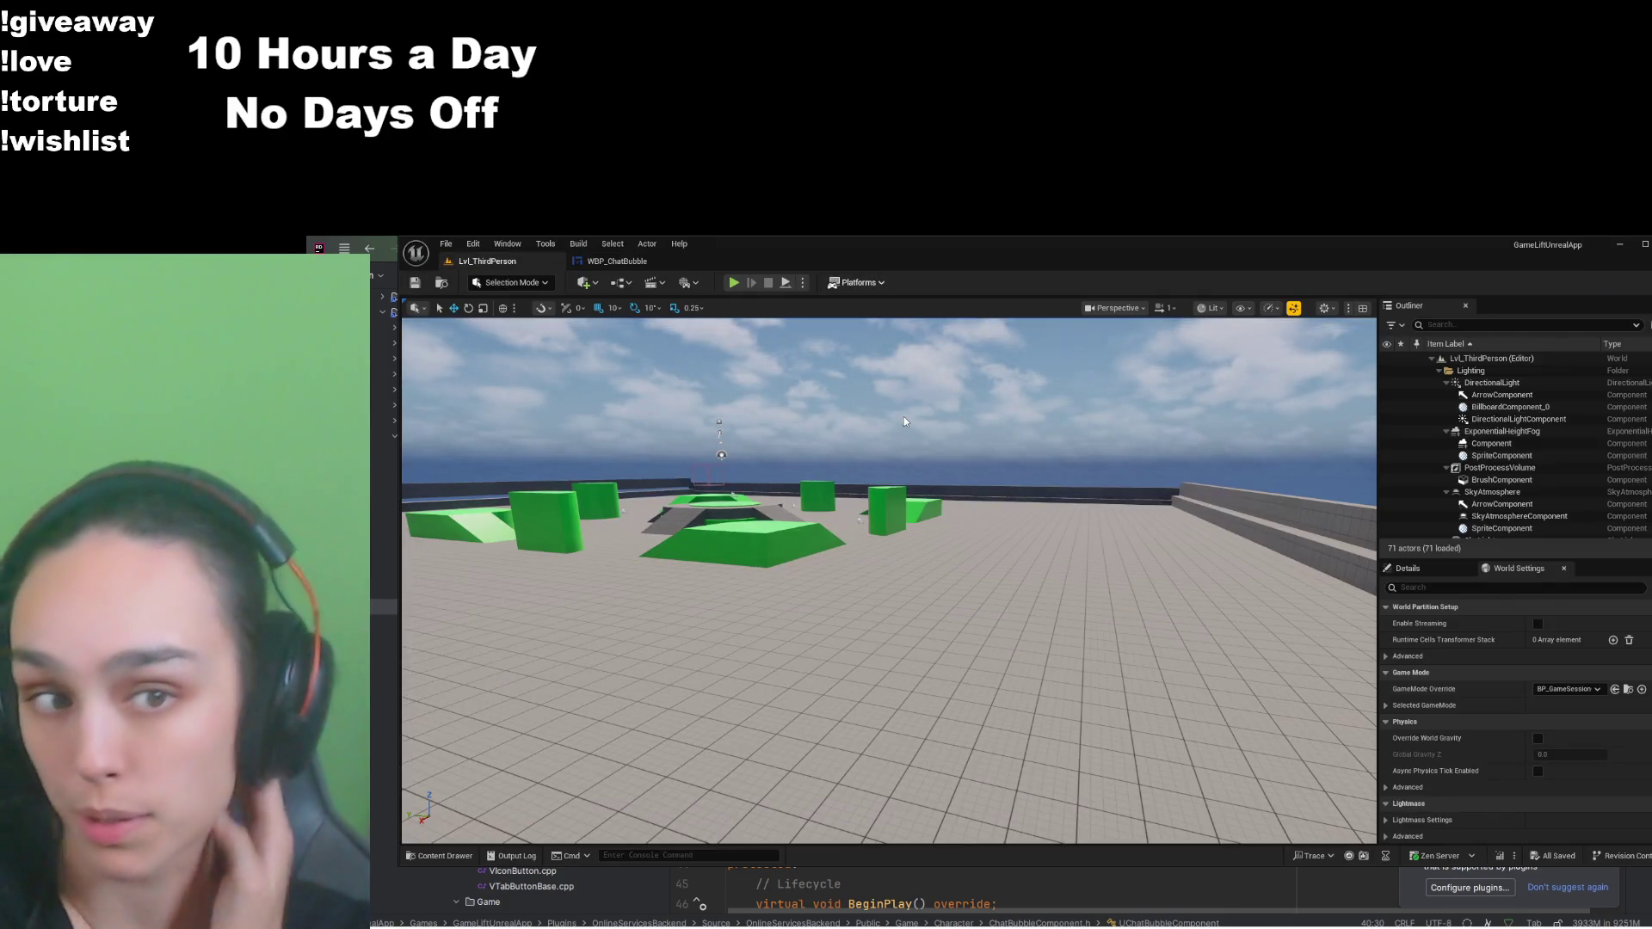
pyautogui.click(616, 261)
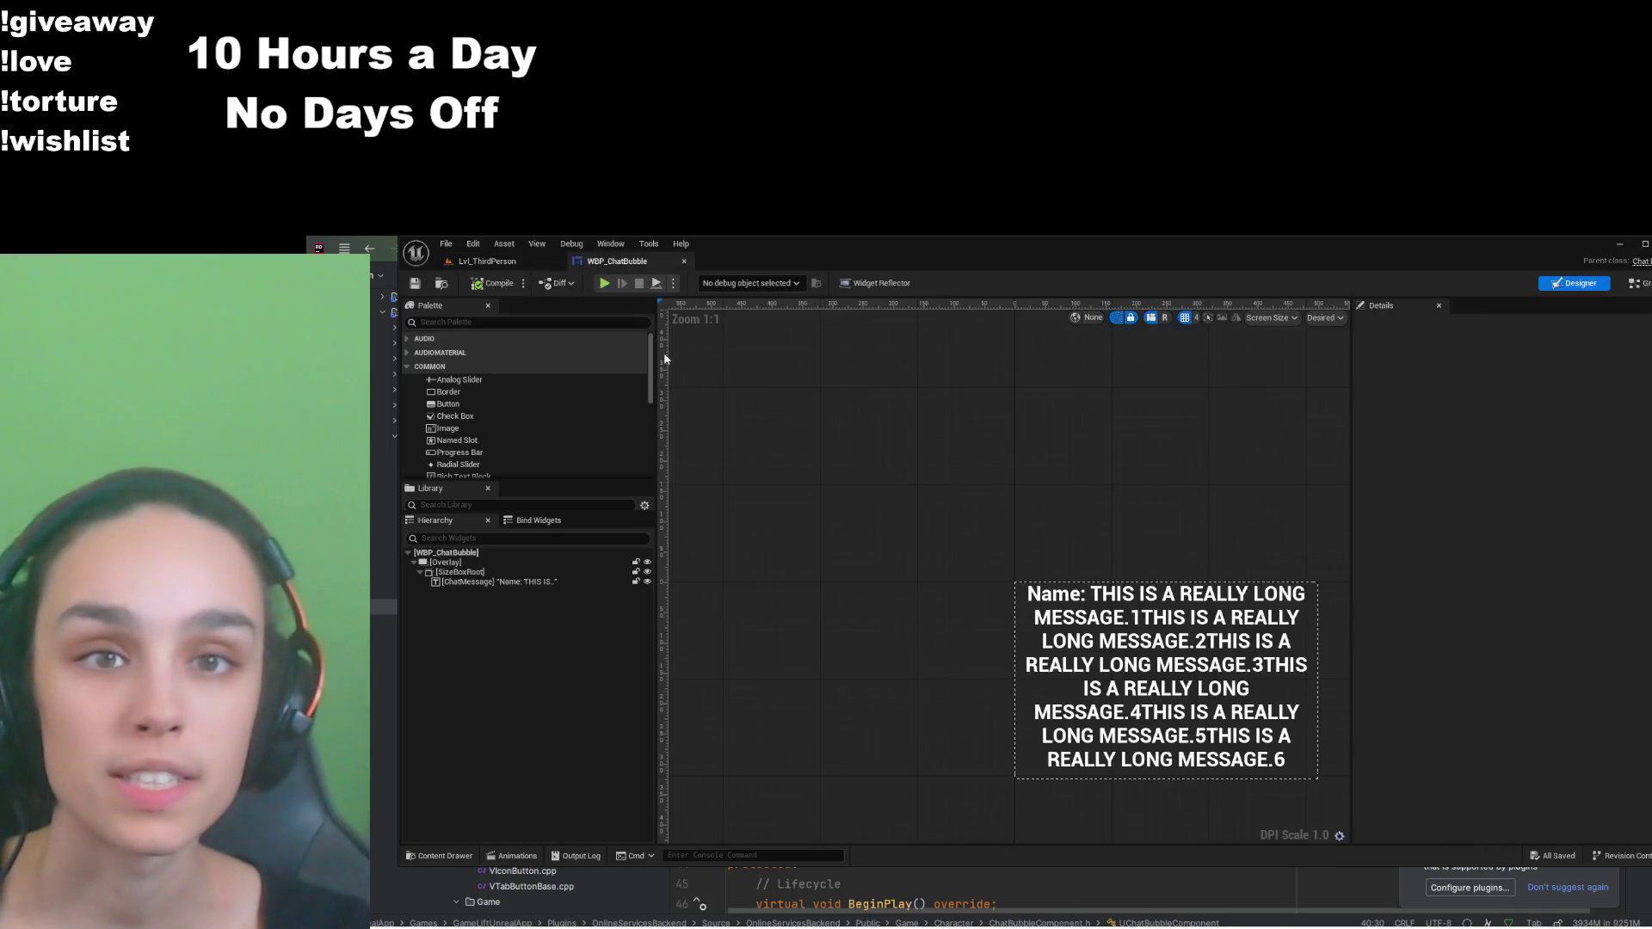
pyautogui.click(1498, 325)
pyautogui.click(500, 288)
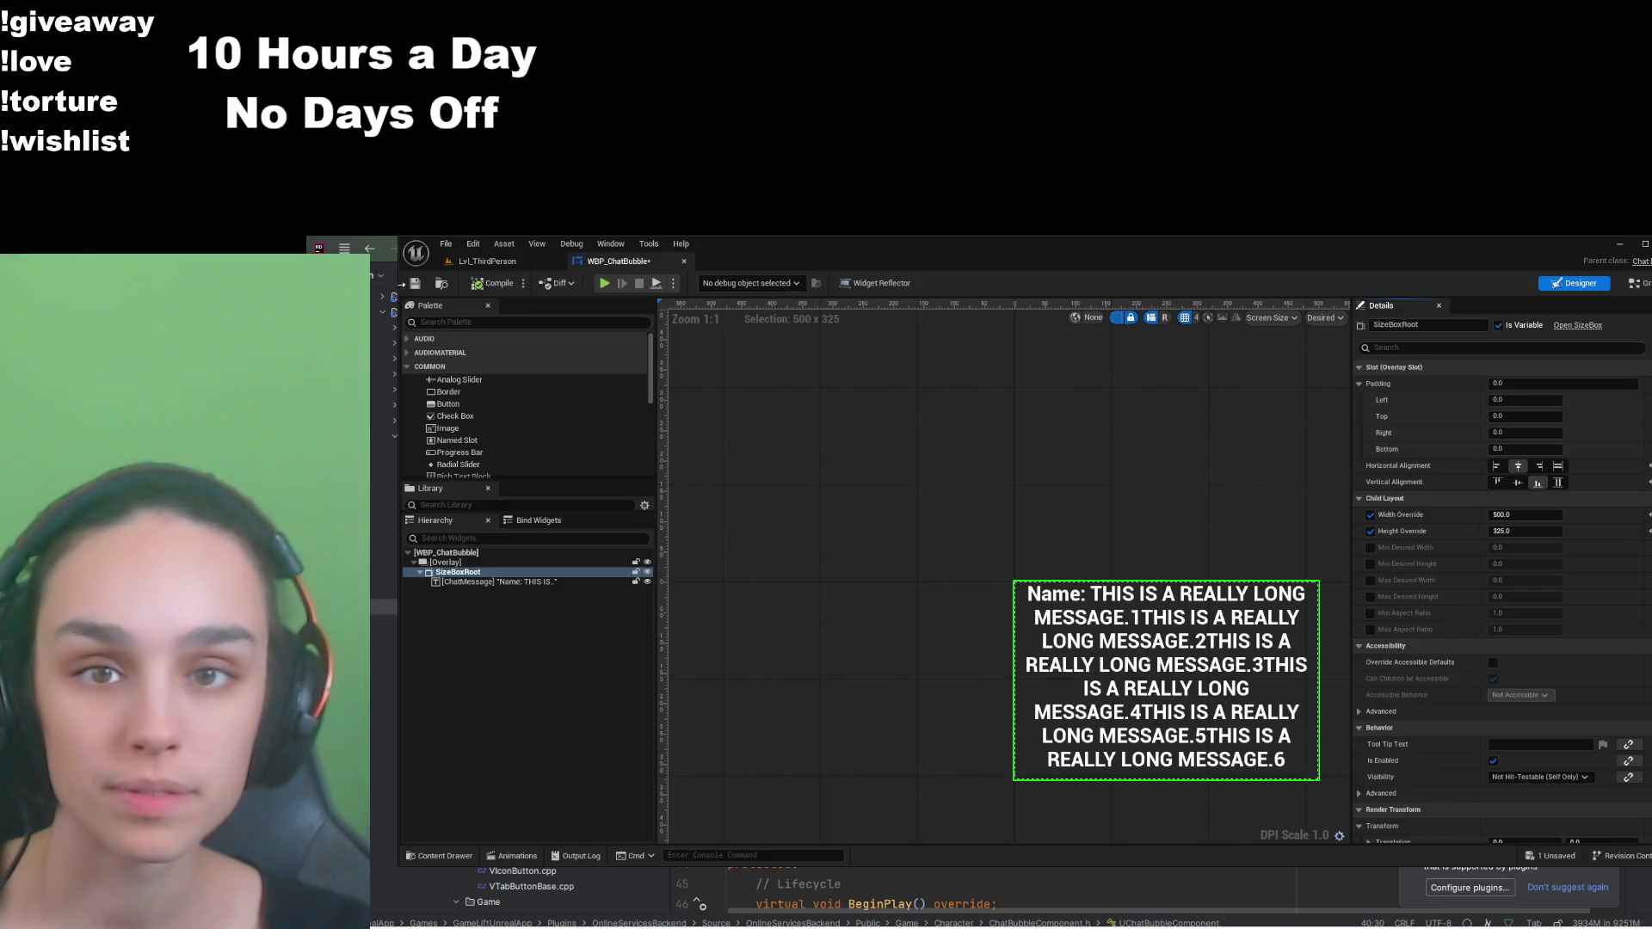
pyautogui.click(524, 273)
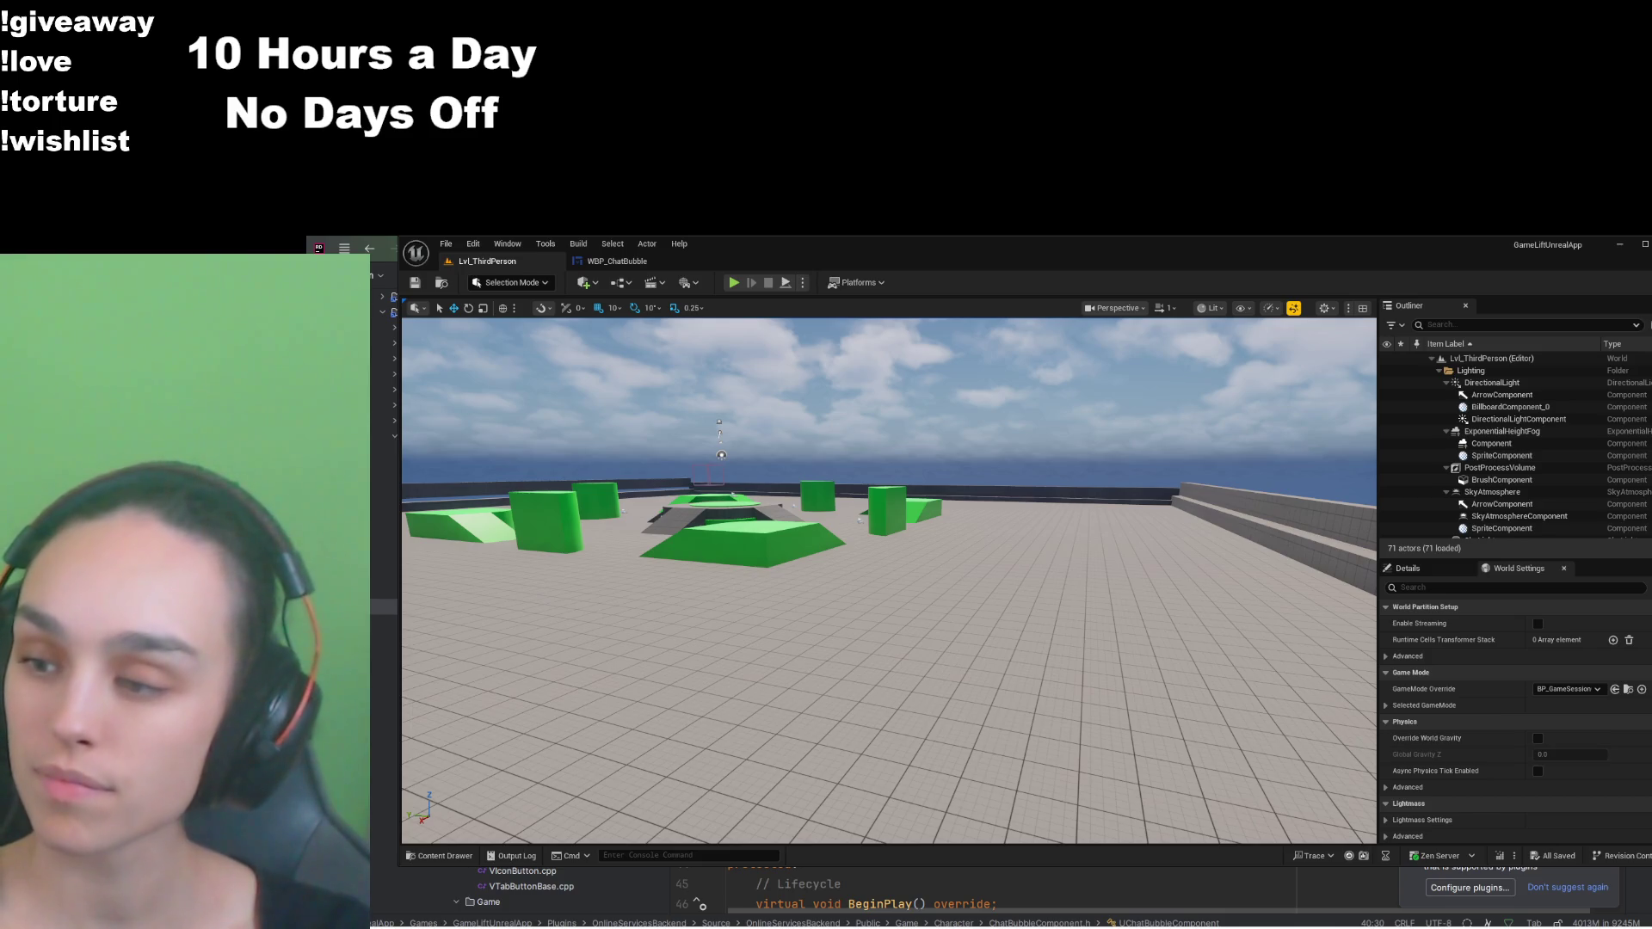
pyautogui.hotkey('alt', 'Tab')
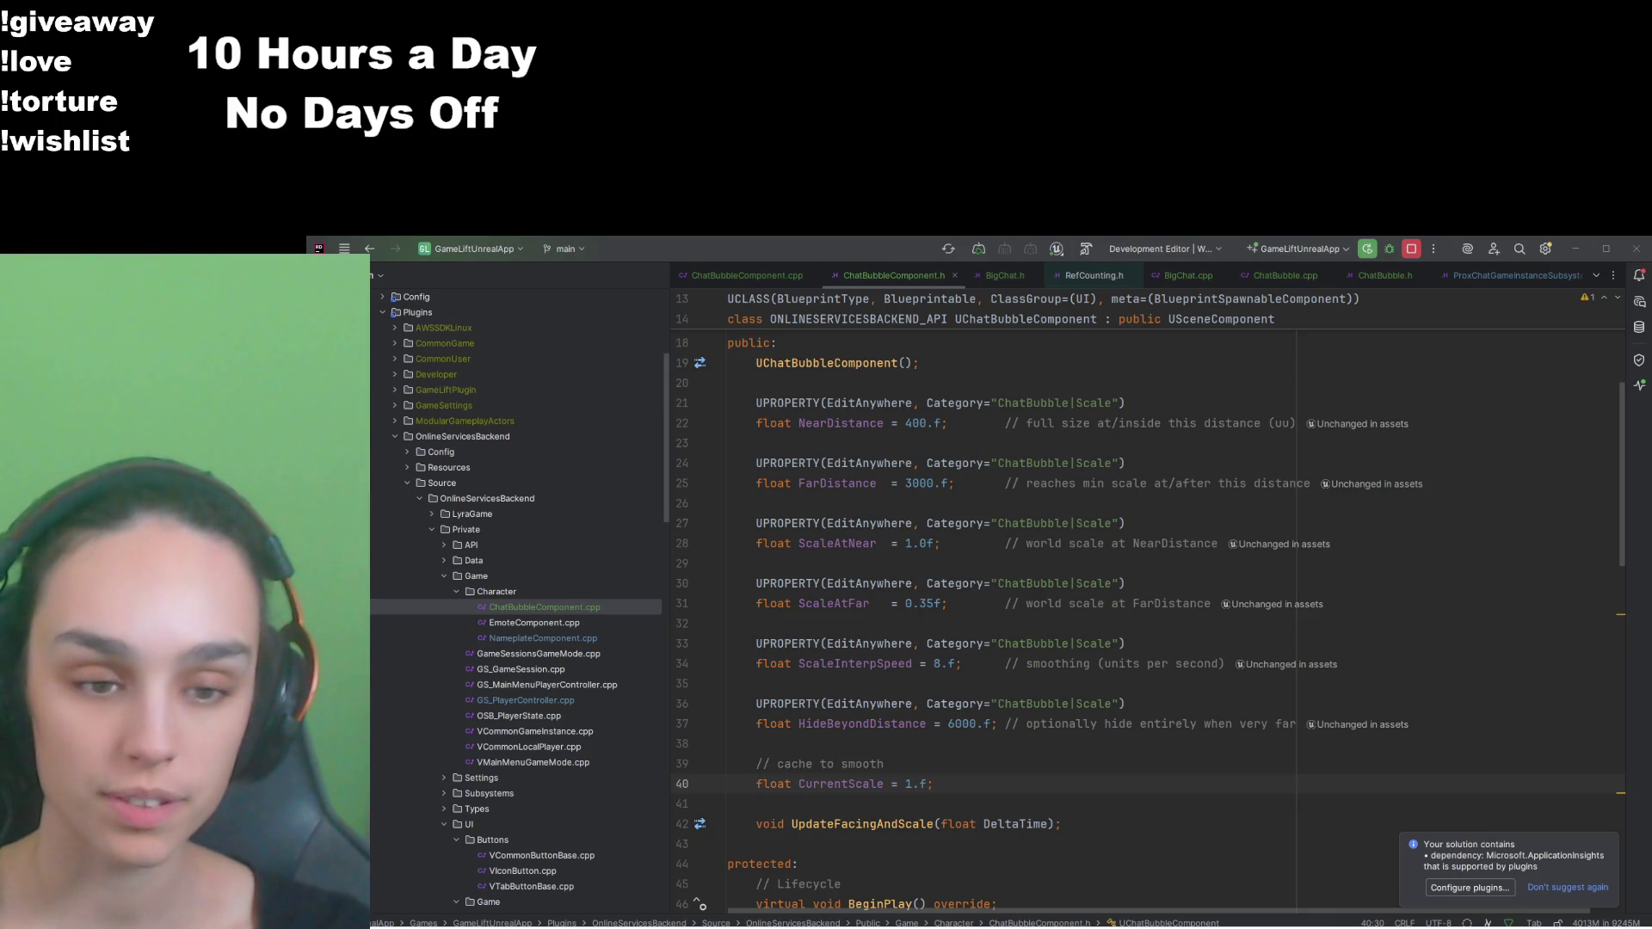
# Step: Start a play session and run the character toward the grey wall and green block
pyautogui.hotkey('alt', 'Tab')
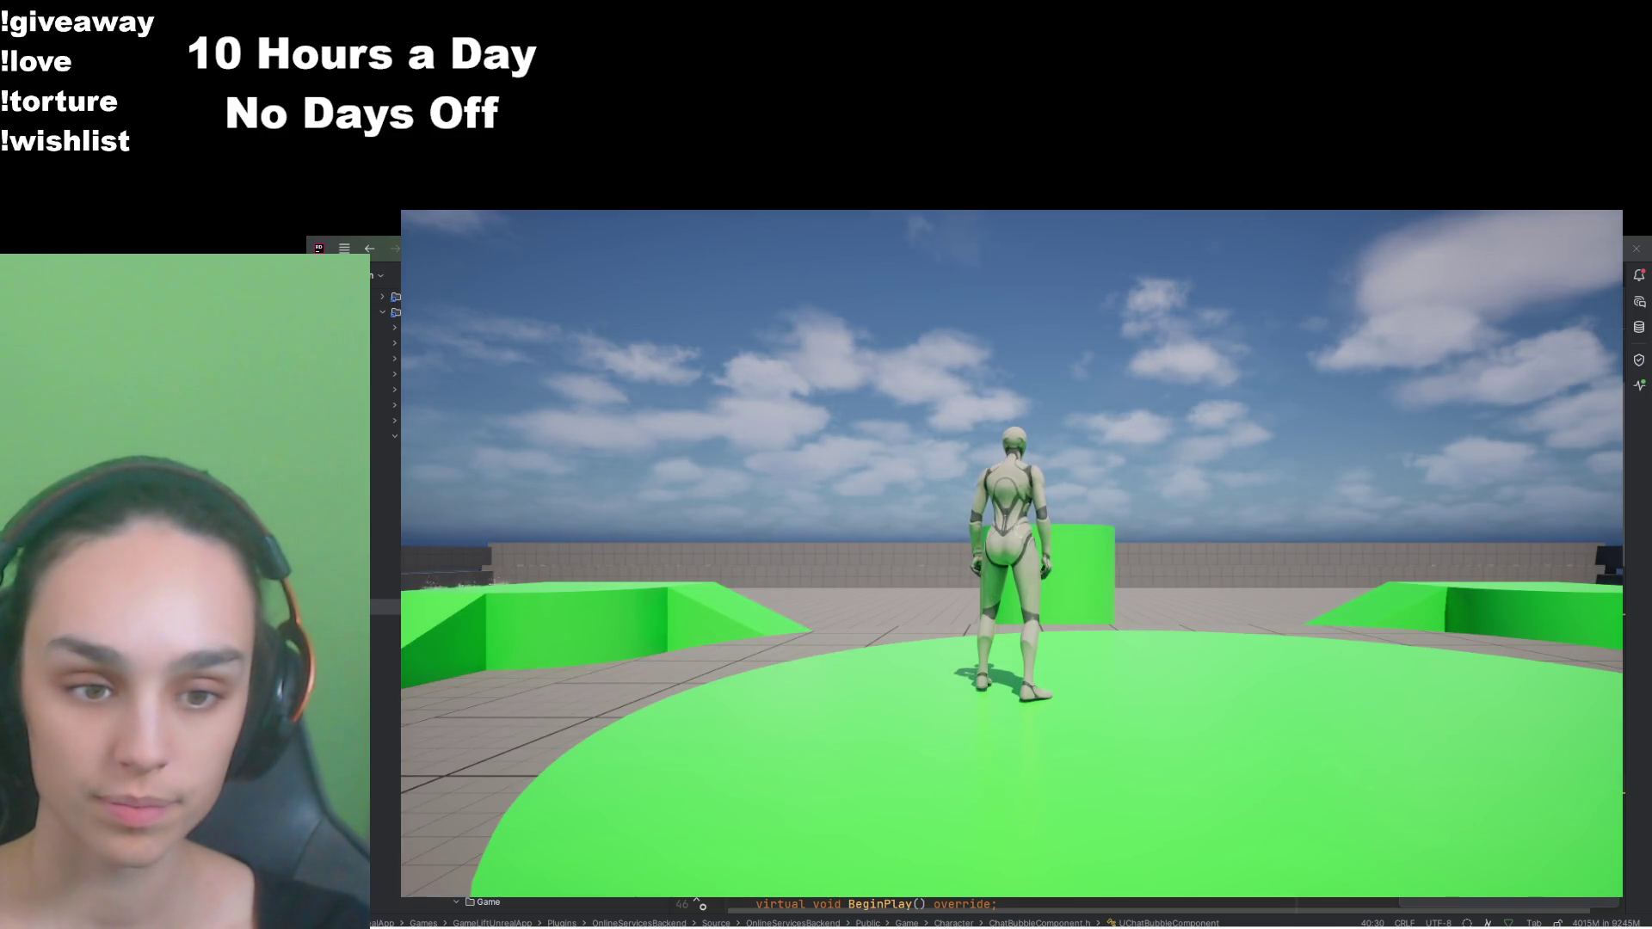
pyautogui.moveTo(1012, 553)
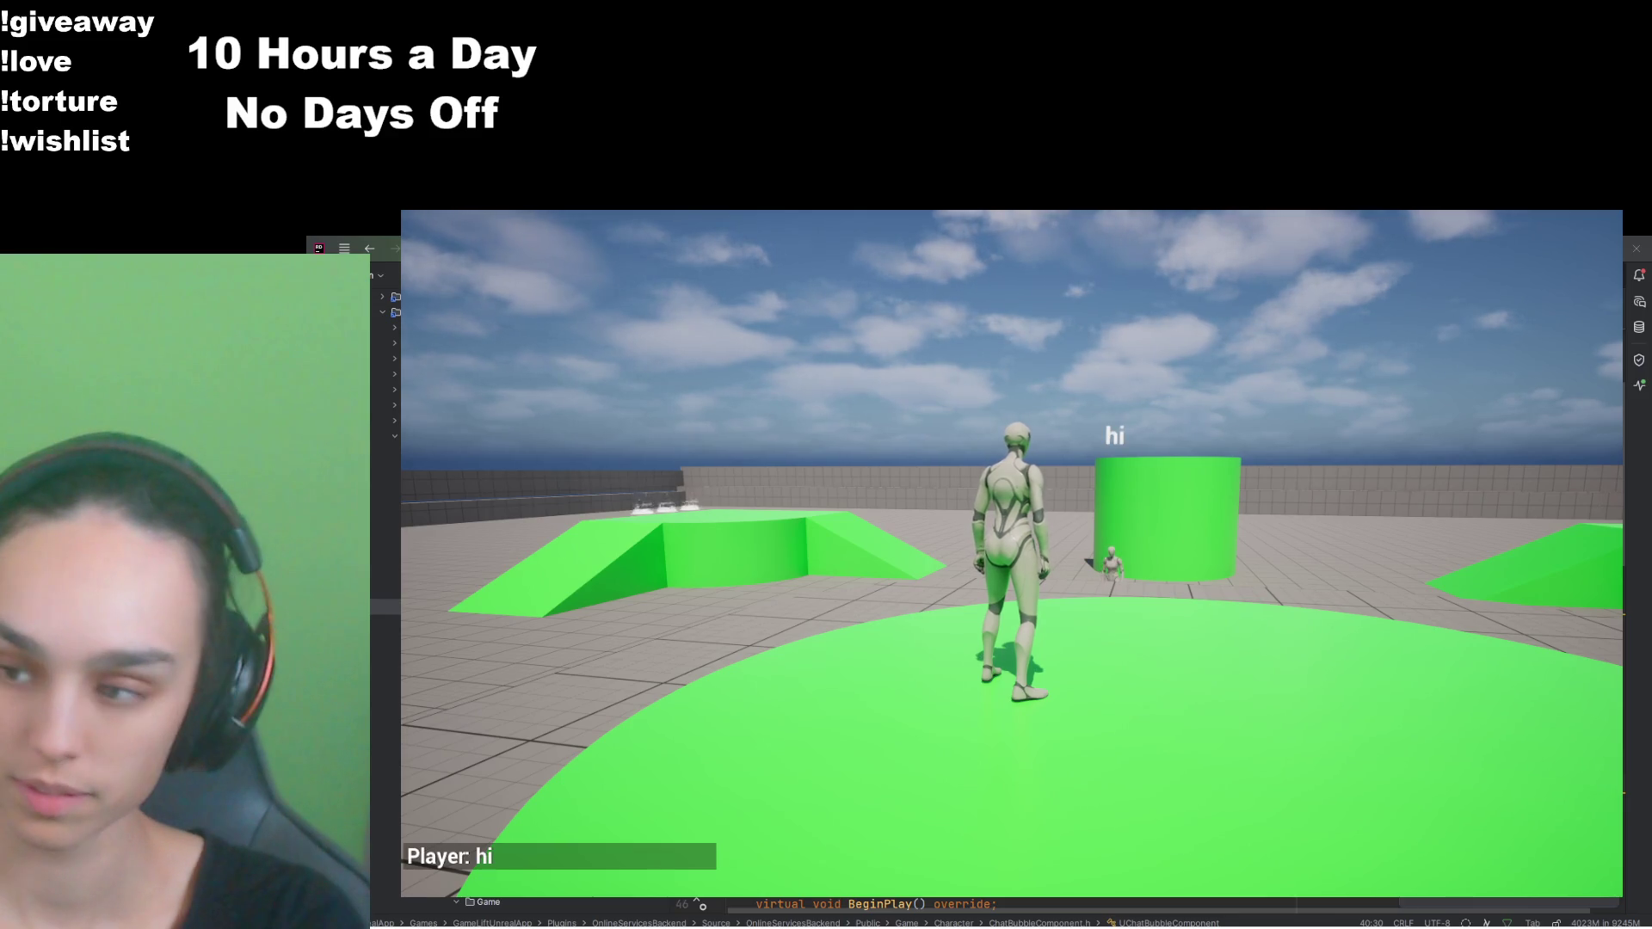
pyautogui.press('w')
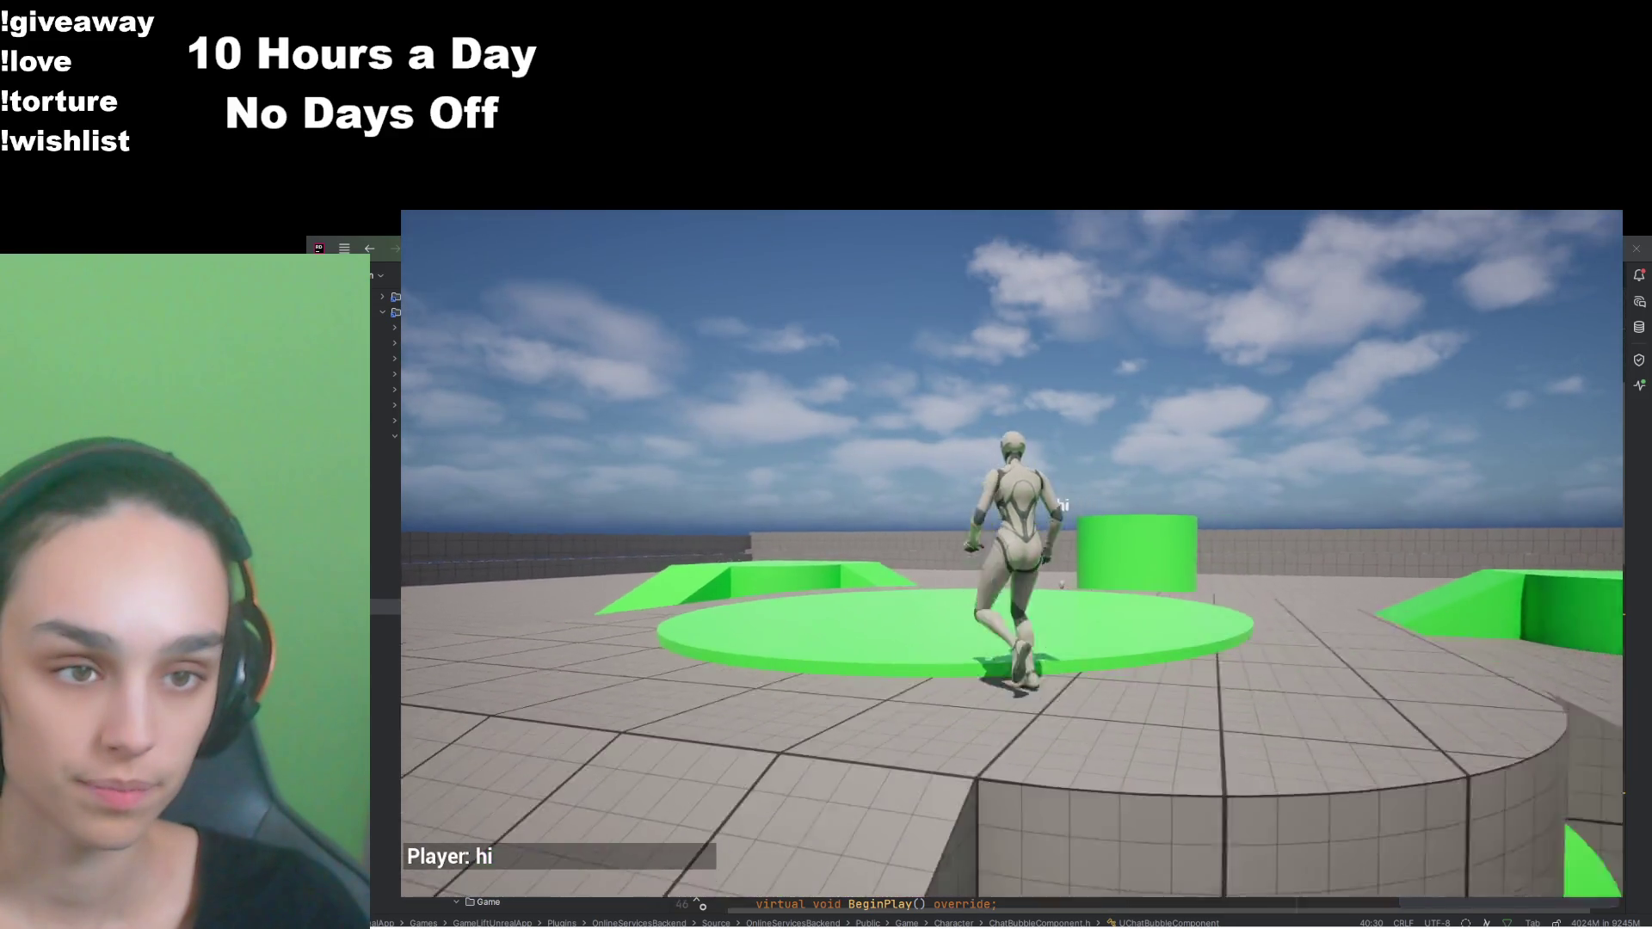
pyautogui.press('w')
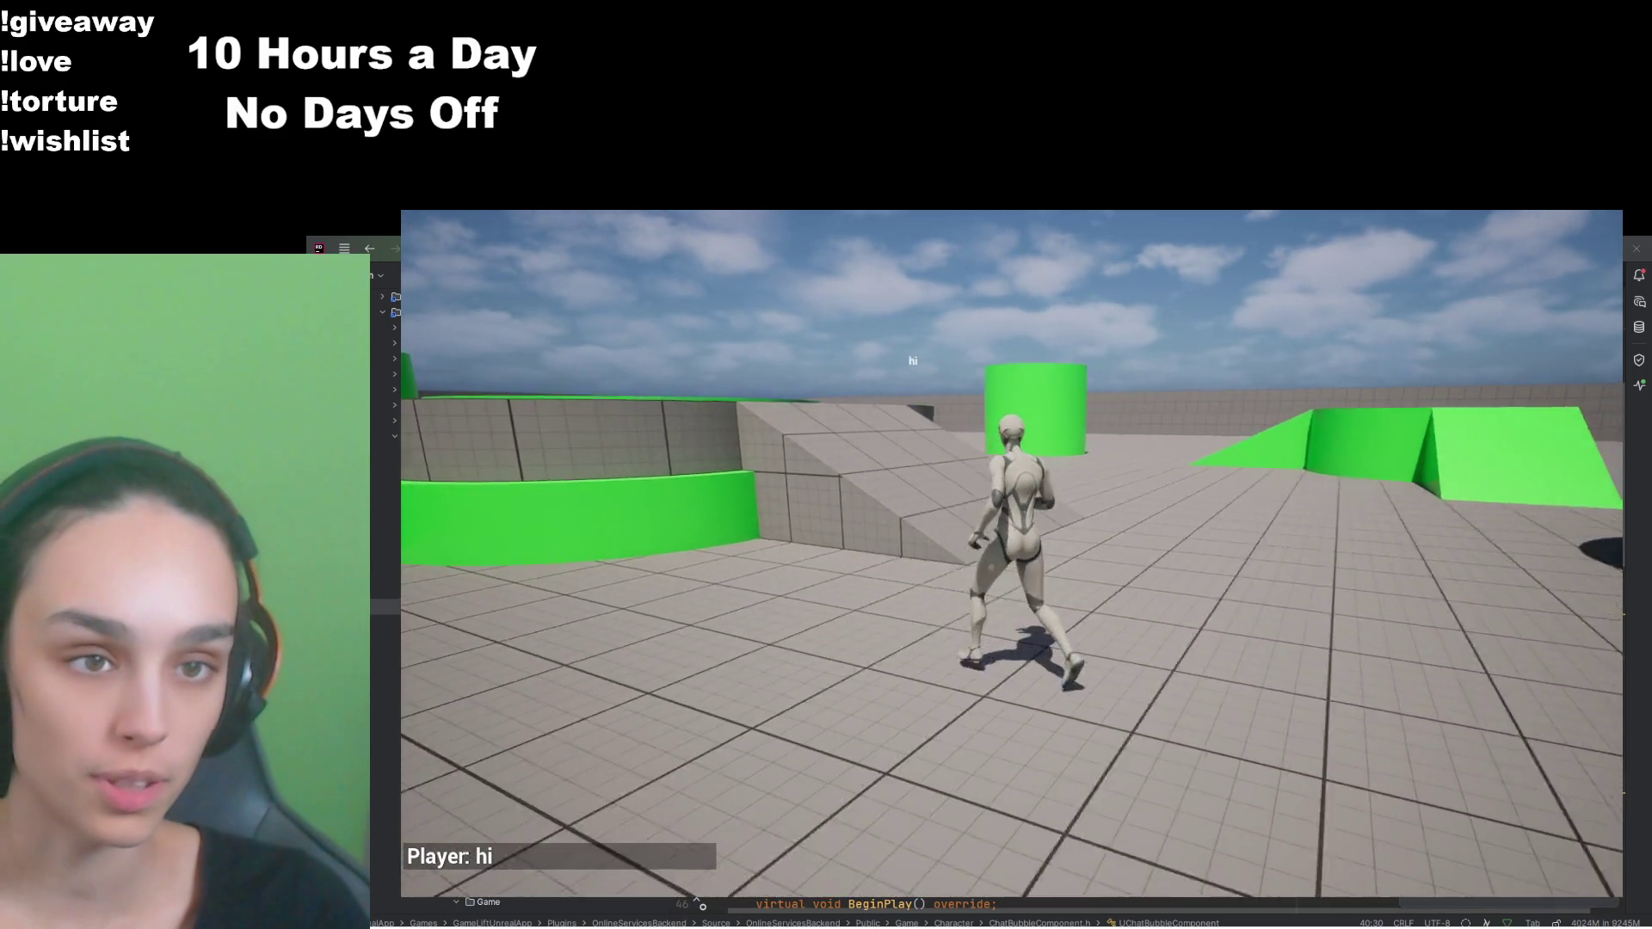
pyautogui.press('w')
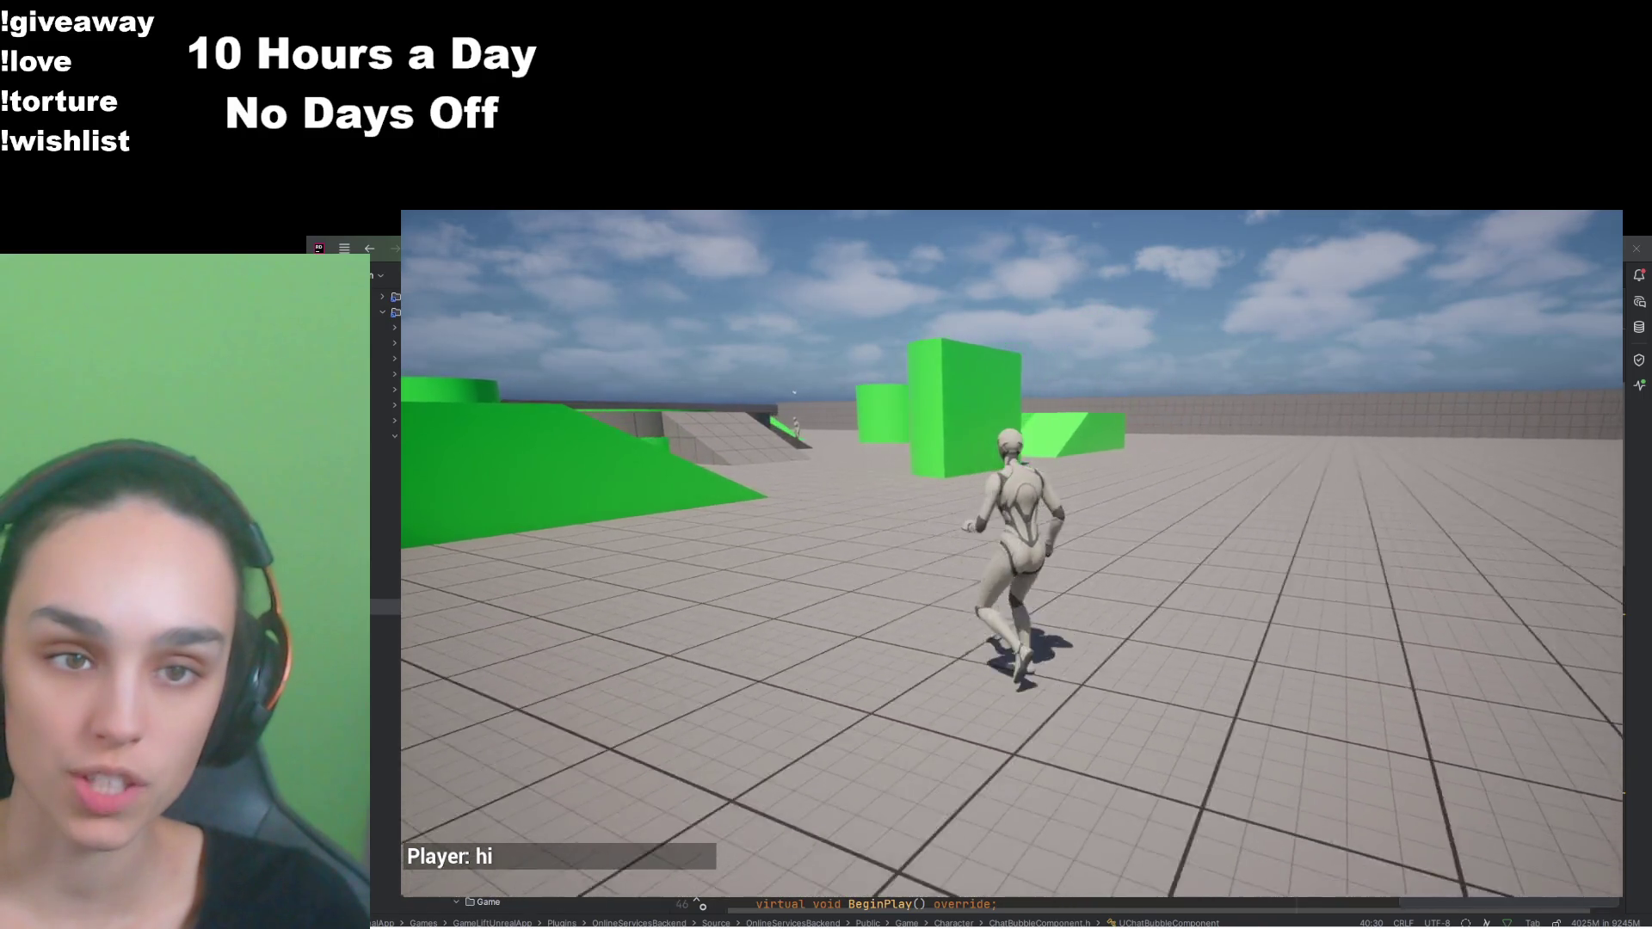
# Step: Turn and run the character onto the green ramp, watching the 'hi' bubble follow overhead
pyautogui.press('s')
pyautogui.press('w')
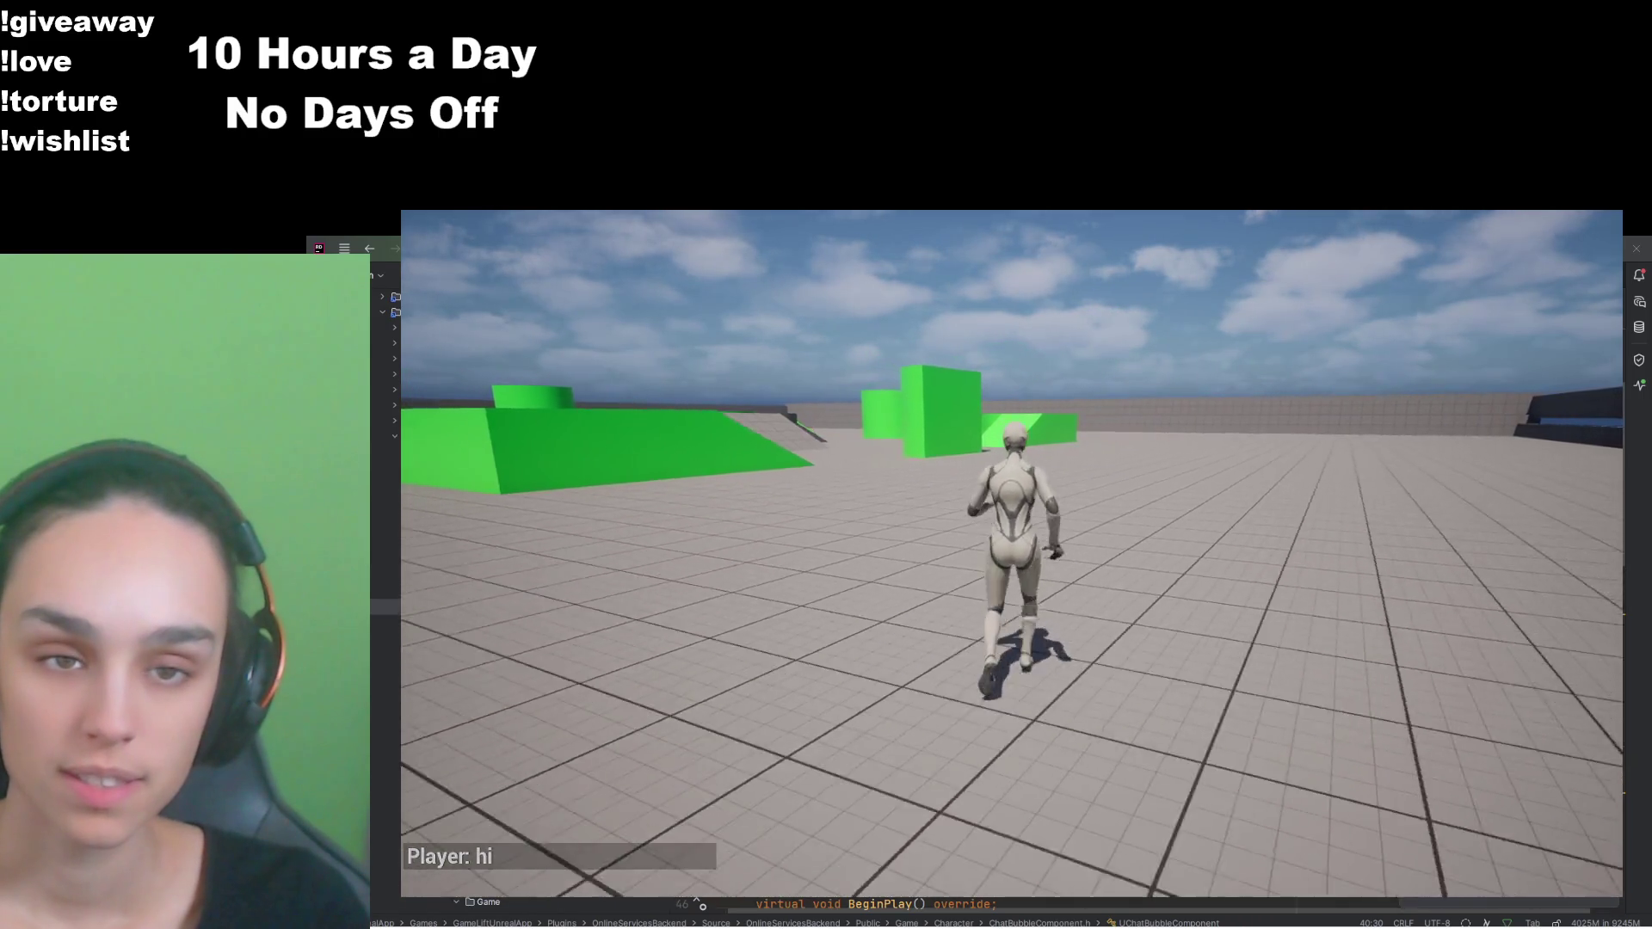
pyautogui.press('w')
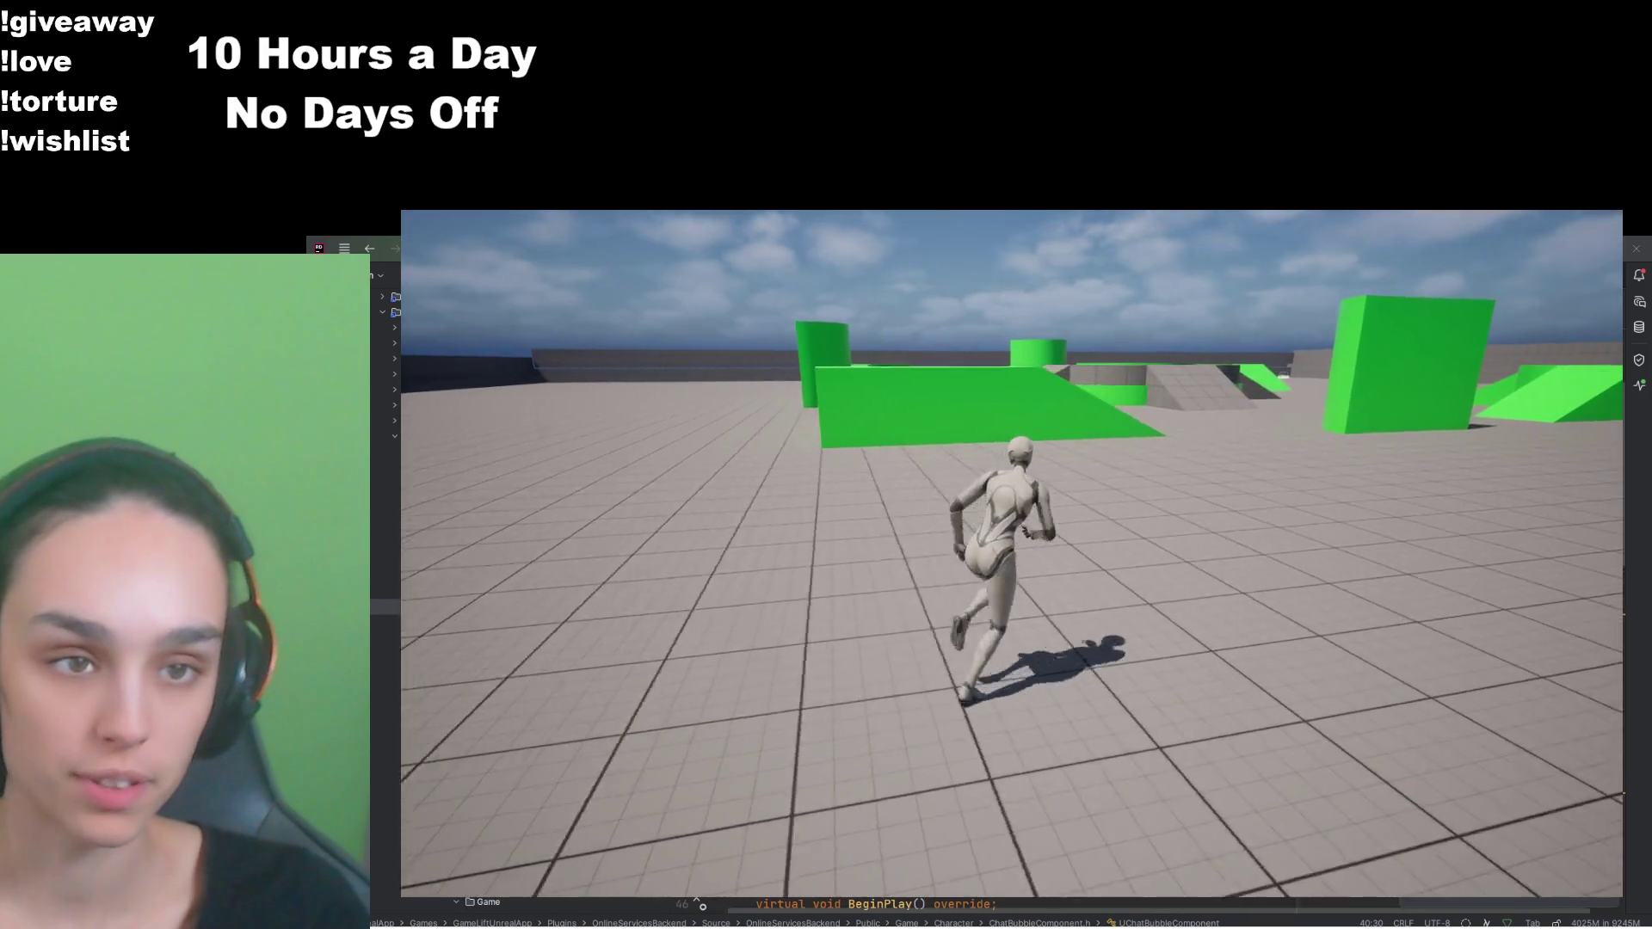
pyautogui.press('w')
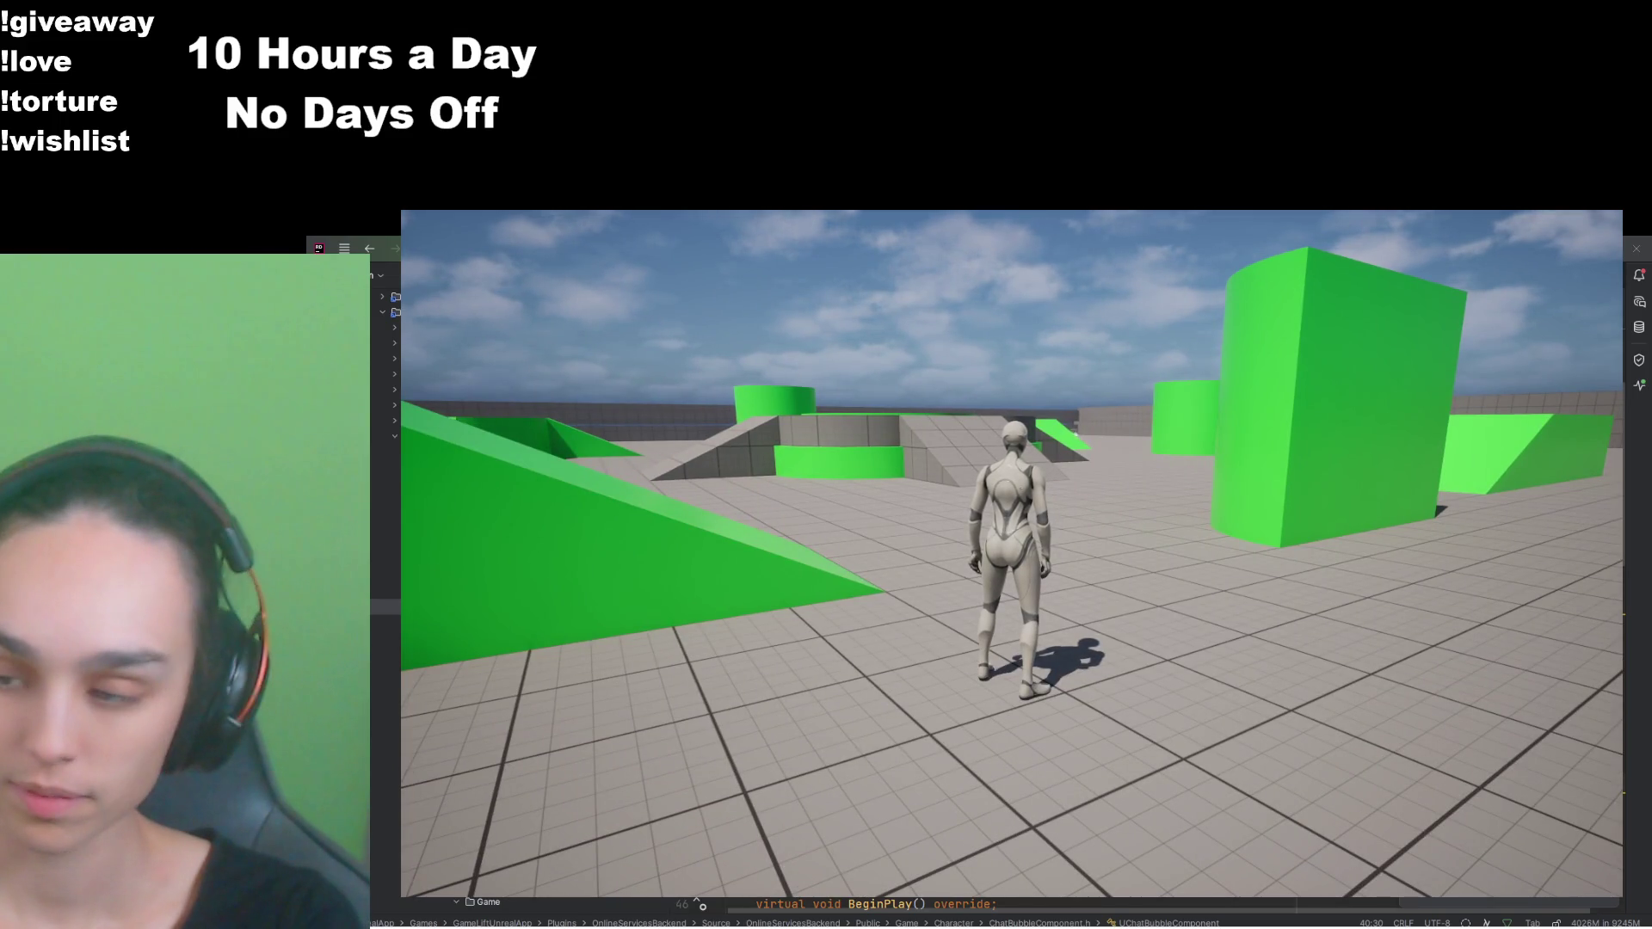
pyautogui.press('w')
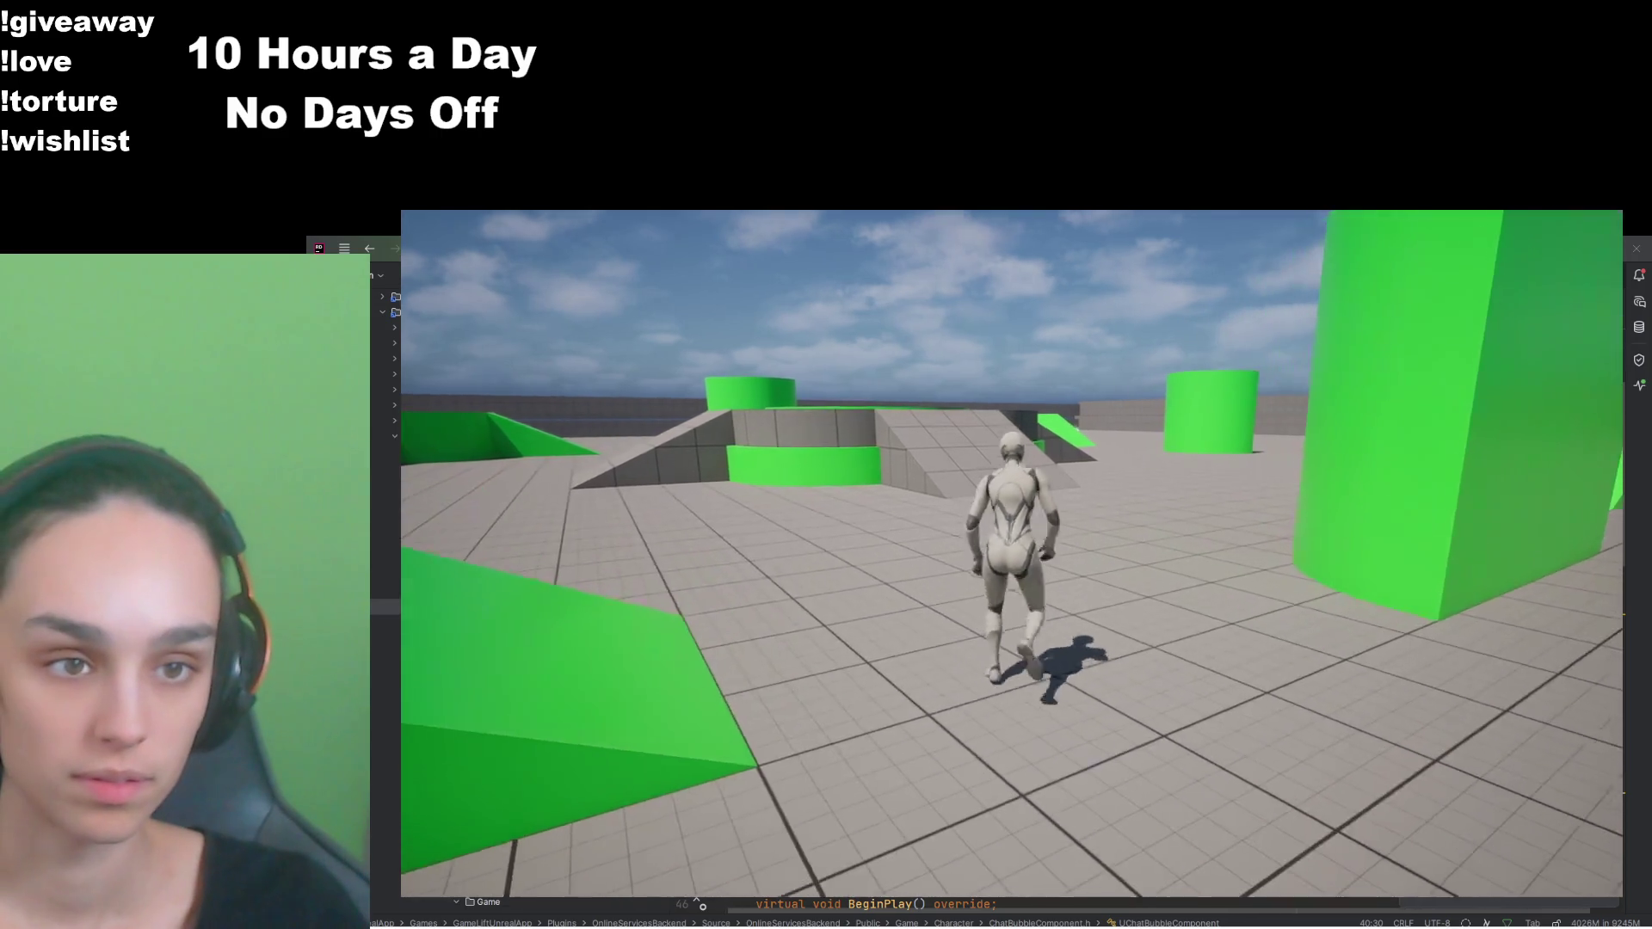
pyautogui.press('w')
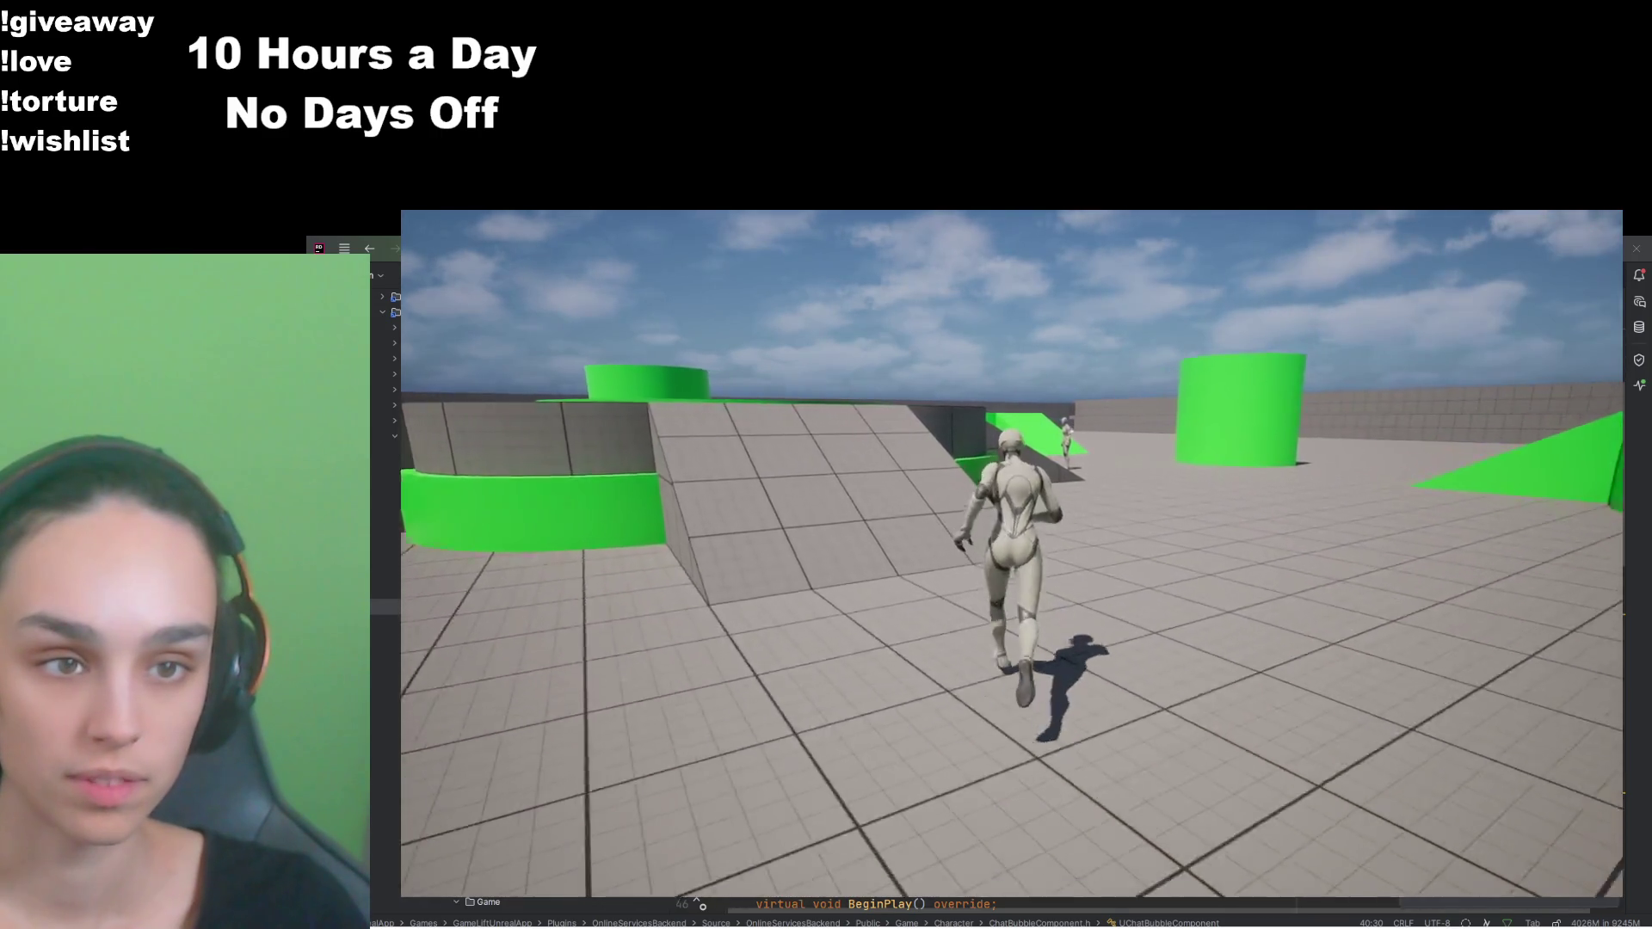
pyautogui.press('w')
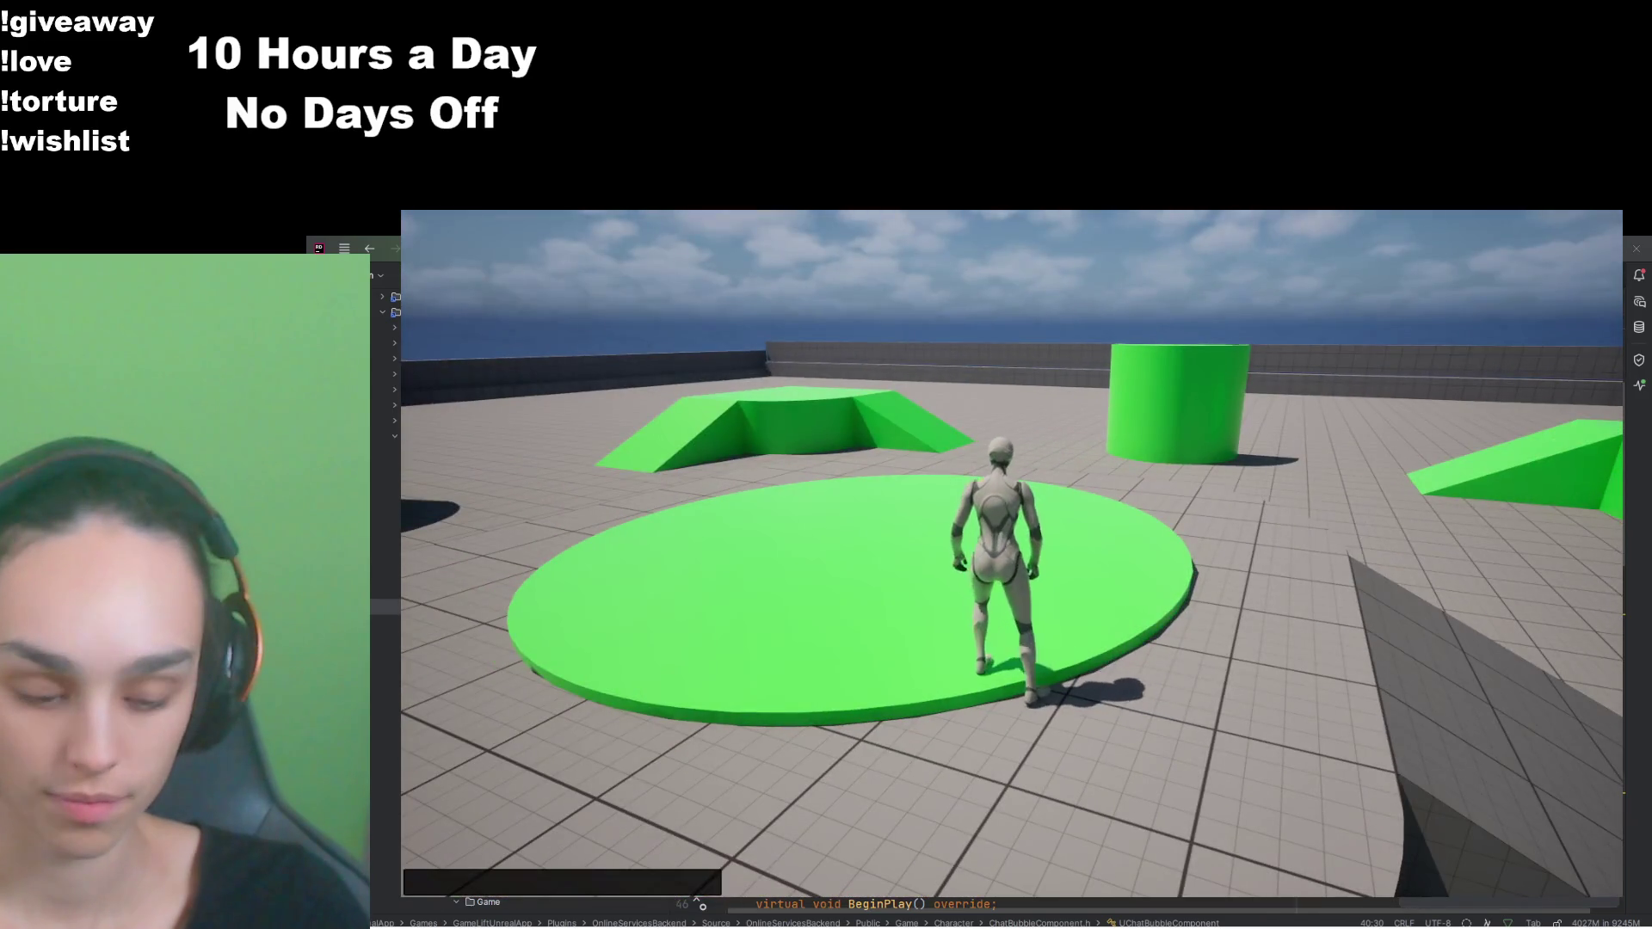
pyautogui.press('w')
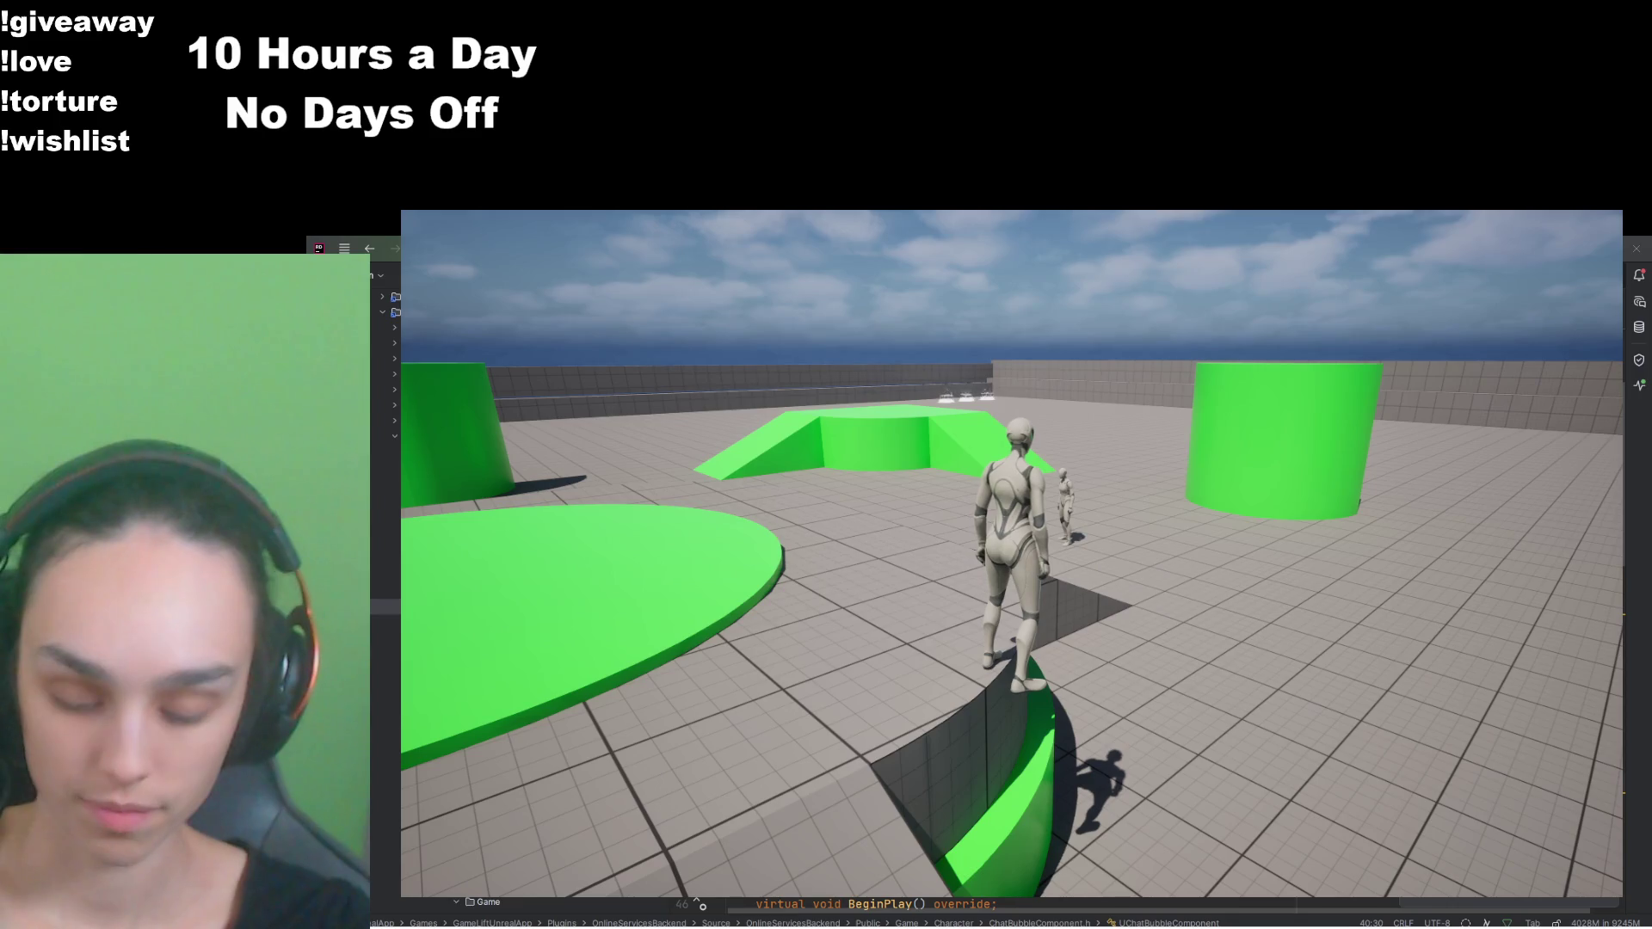
# Step: Walk near the small character to view the shrunken long-message bubble, then open the pause menu
pyautogui.press('w')
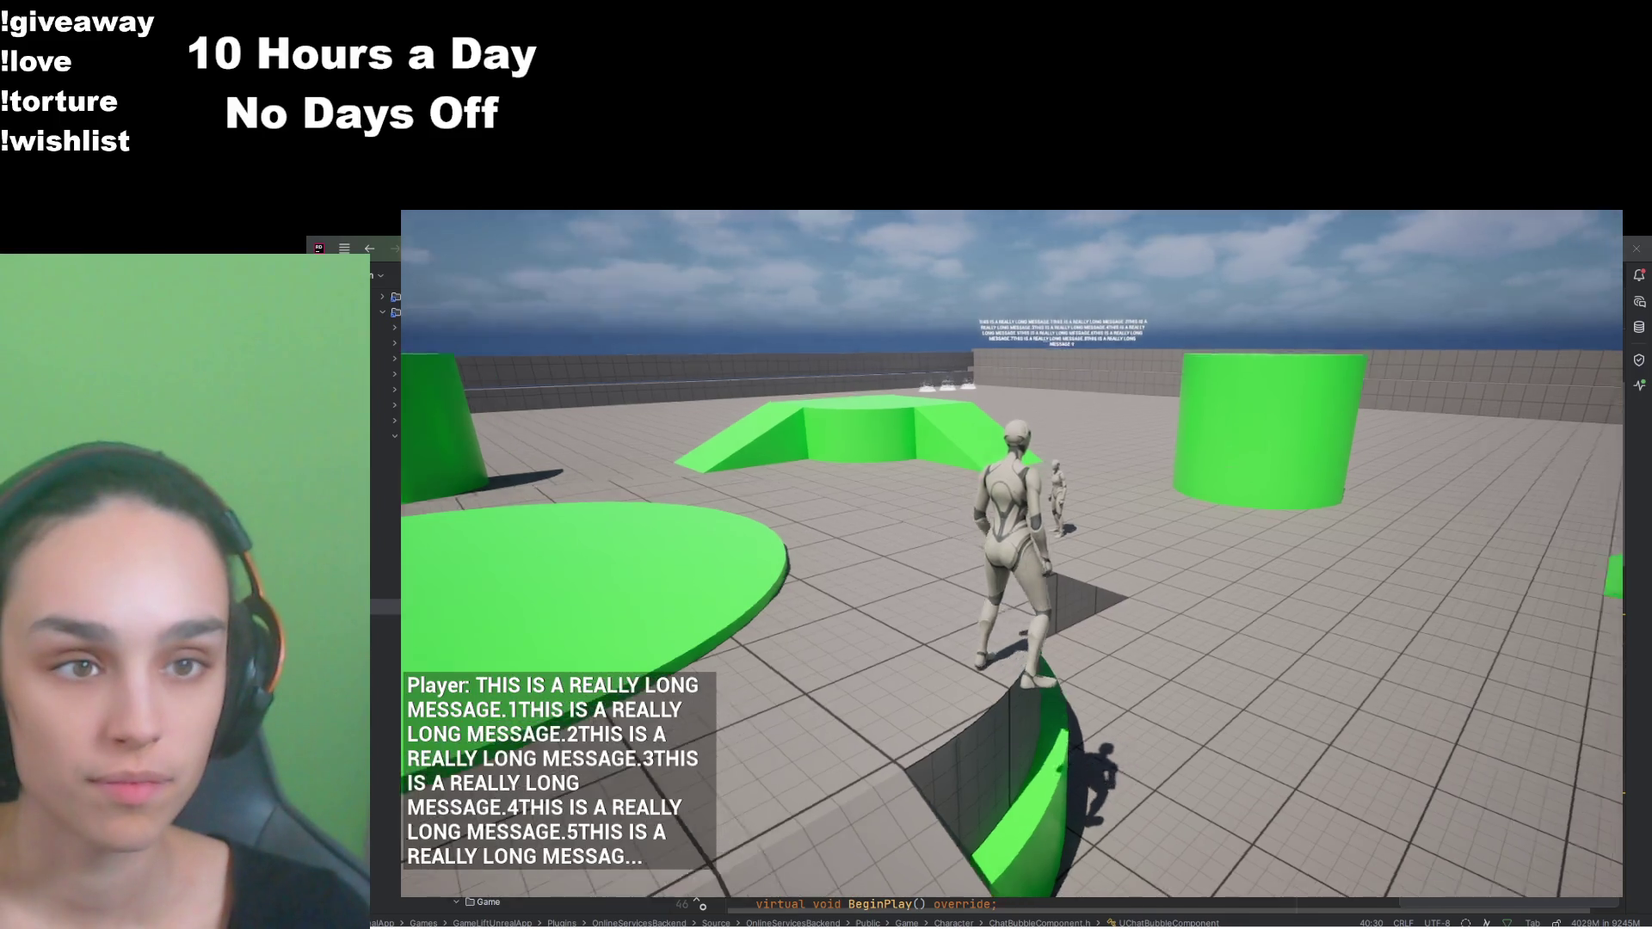
pyautogui.press('w')
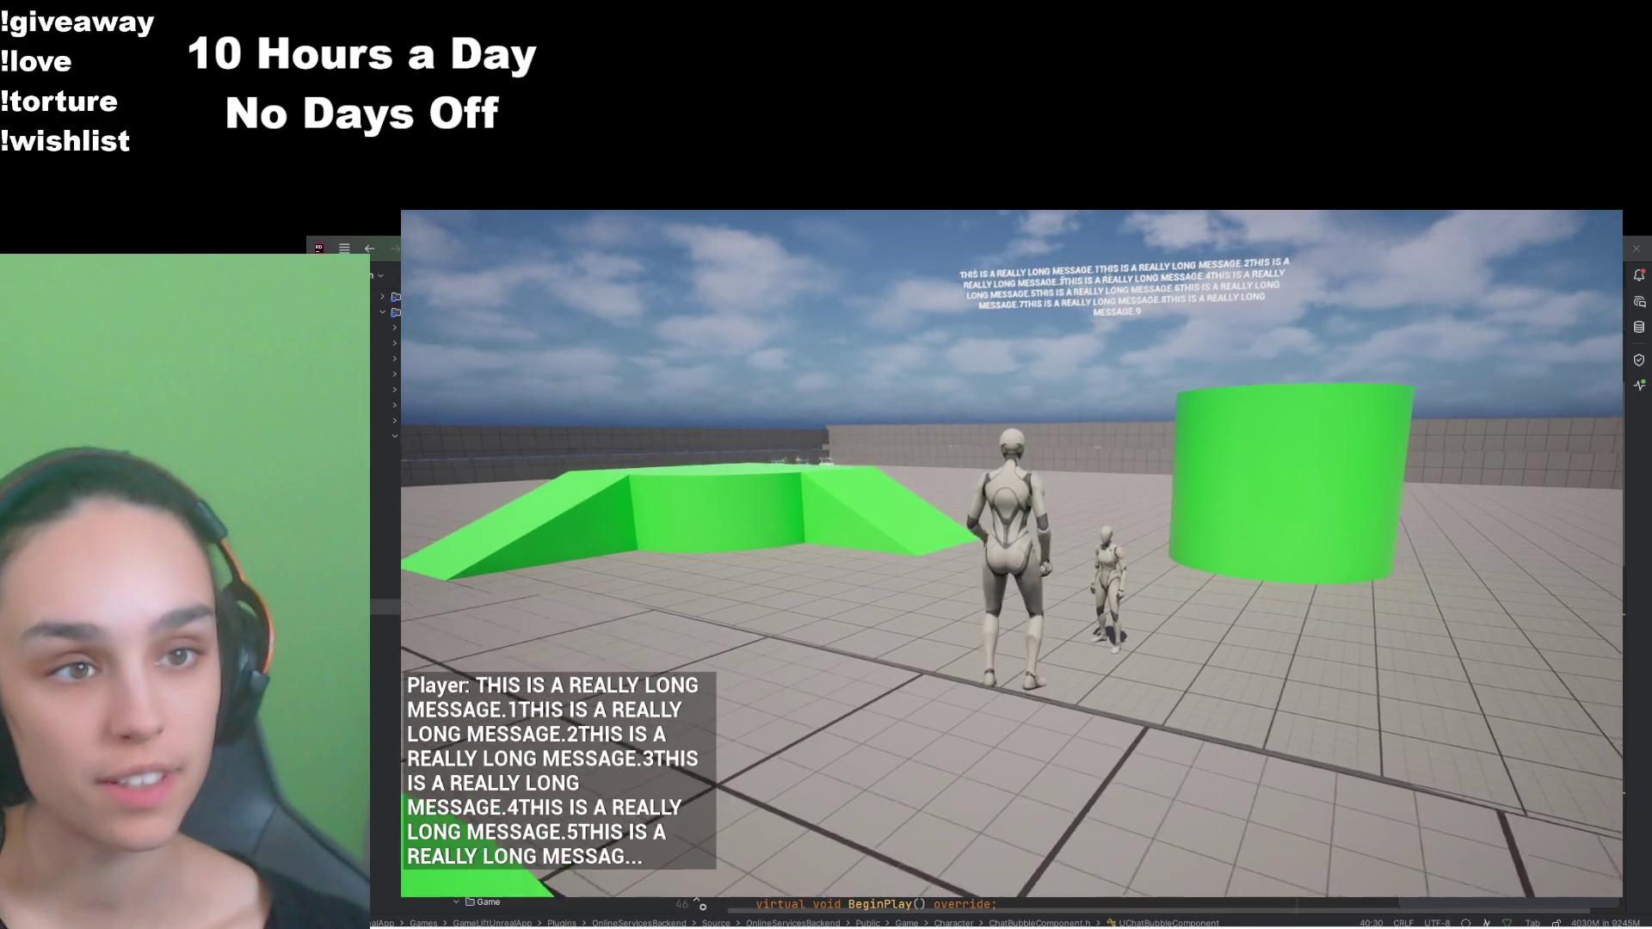
pyautogui.press('s')
pyautogui.press('w')
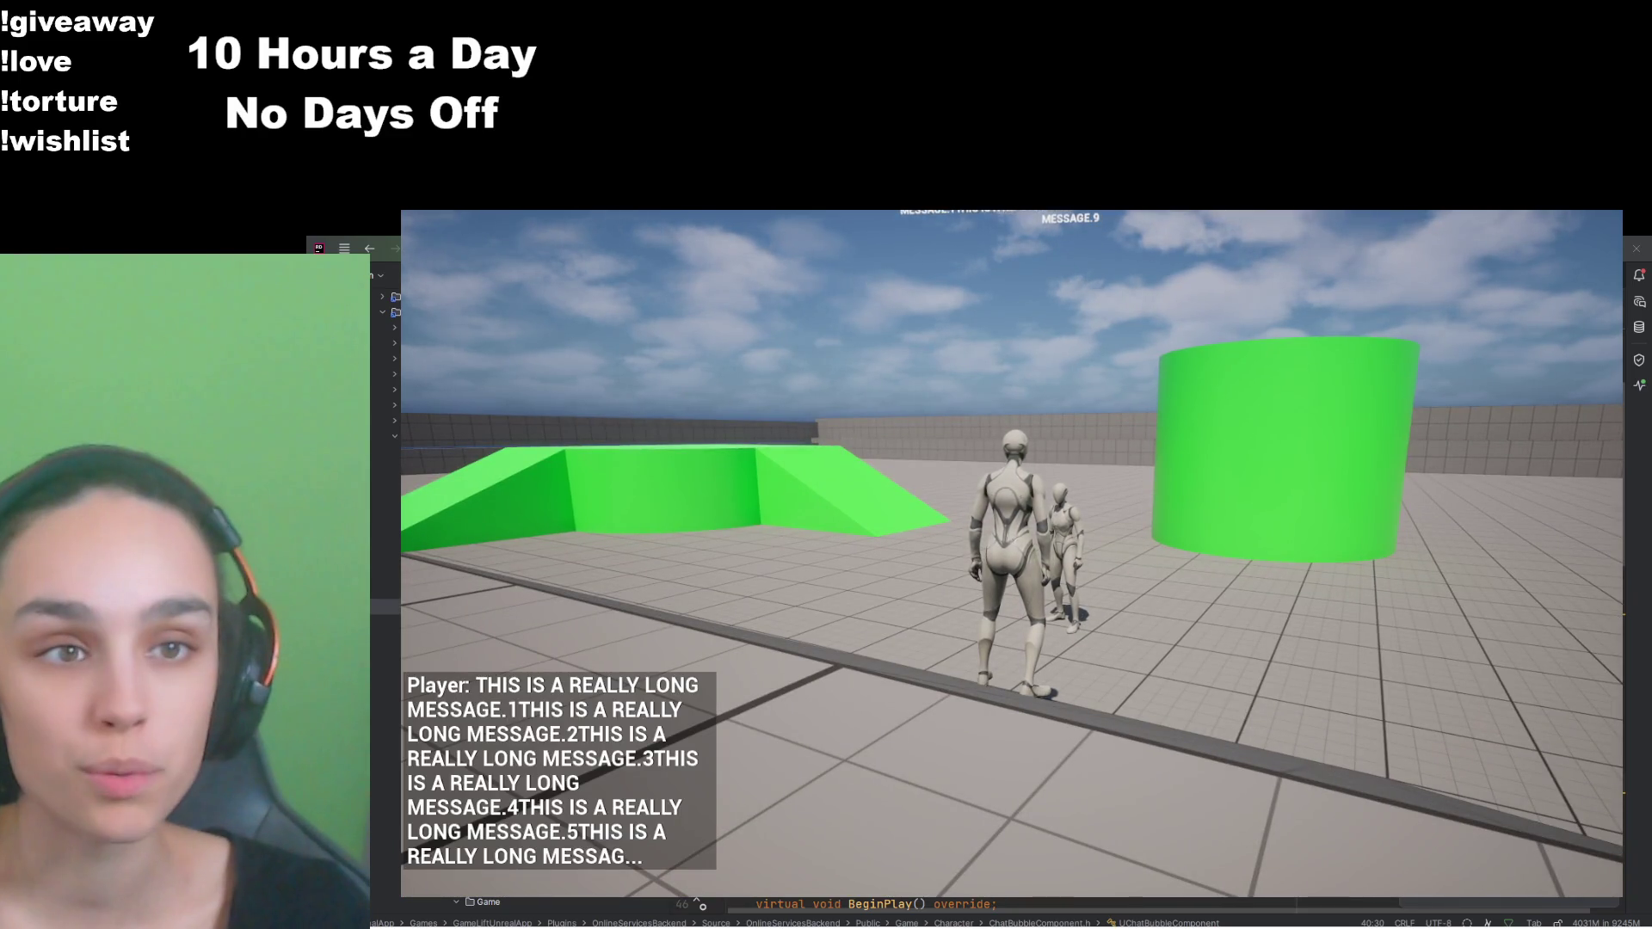
pyautogui.press('s')
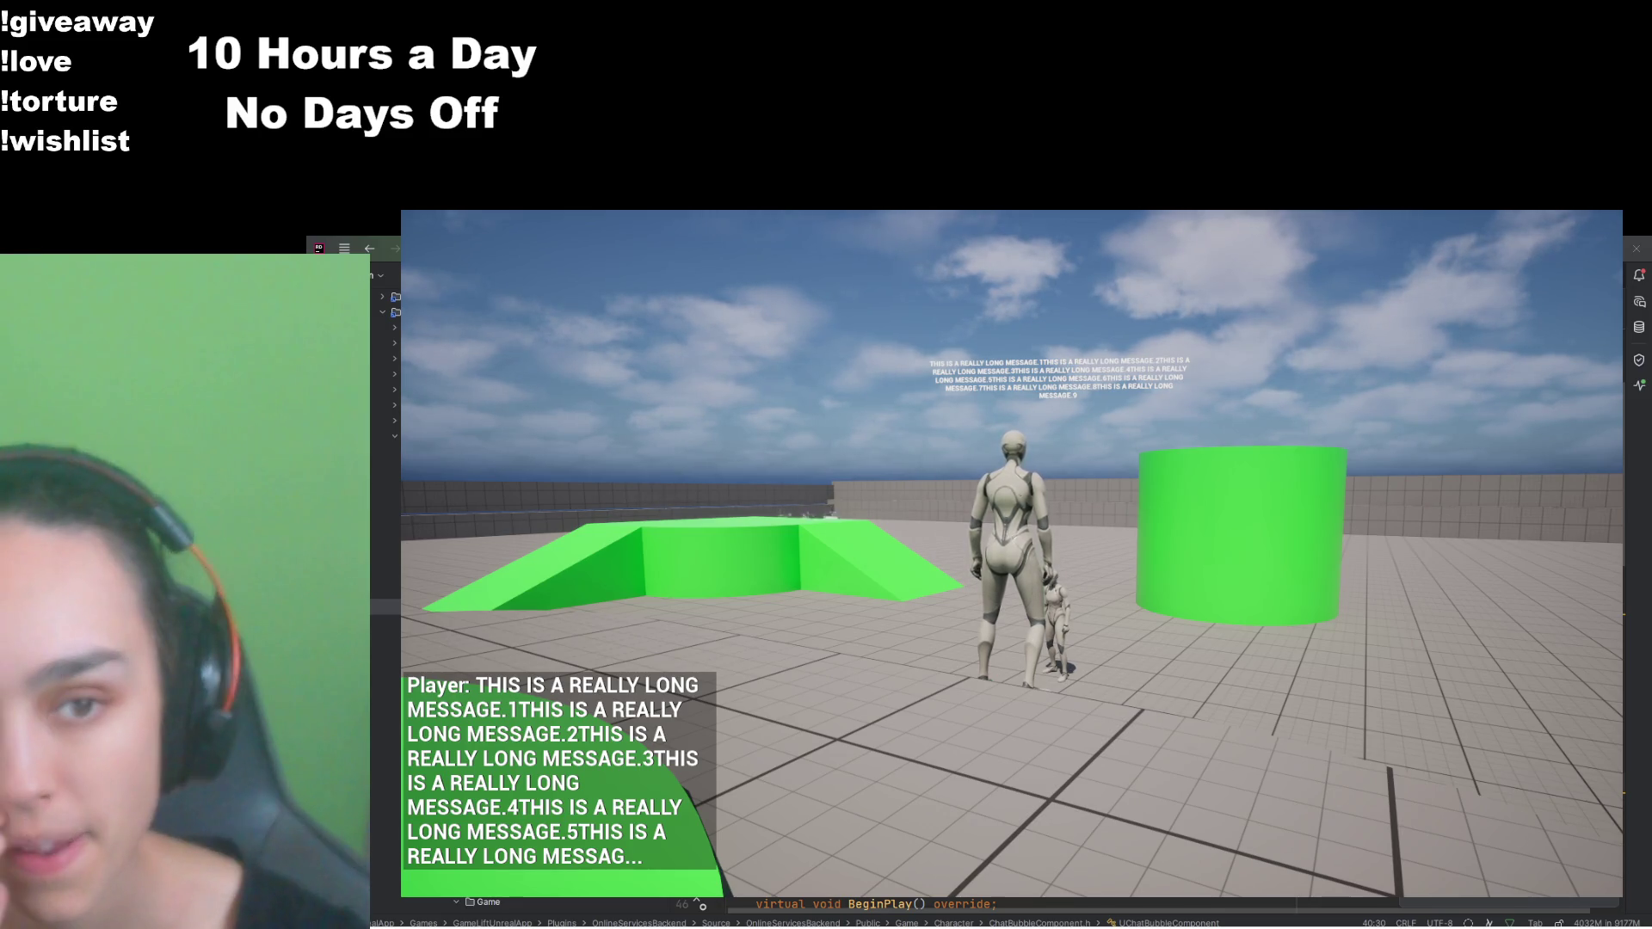
pyautogui.press('Escape')
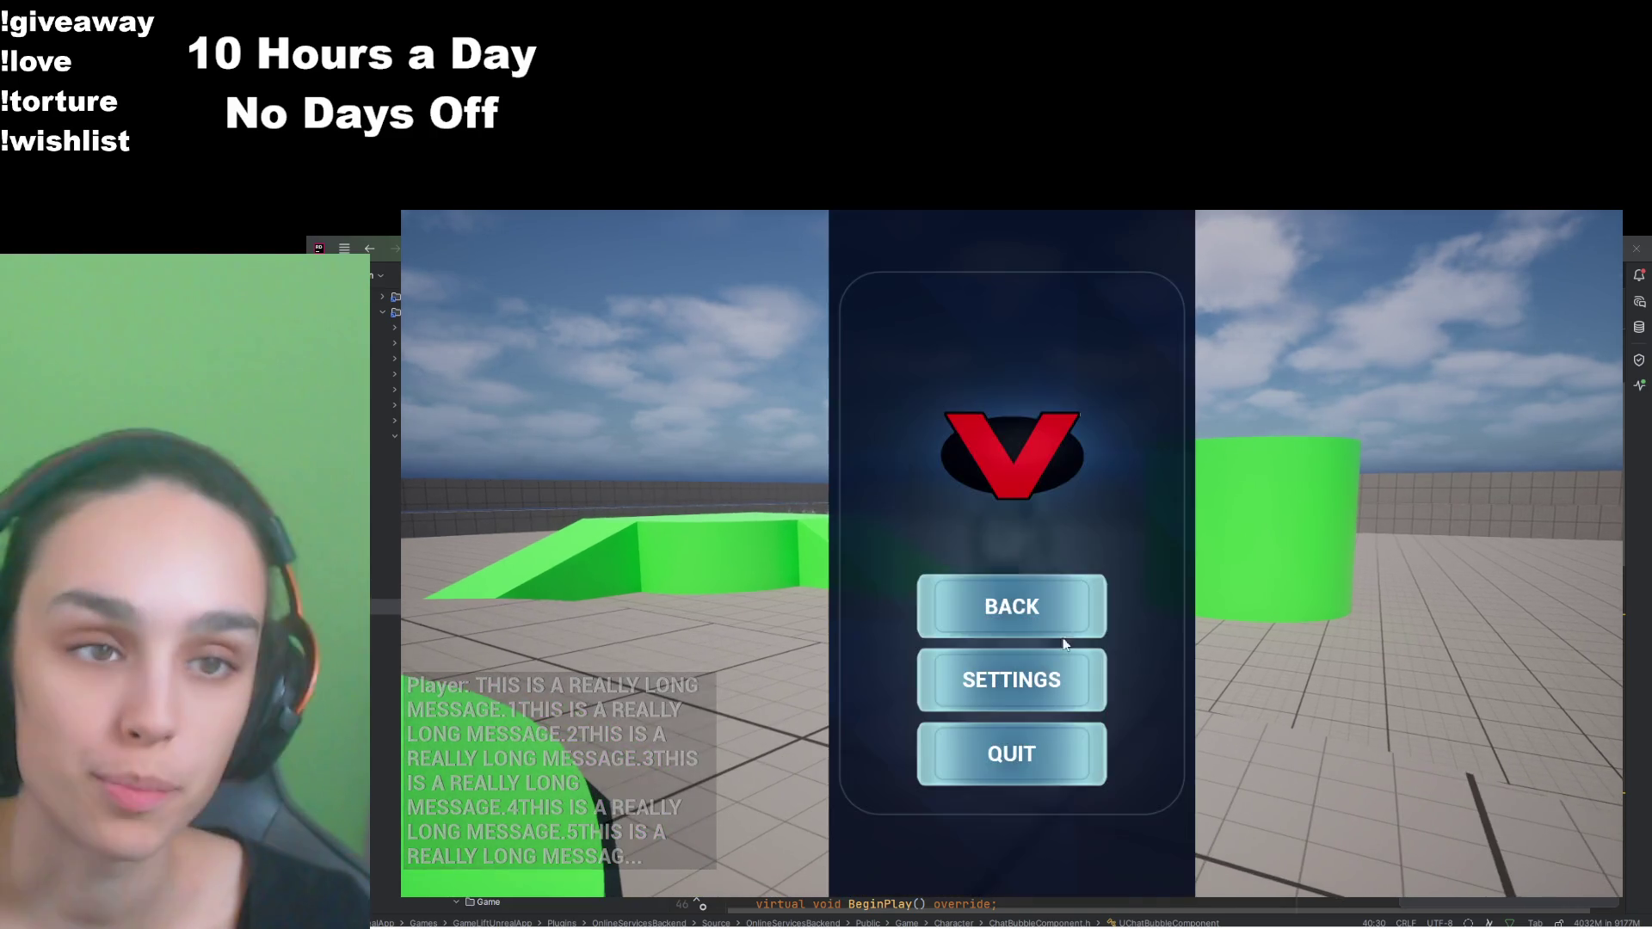
# Step: Quit the play session, open WBP_ChatBubble to inspect ChatMessage and SizeBoxRoot, then close it
pyautogui.click(971, 754)
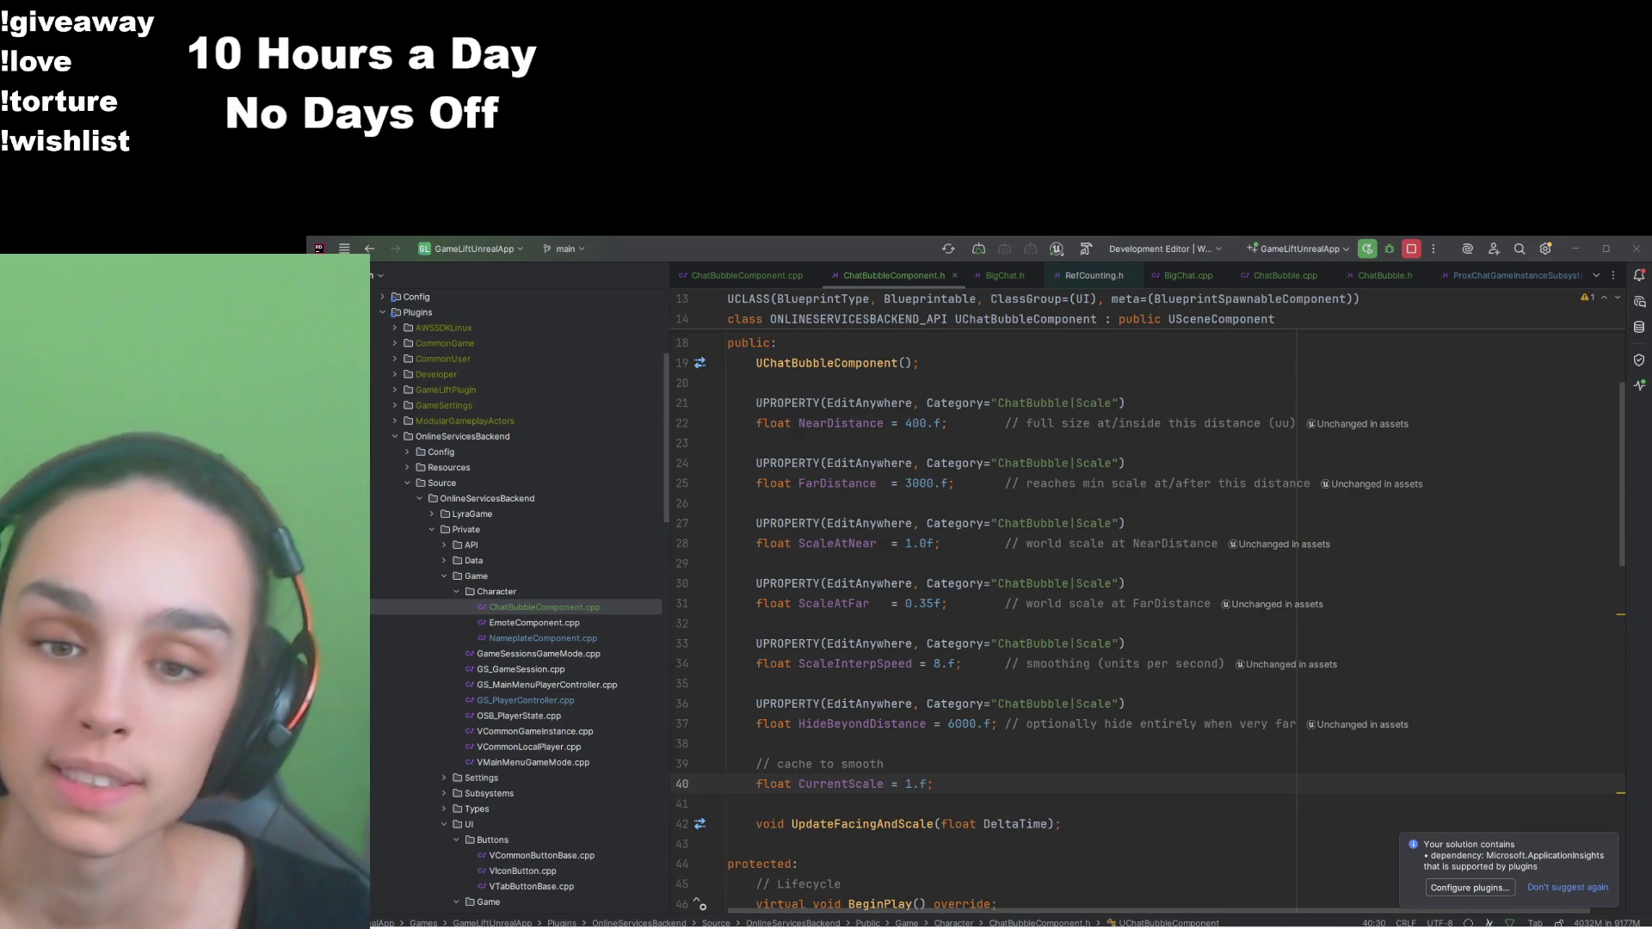
pyautogui.hotkey('alt', 'Tab')
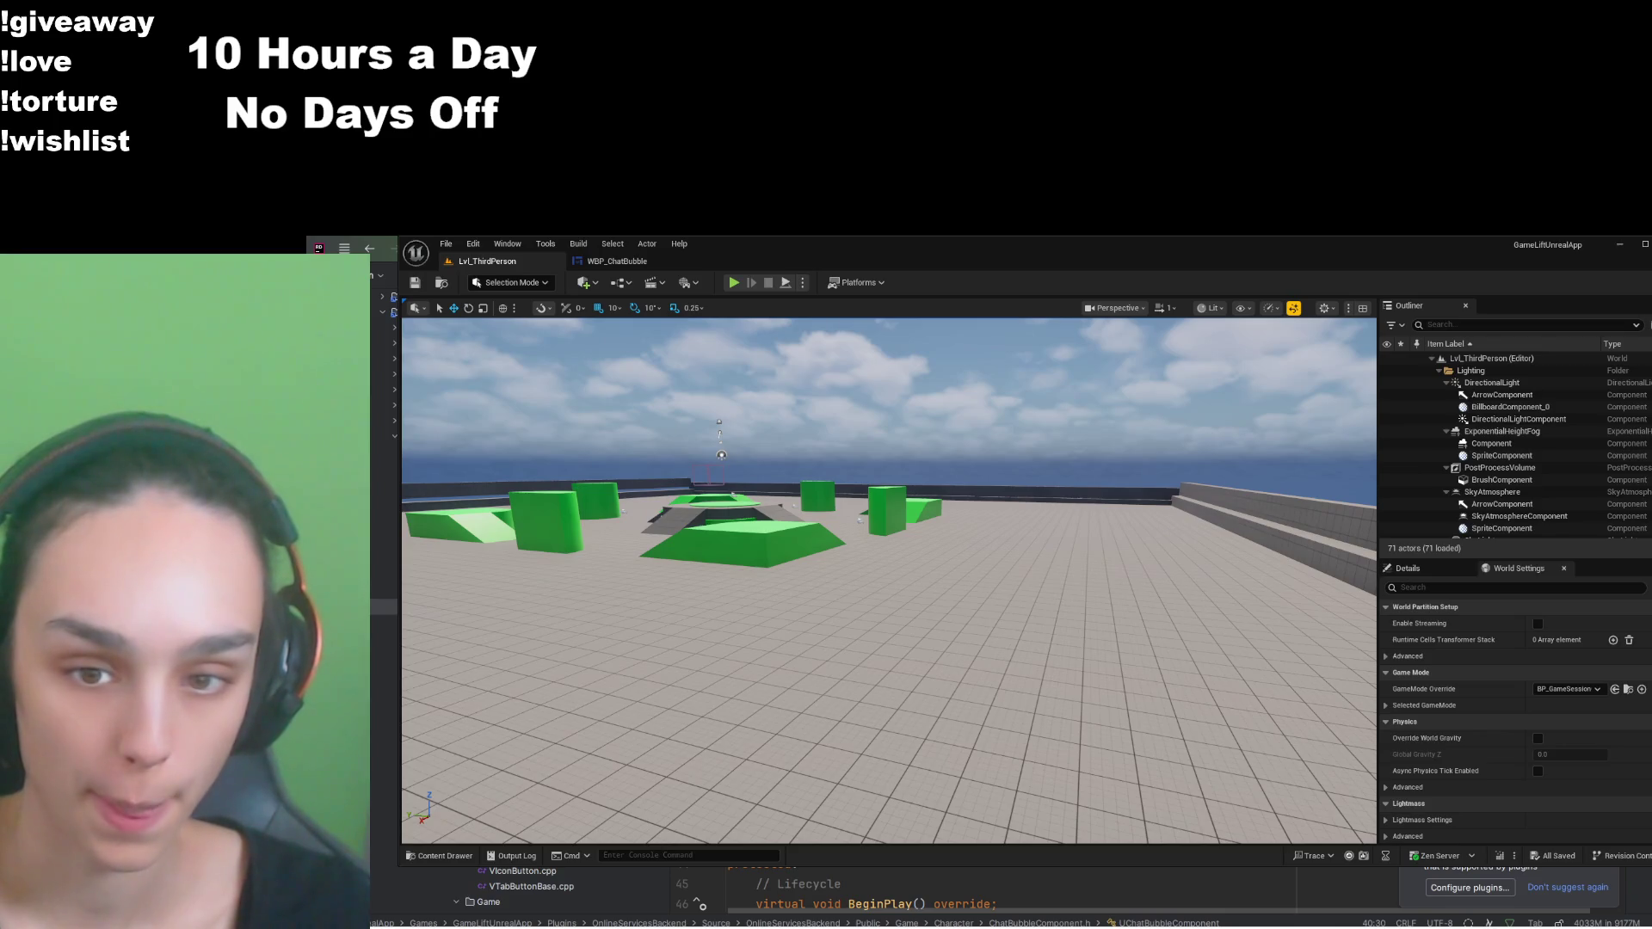
pyautogui.click(439, 855)
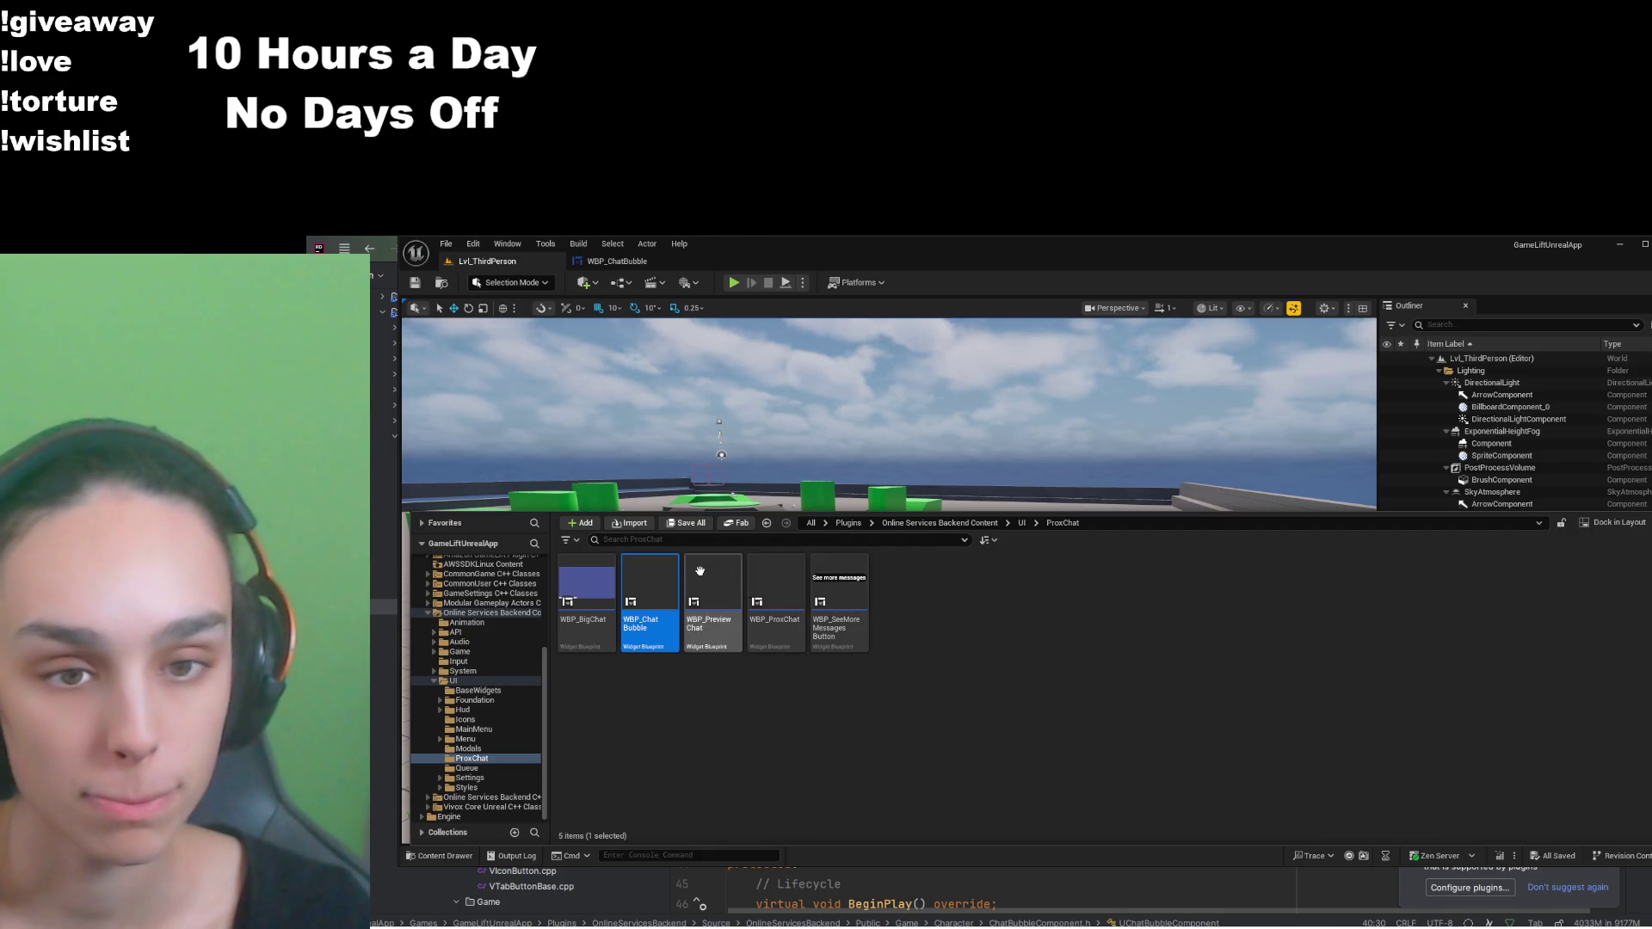
pyautogui.doubleClick(643, 581)
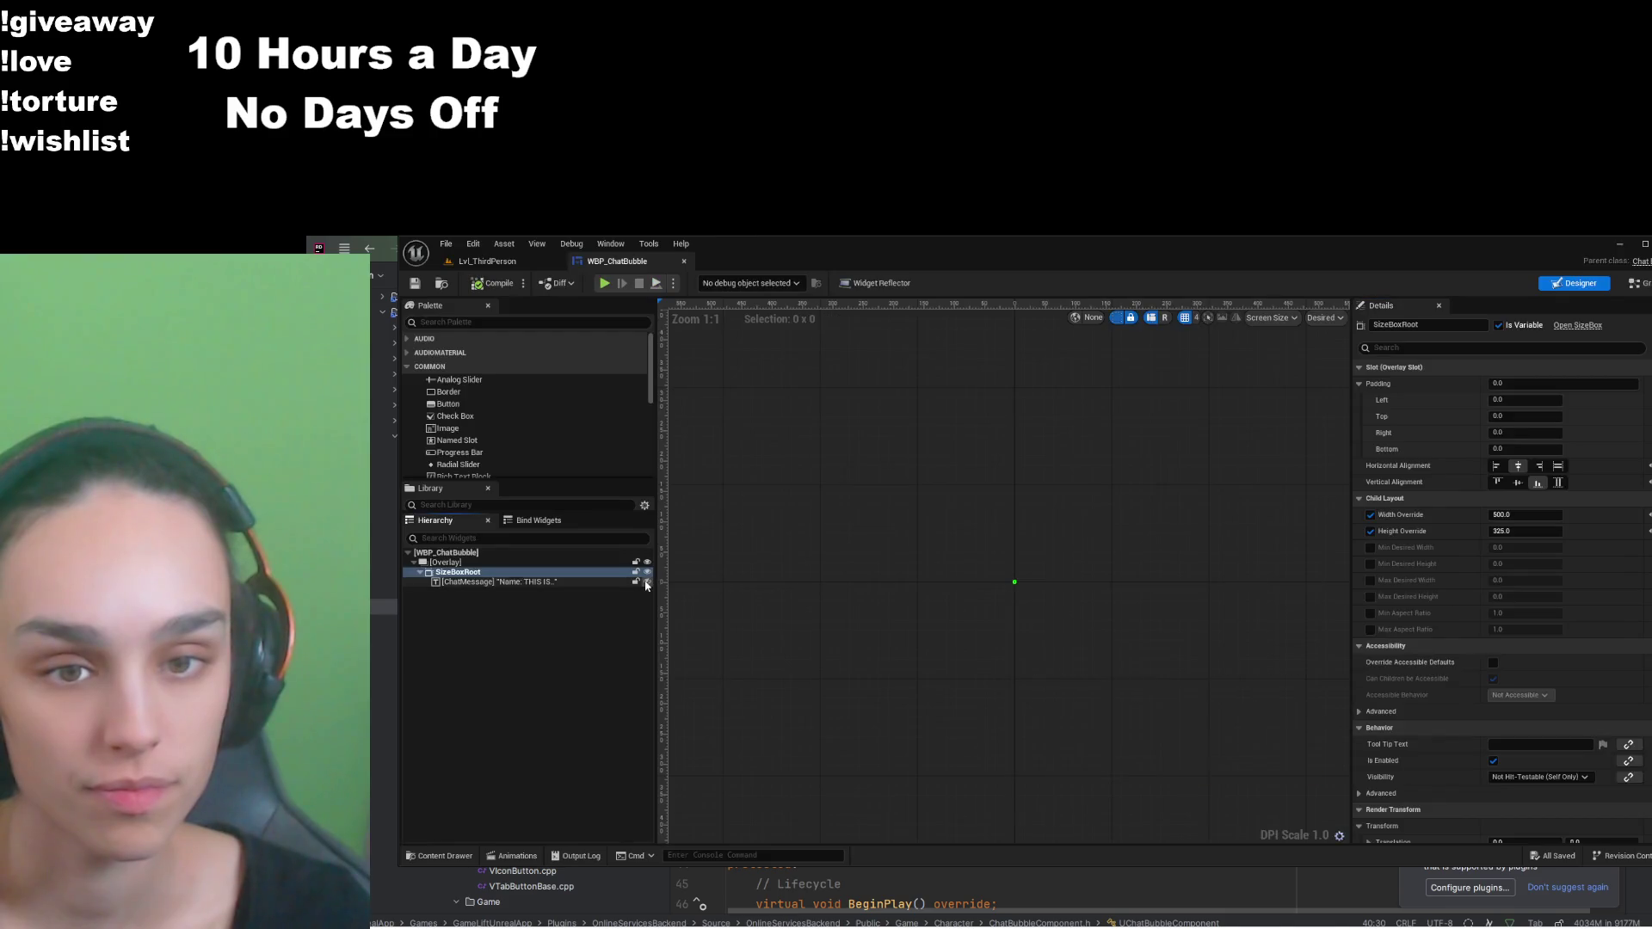
pyautogui.click(545, 581)
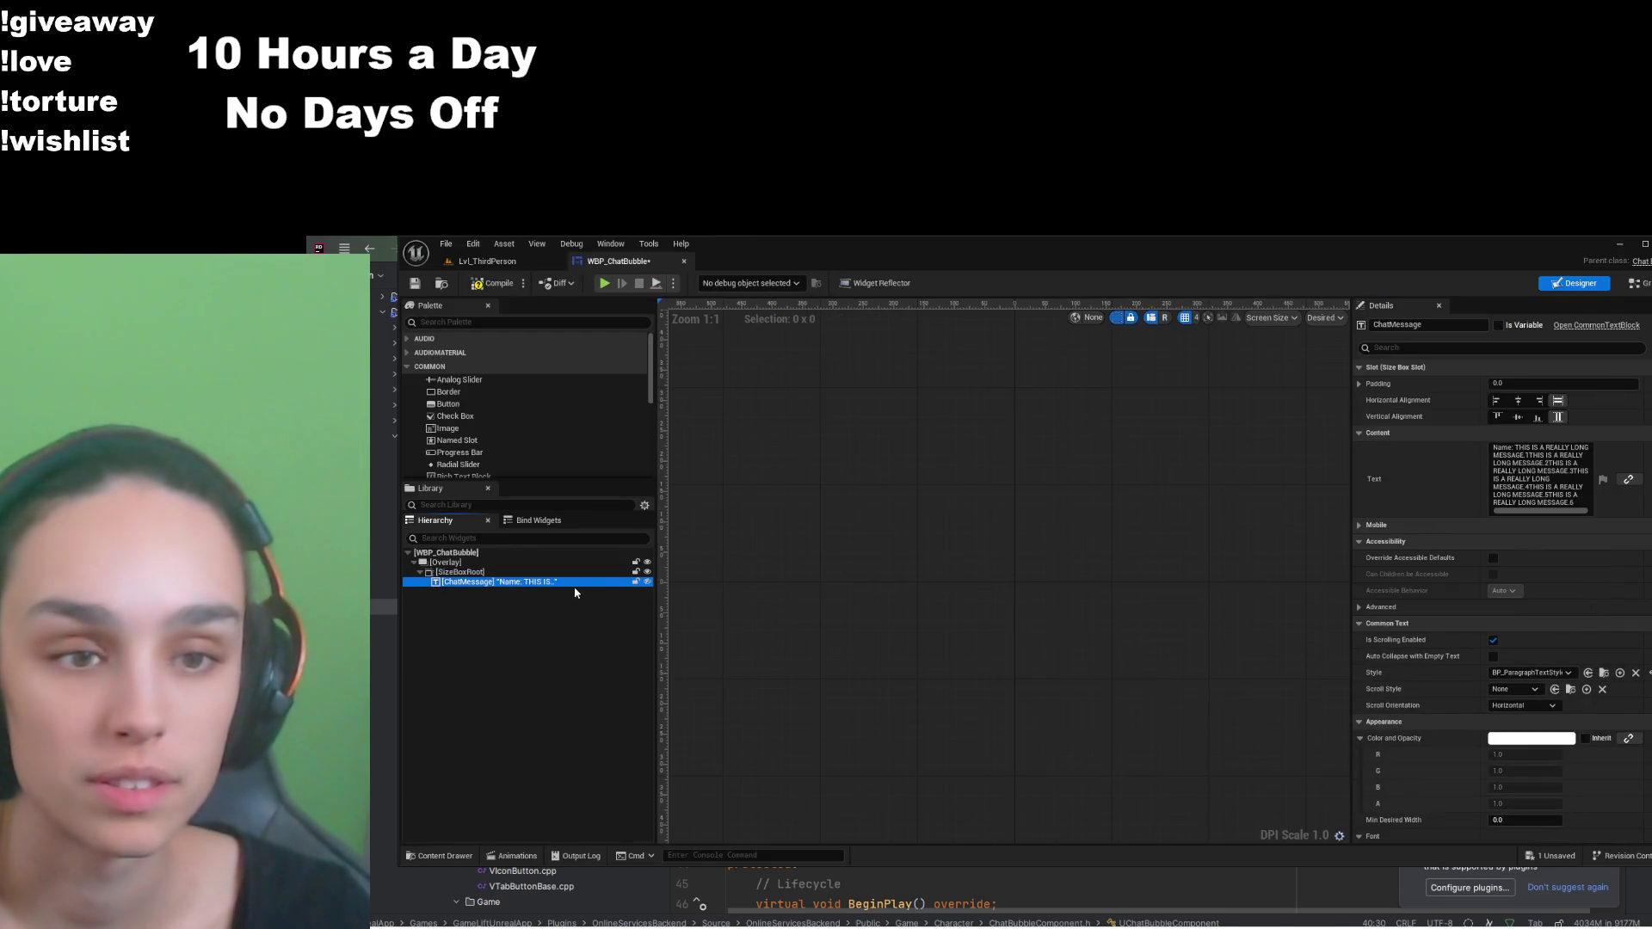
pyautogui.click(565, 573)
pyautogui.click(559, 583)
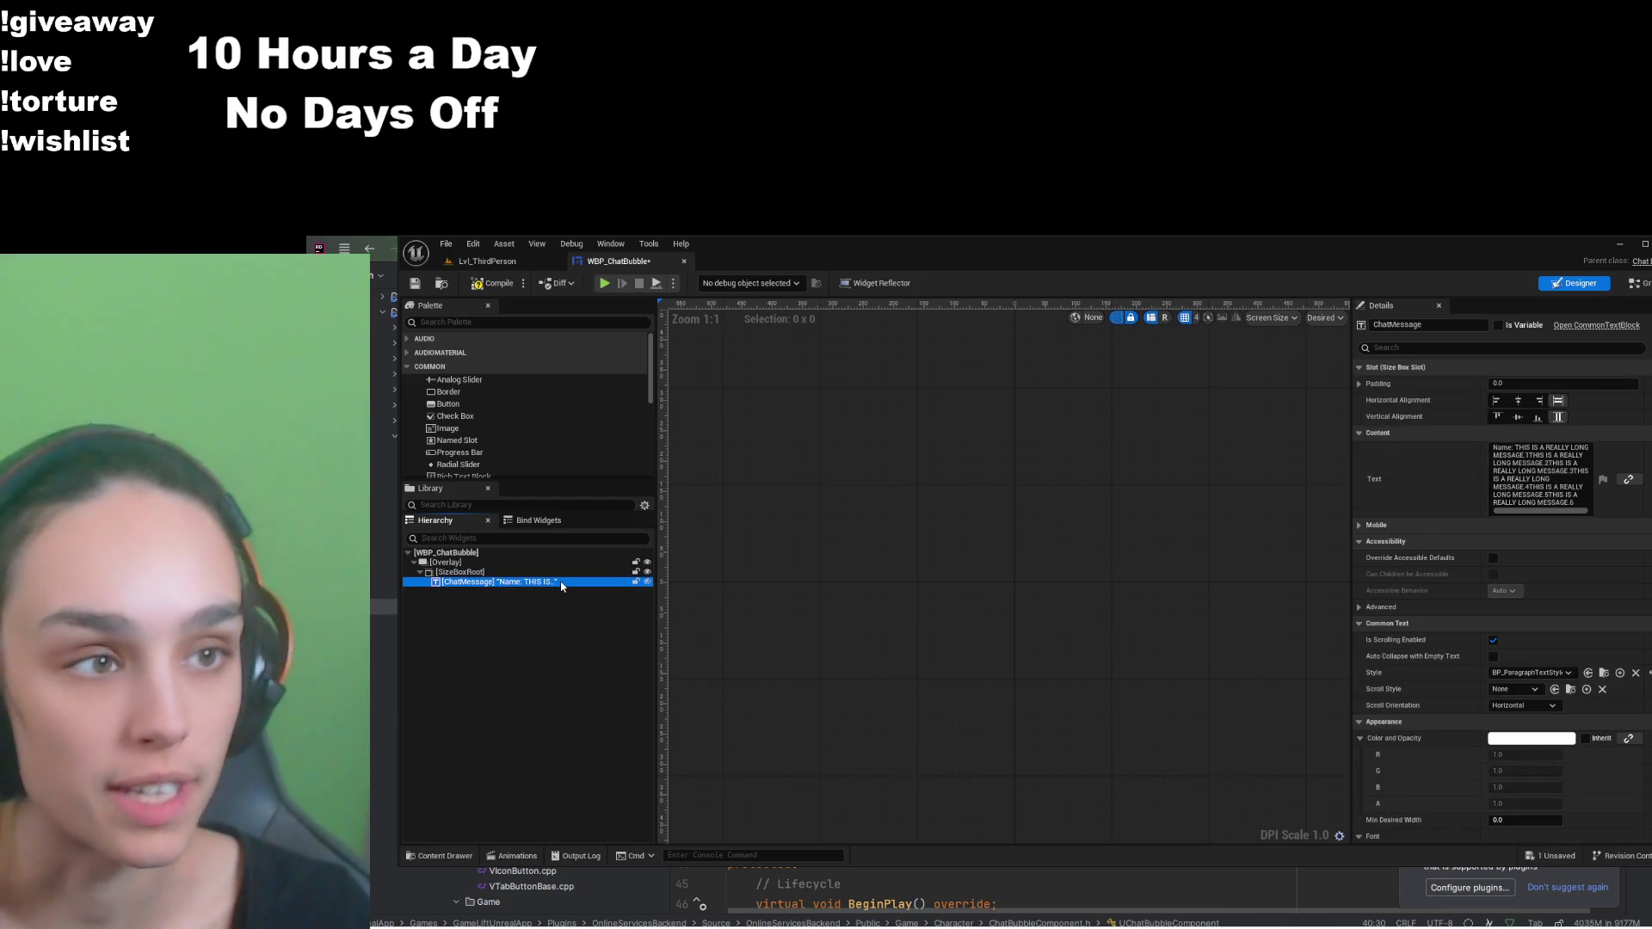
pyautogui.click(684, 262)
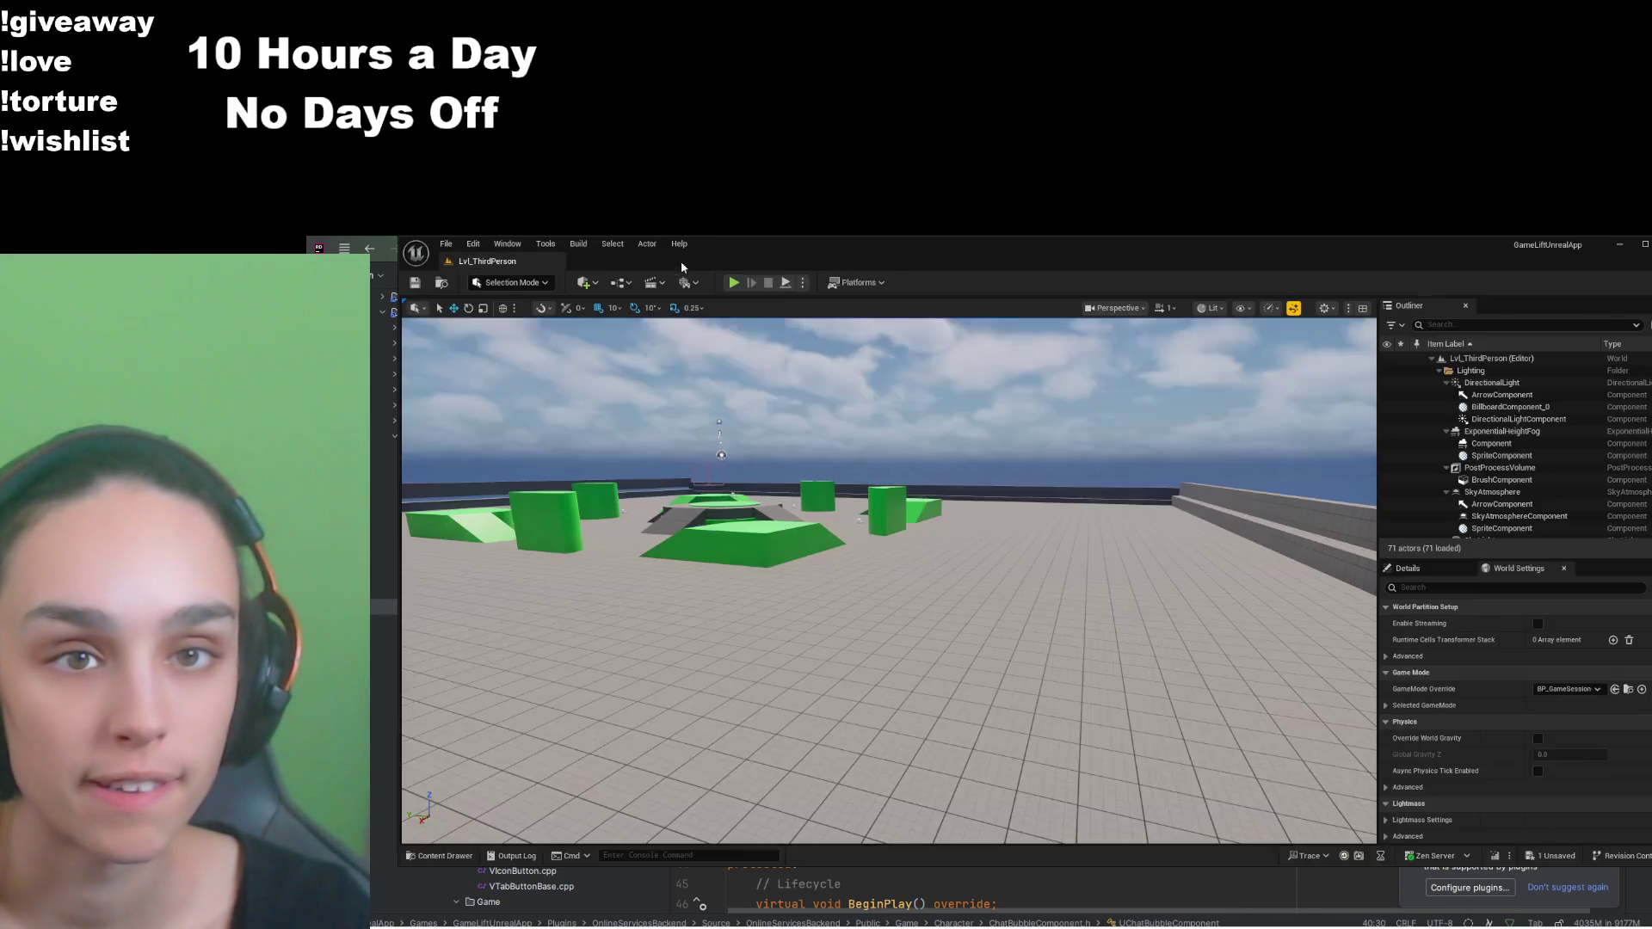
# Step: Reopen WBP_ChatBubble, select SizeBoxRoot, and preview it at Fill Screen 1280x720, zoomed out
pyautogui.click(464, 858)
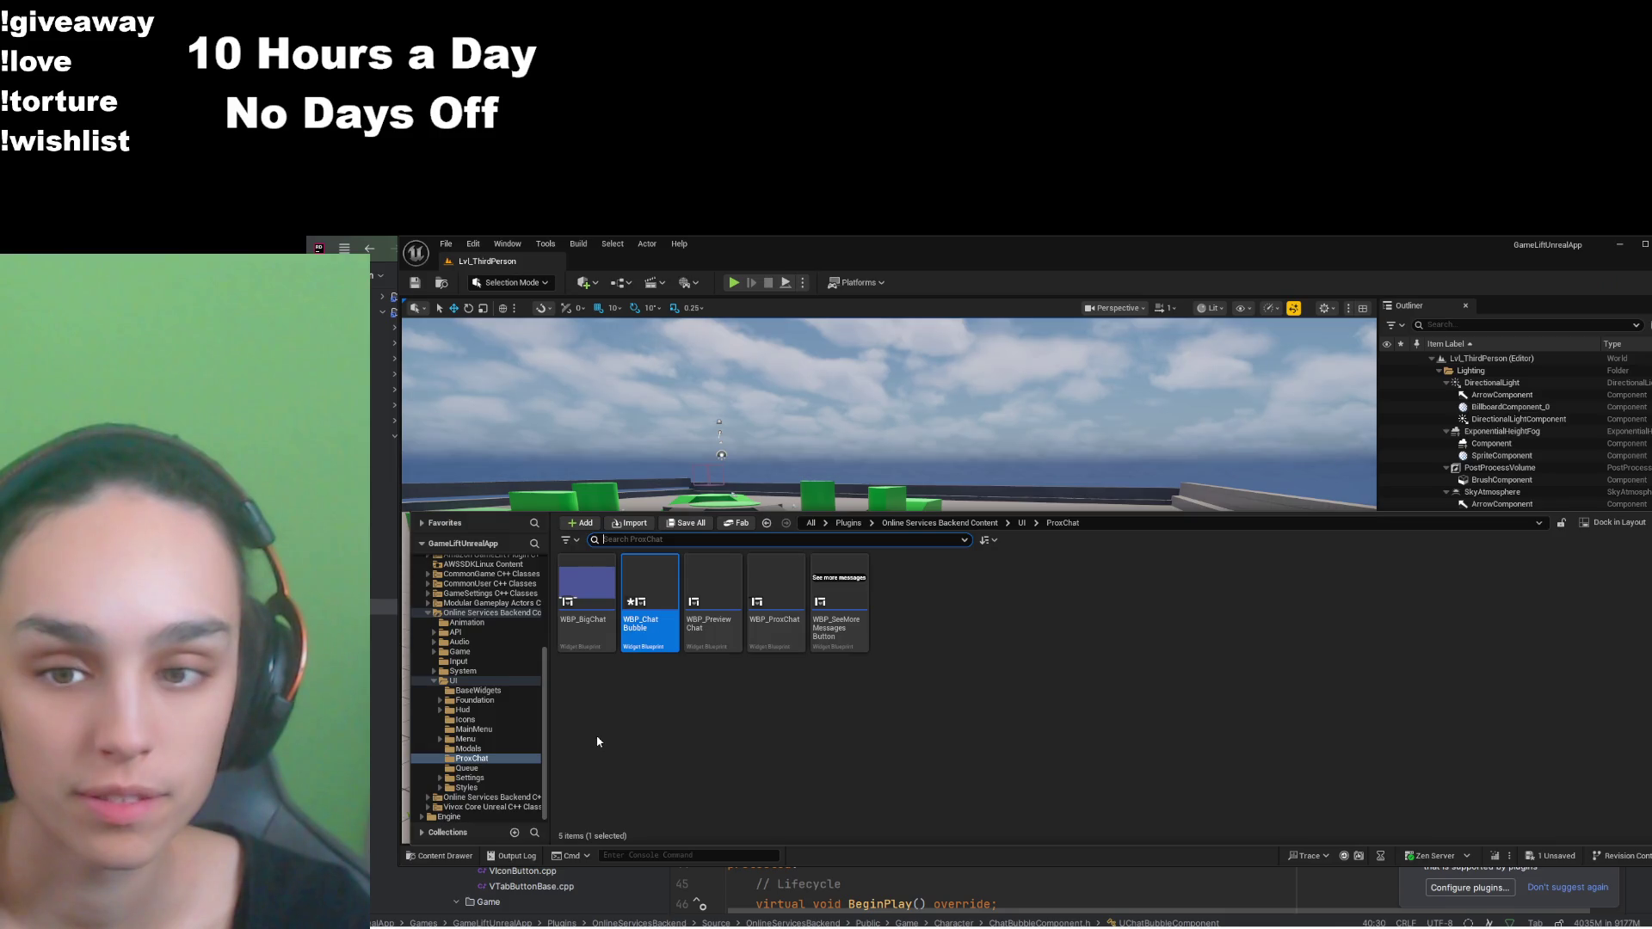
pyautogui.doubleClick(644, 583)
pyautogui.click(518, 573)
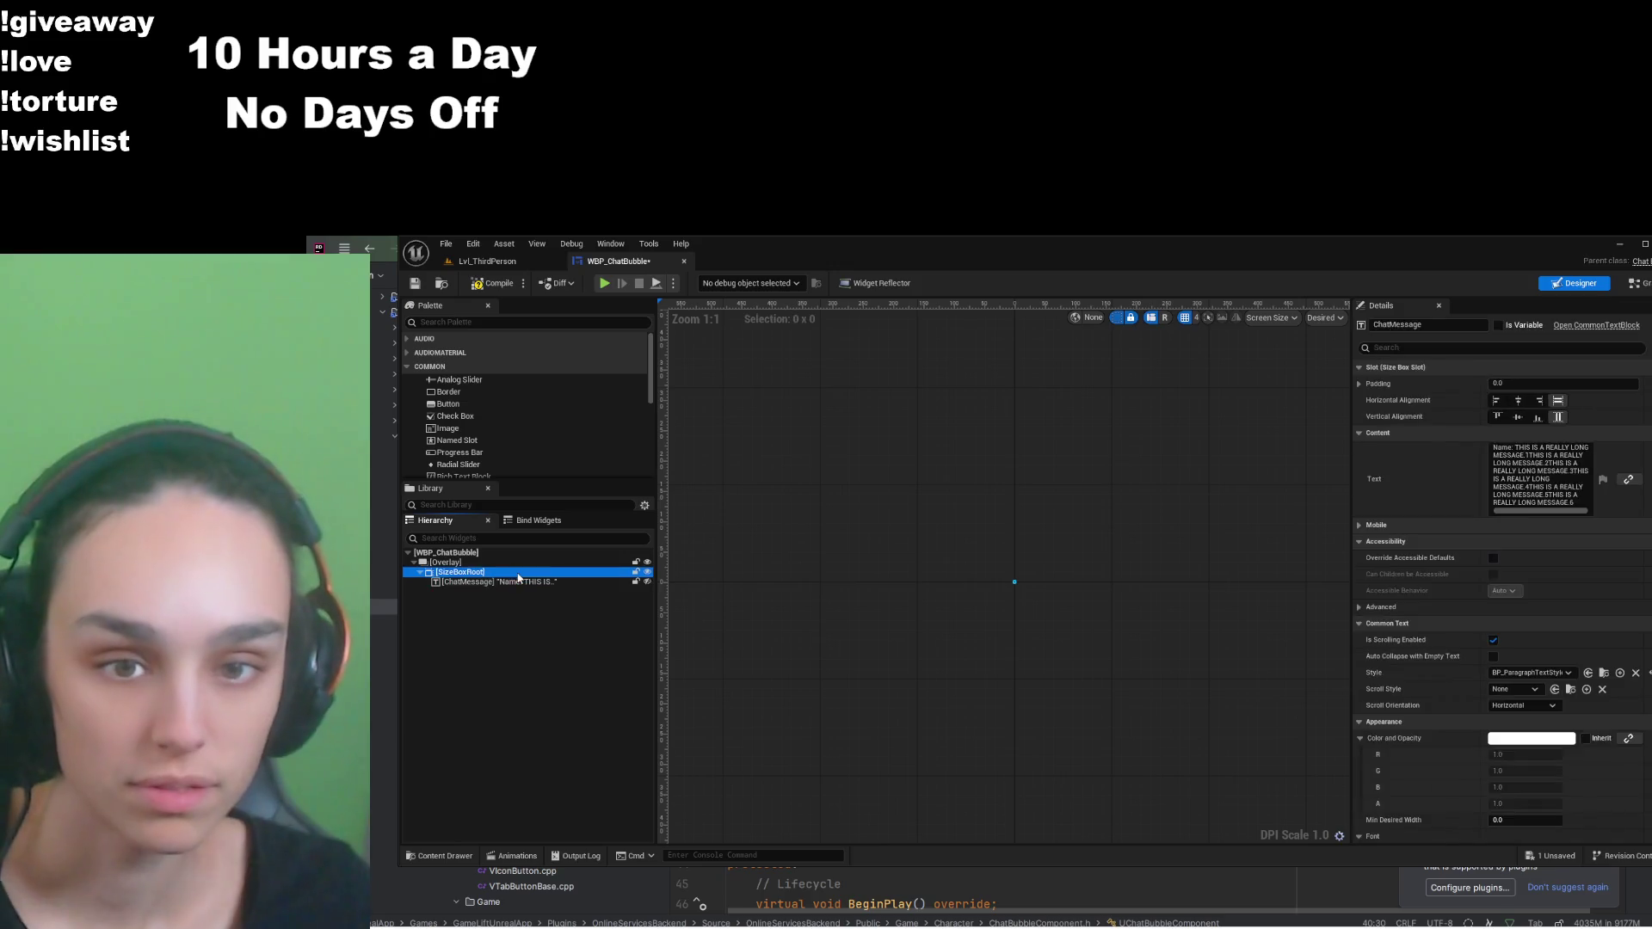
pyautogui.scroll(15, 981, 602)
pyautogui.scroll(-4, 980, 593)
pyautogui.hotkey('ctrl', 'z')
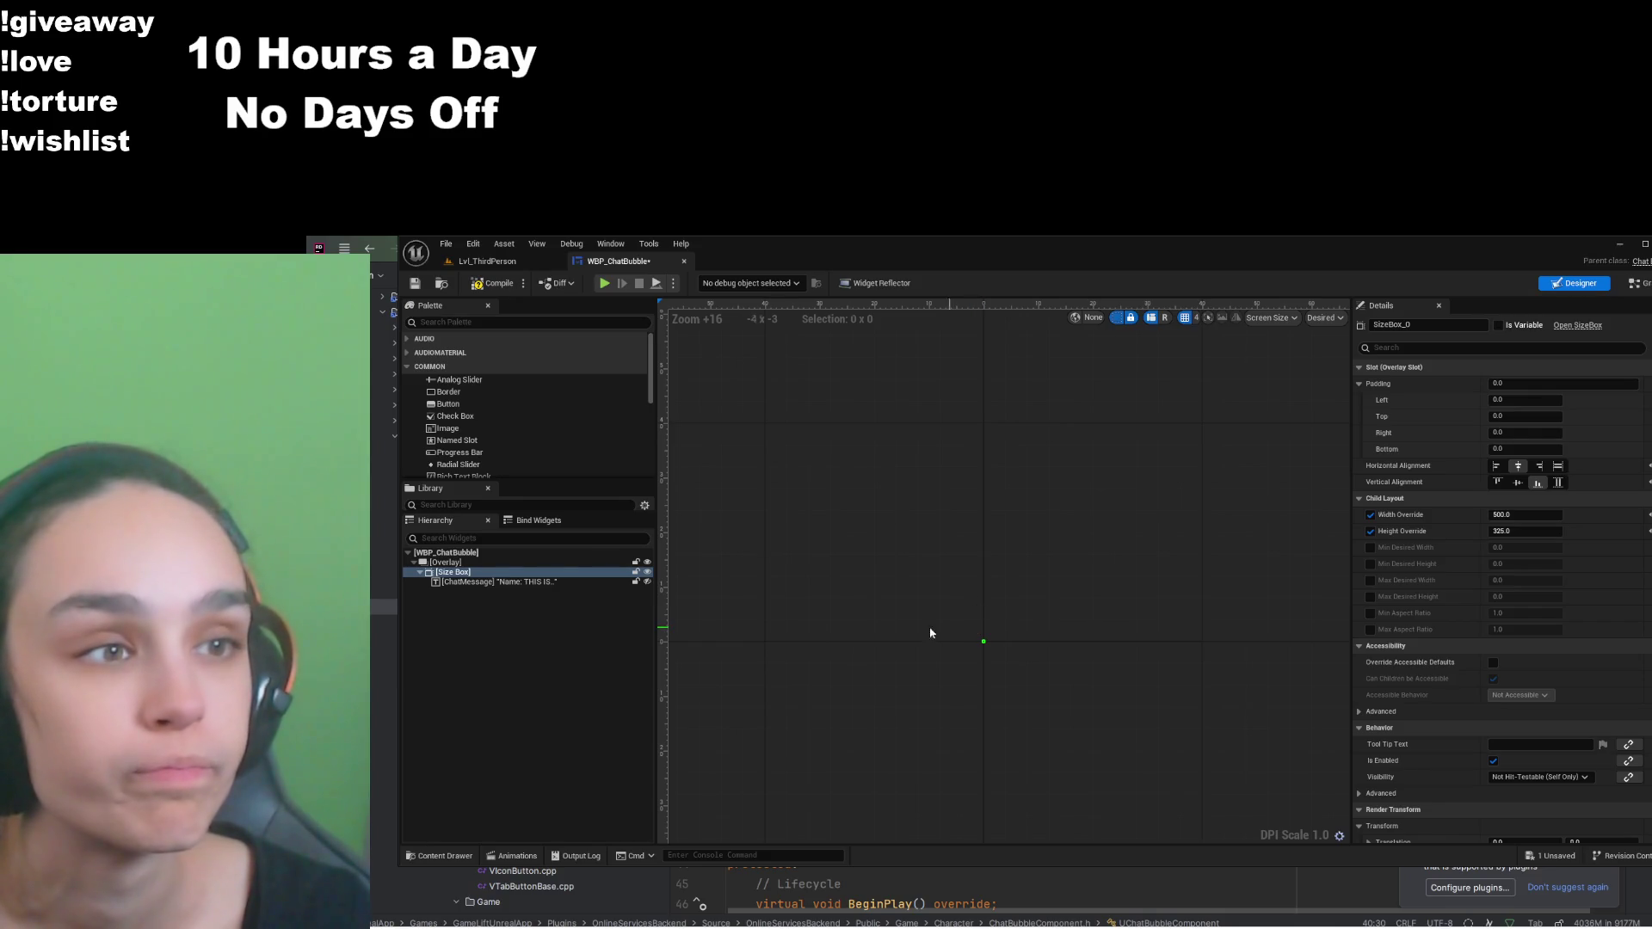
pyautogui.click(1315, 324)
pyautogui.click(1324, 338)
pyautogui.scroll(-9, 939, 520)
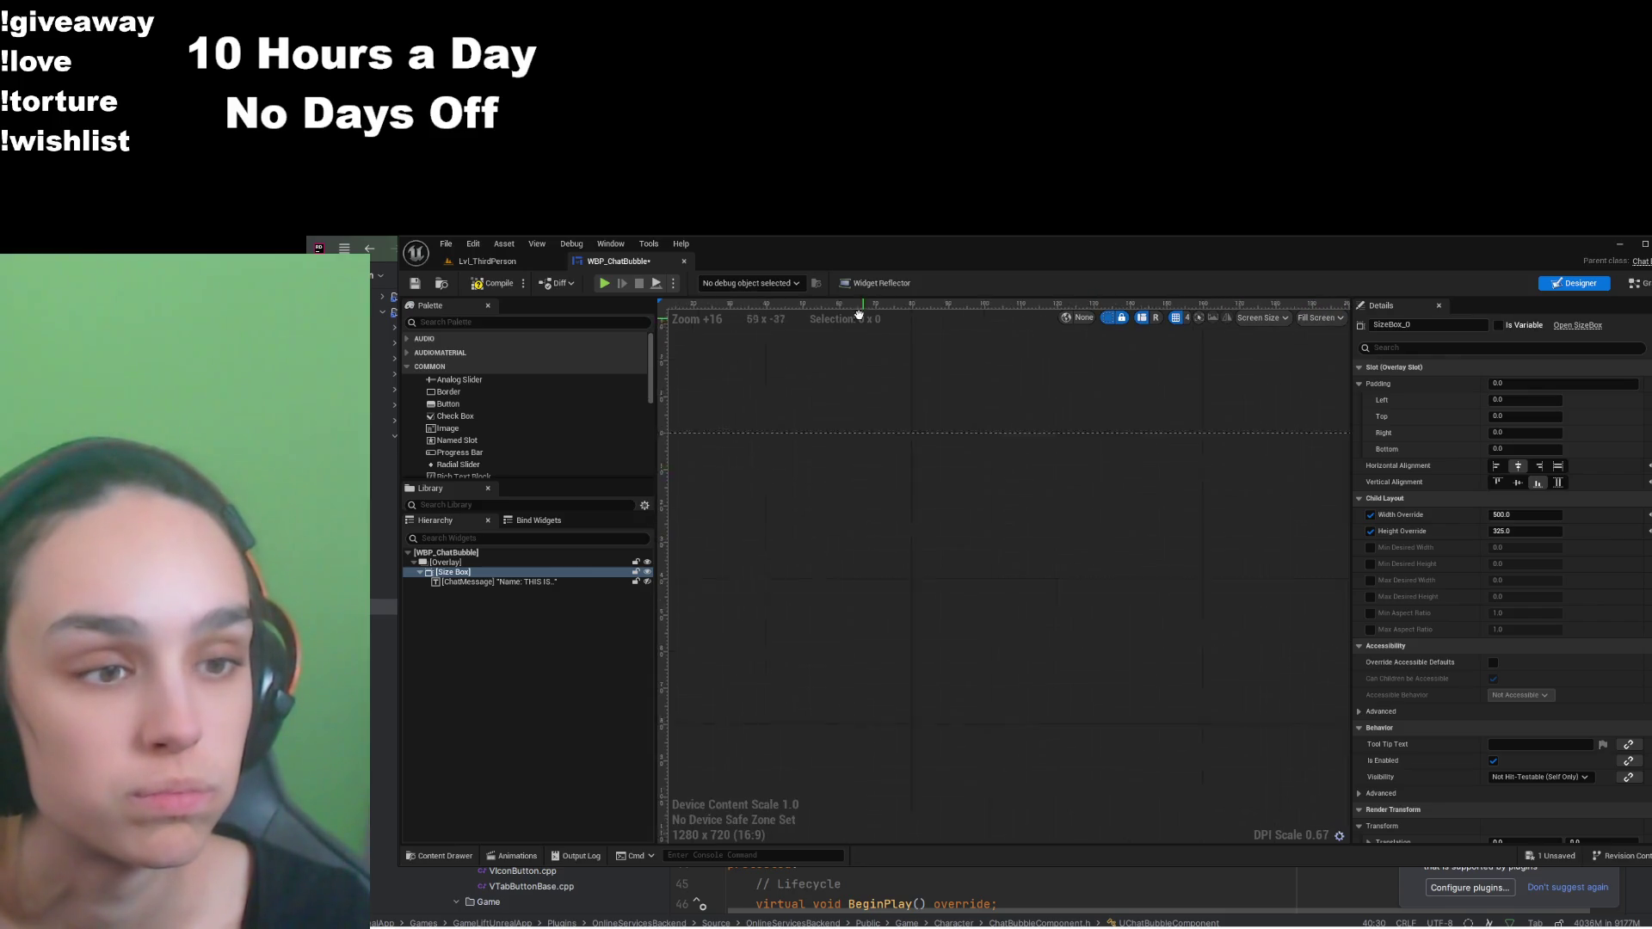
pyautogui.scroll(-13, 939, 520)
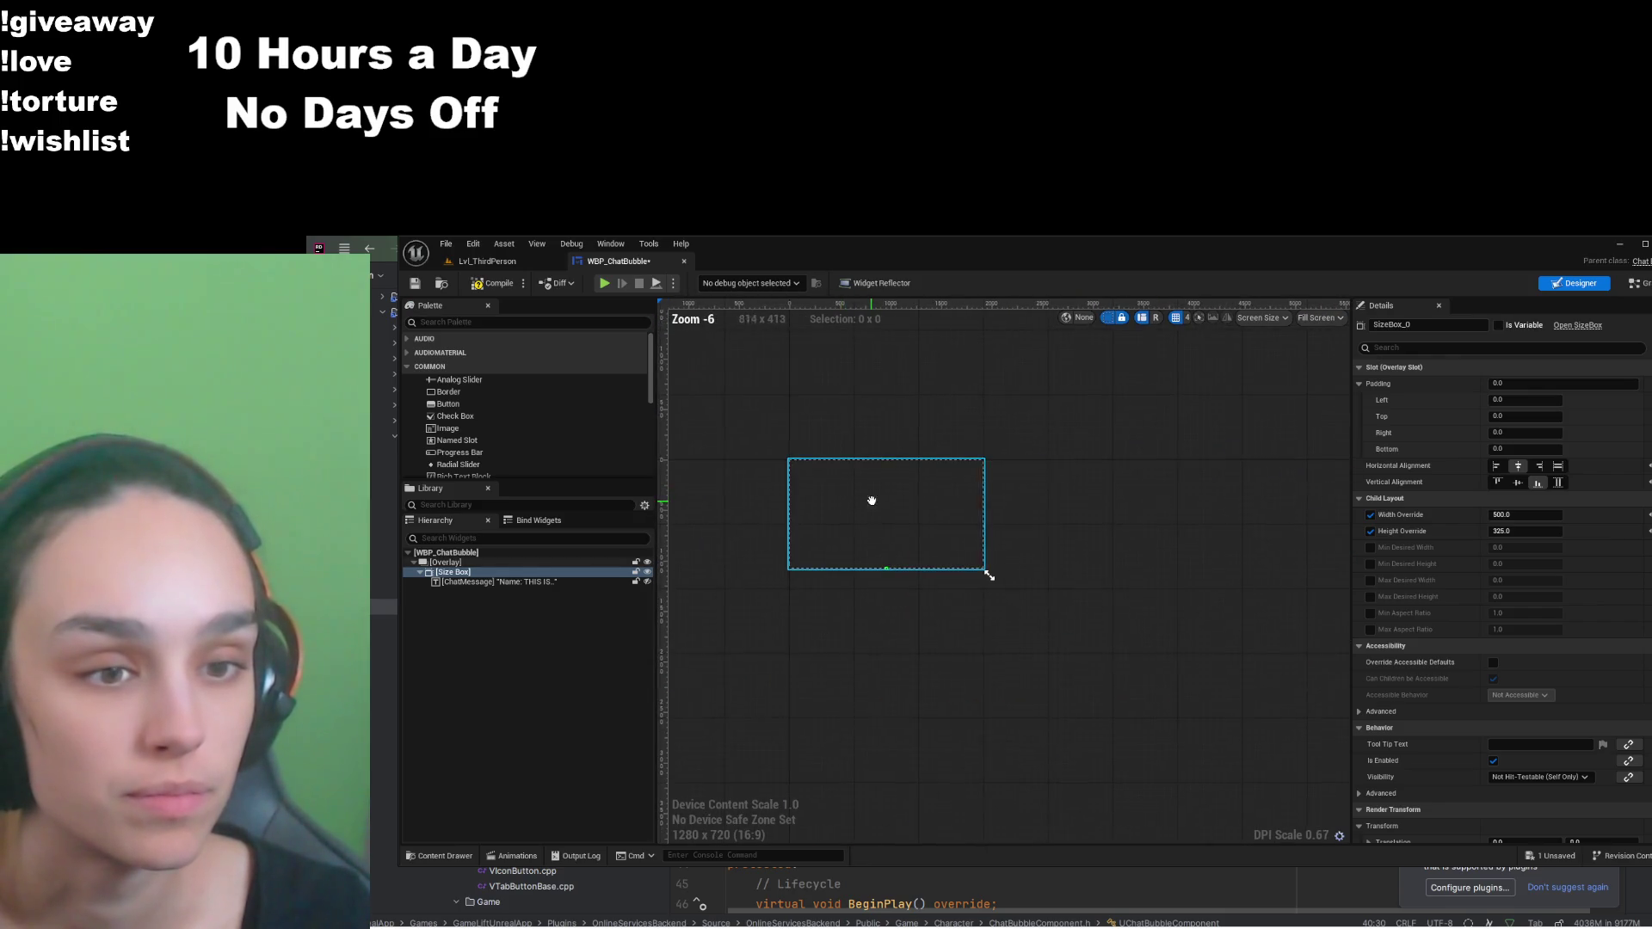
# Step: Check ChatMessage and the size box within the full-screen frame, then return to Rider
pyautogui.click(534, 583)
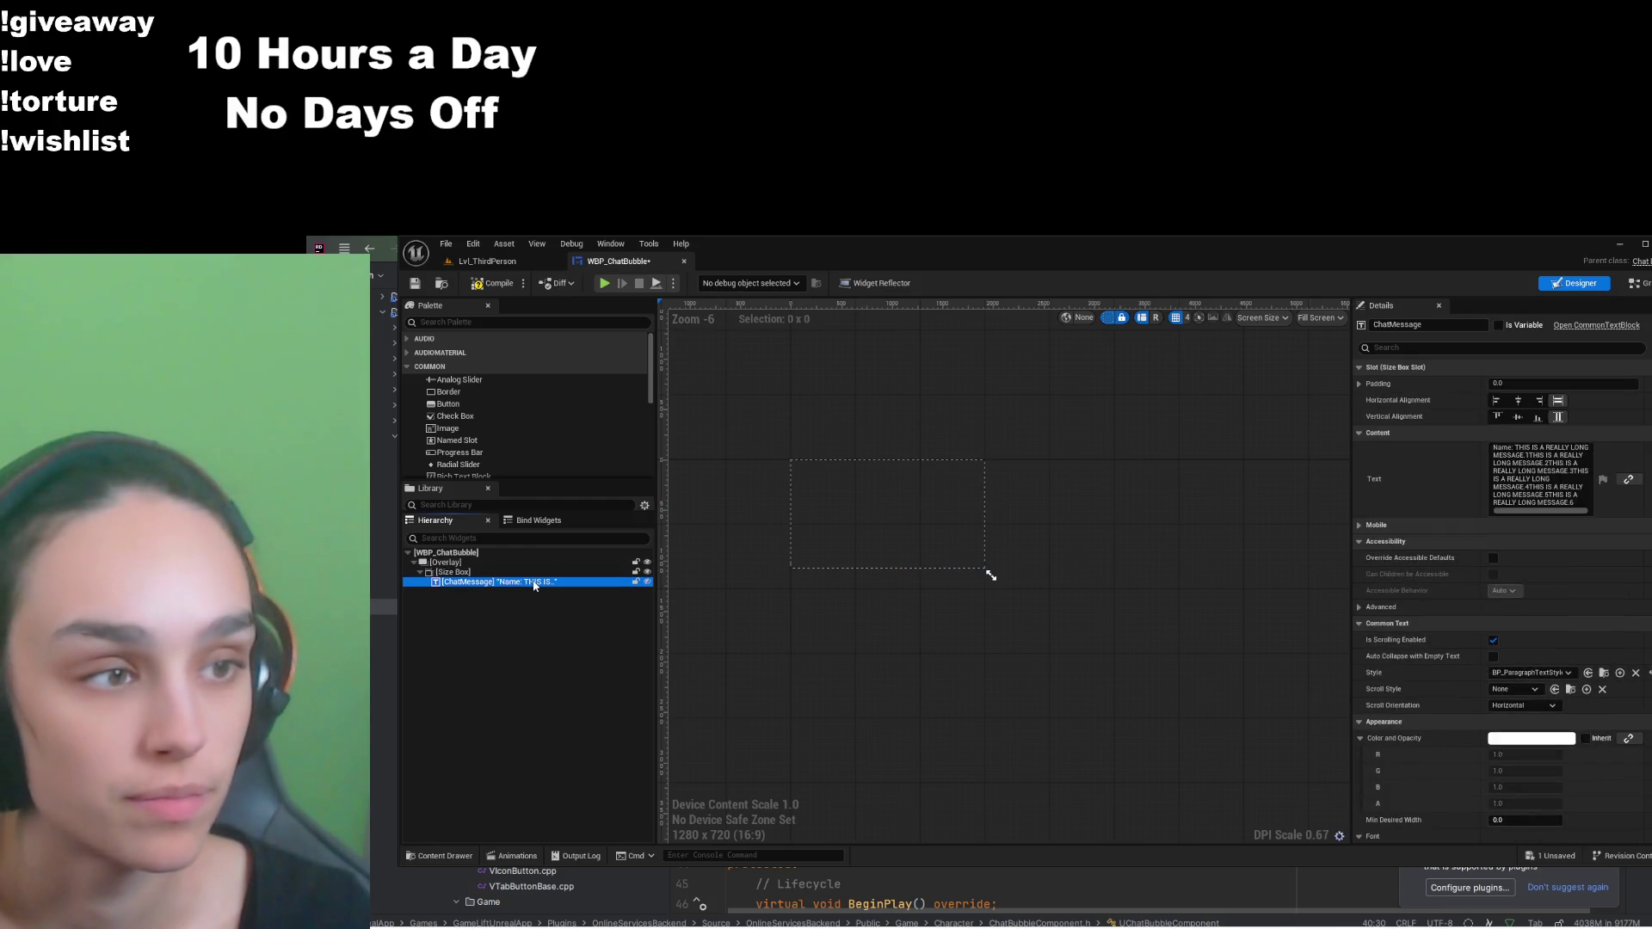
pyautogui.click(481, 572)
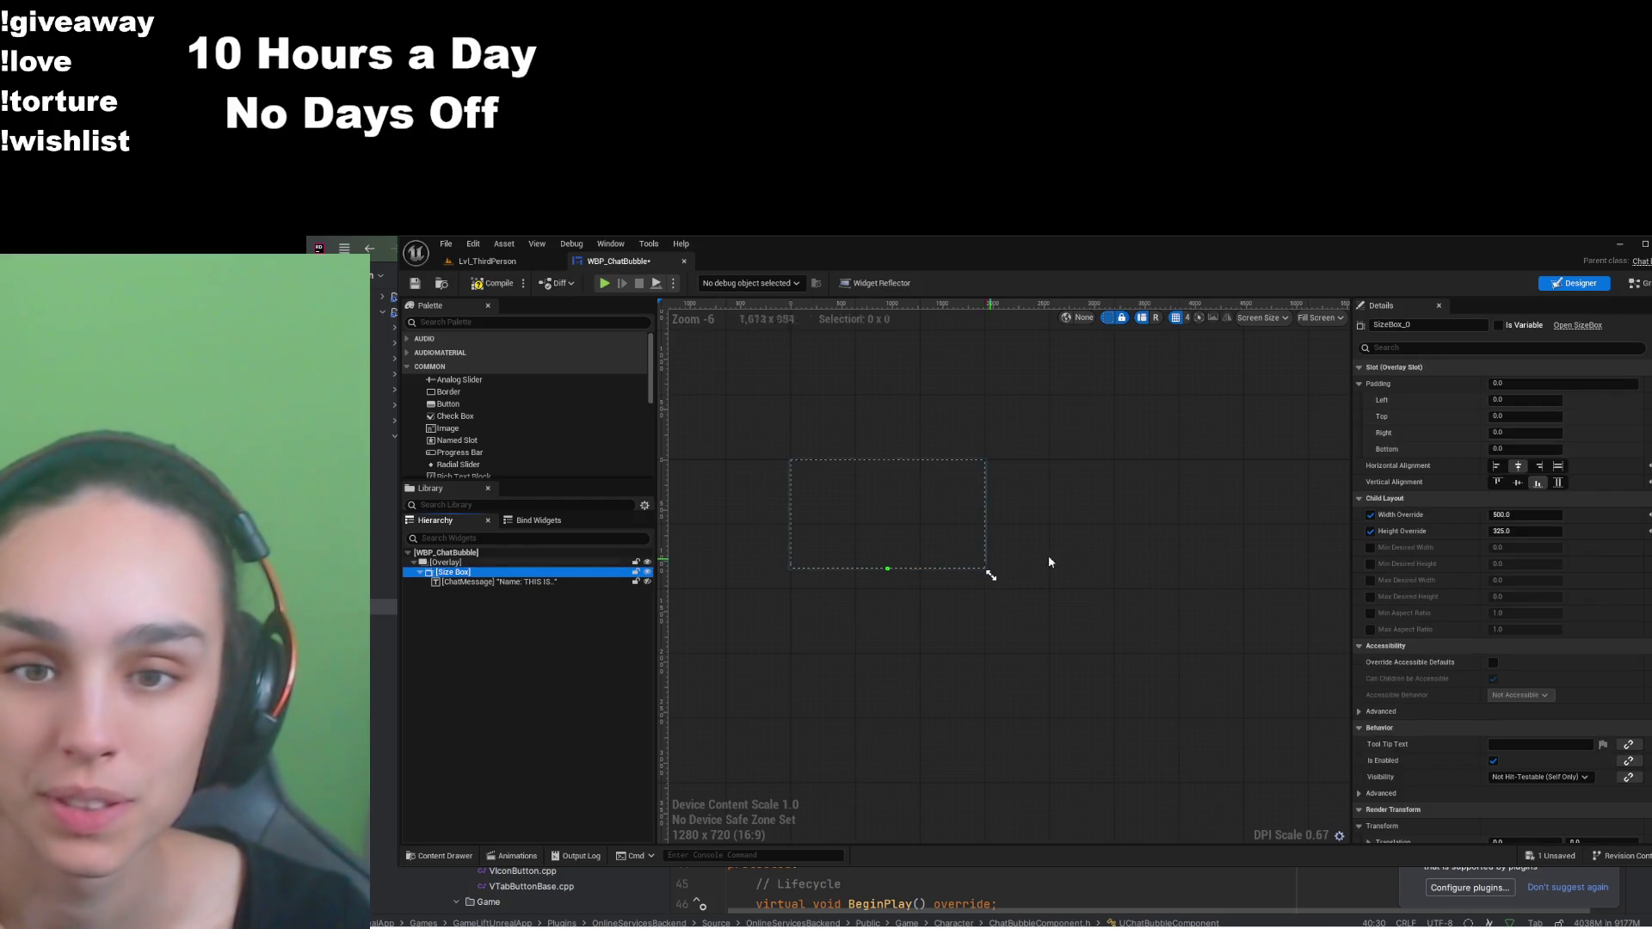
pyautogui.scroll(5, 1057, 516)
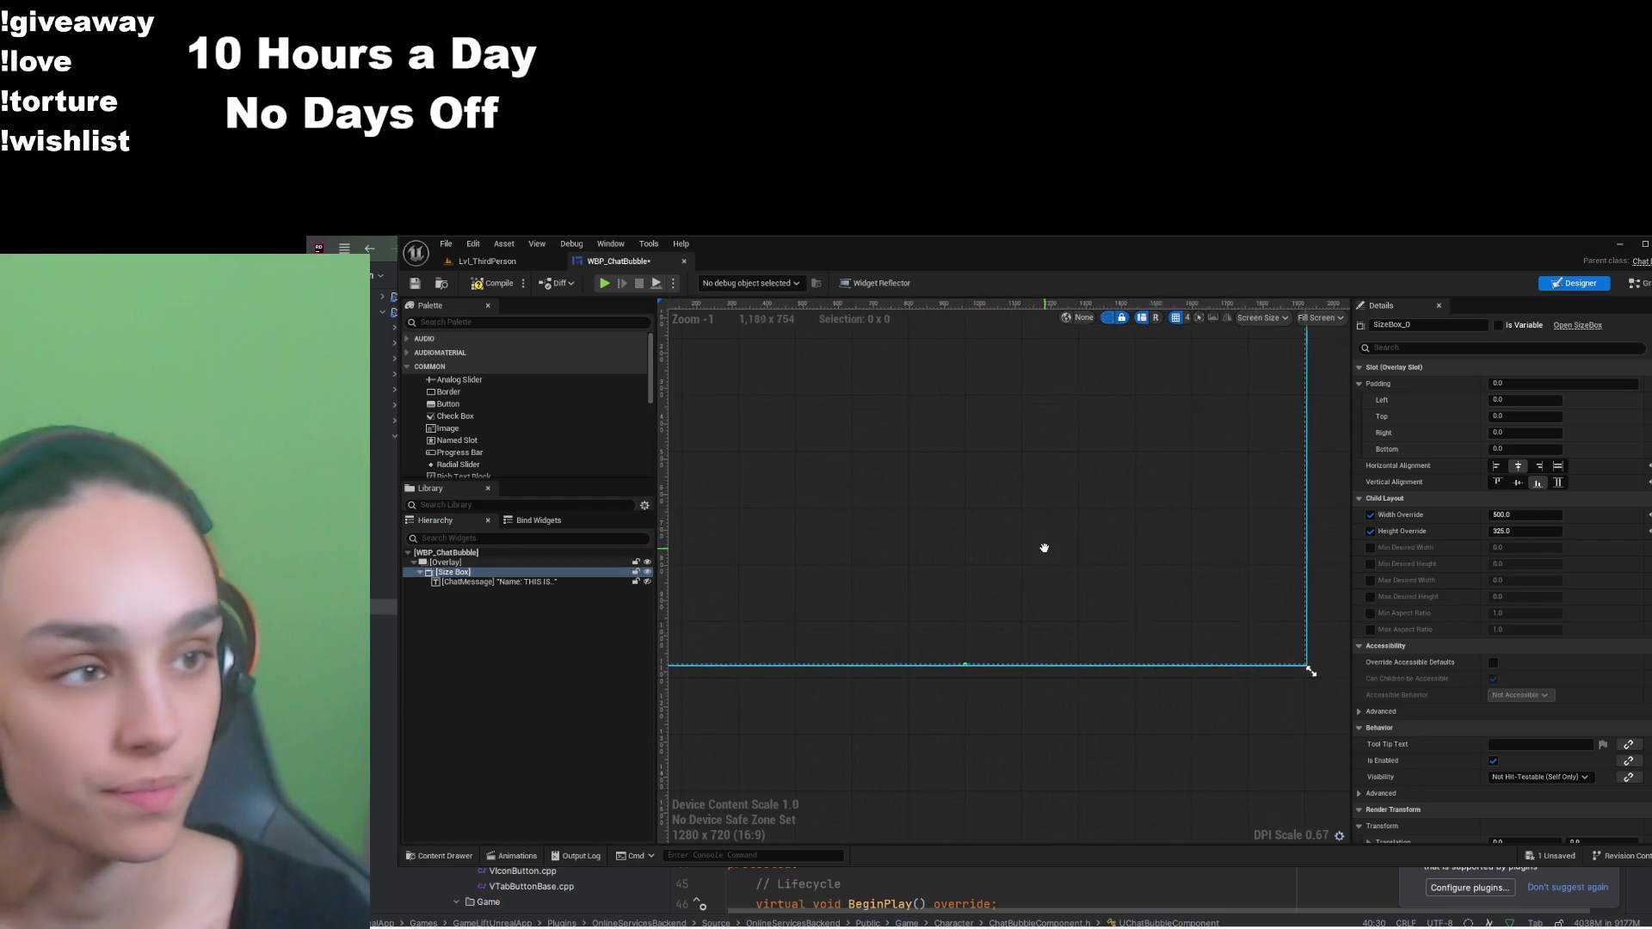
pyautogui.scroll(-2, 964, 582)
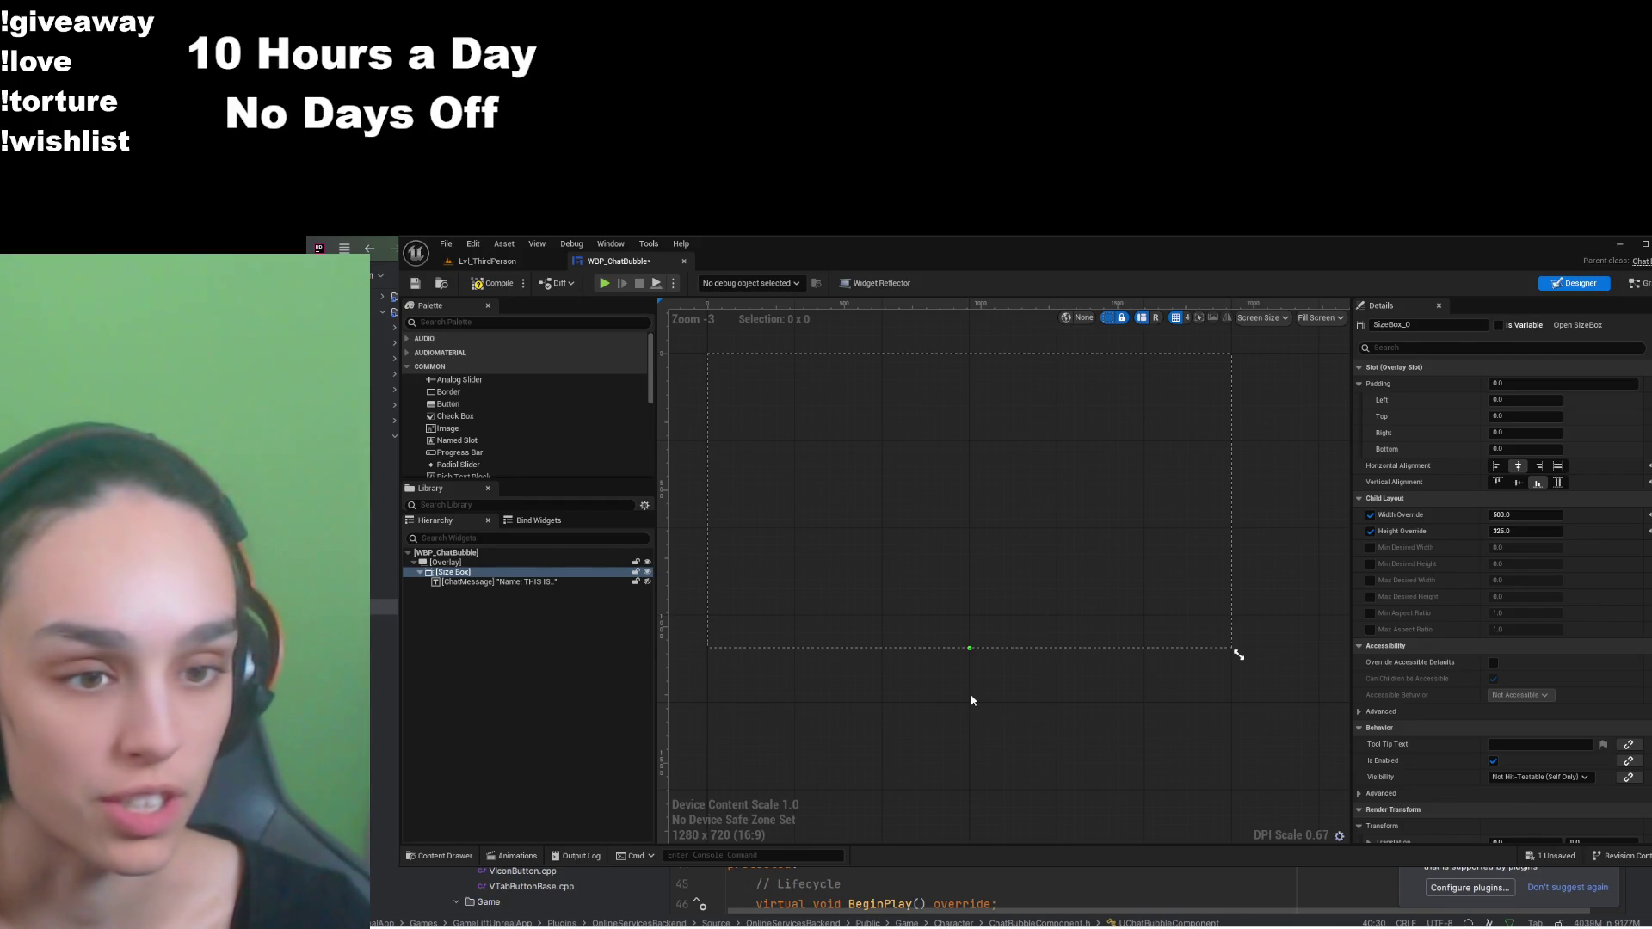
pyautogui.hotkey('alt', 'Tab')
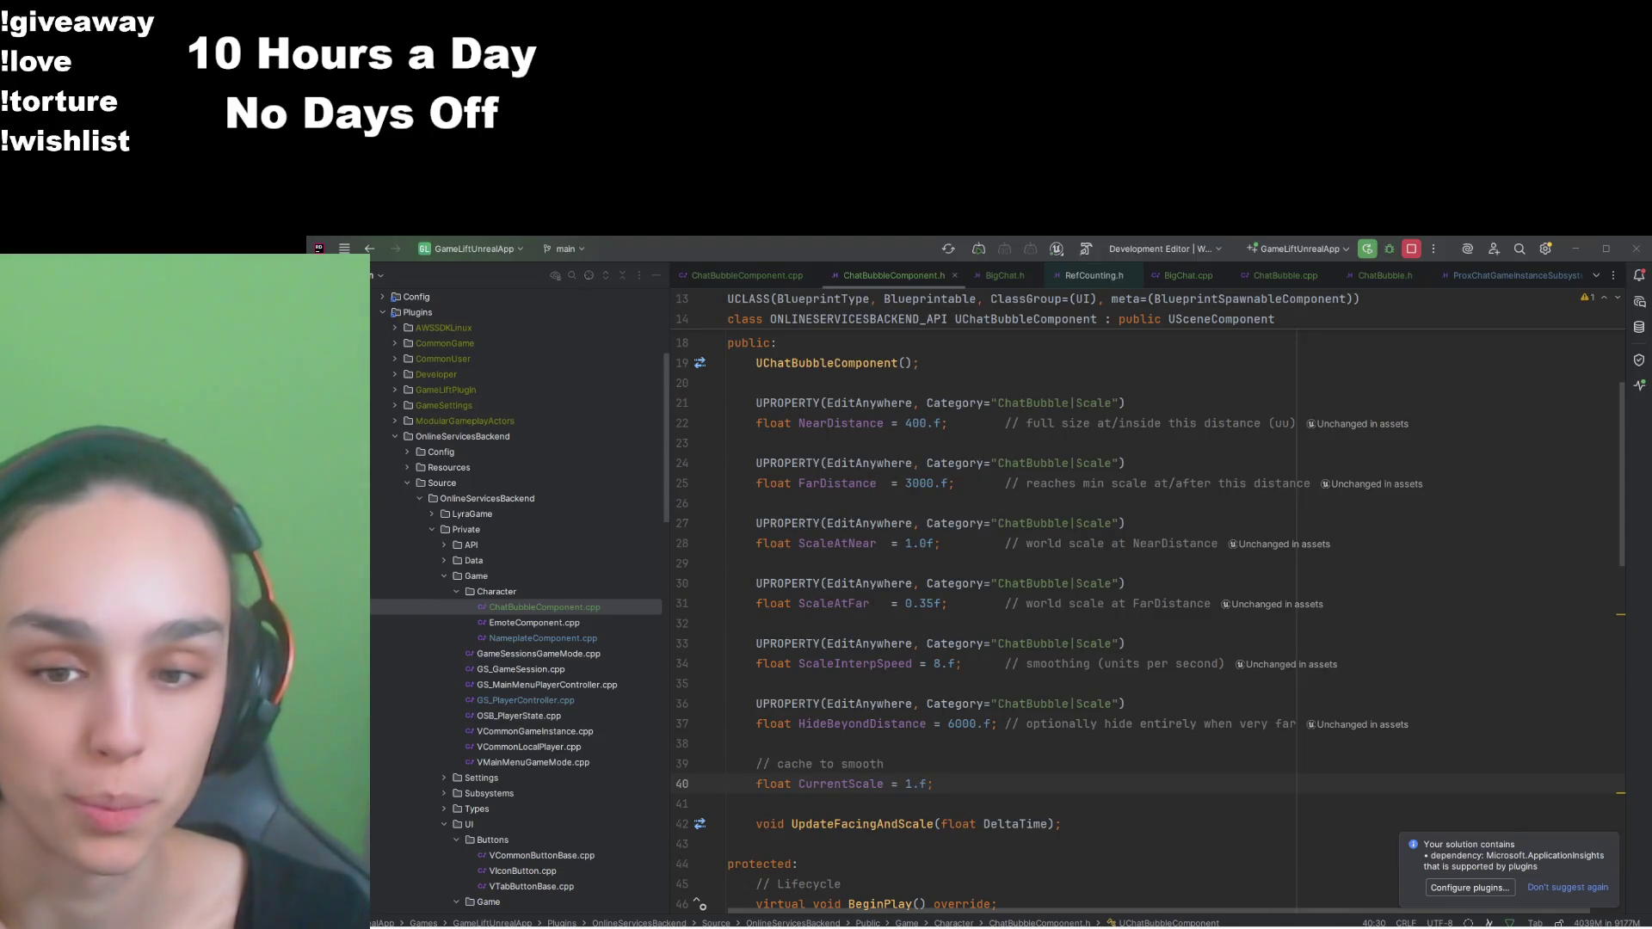
# Step: Stop the session, change MinFontSize from 10 to 15 in ChatBubble.h, and relaunch the project
pyautogui.click(1404, 250)
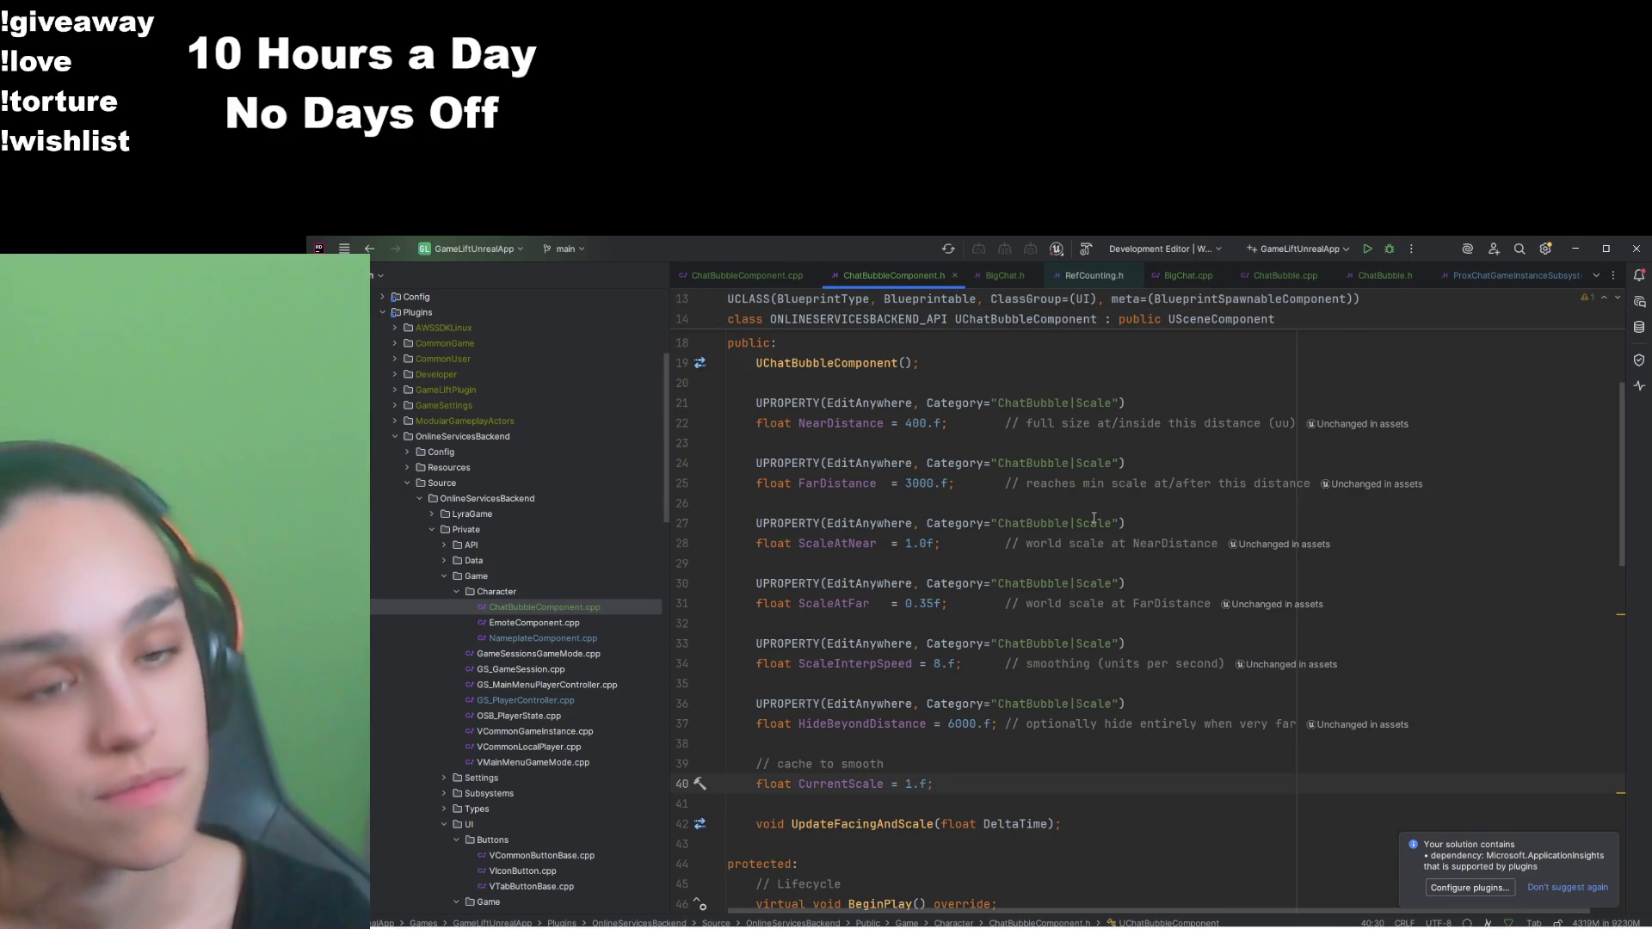
pyautogui.click(1380, 275)
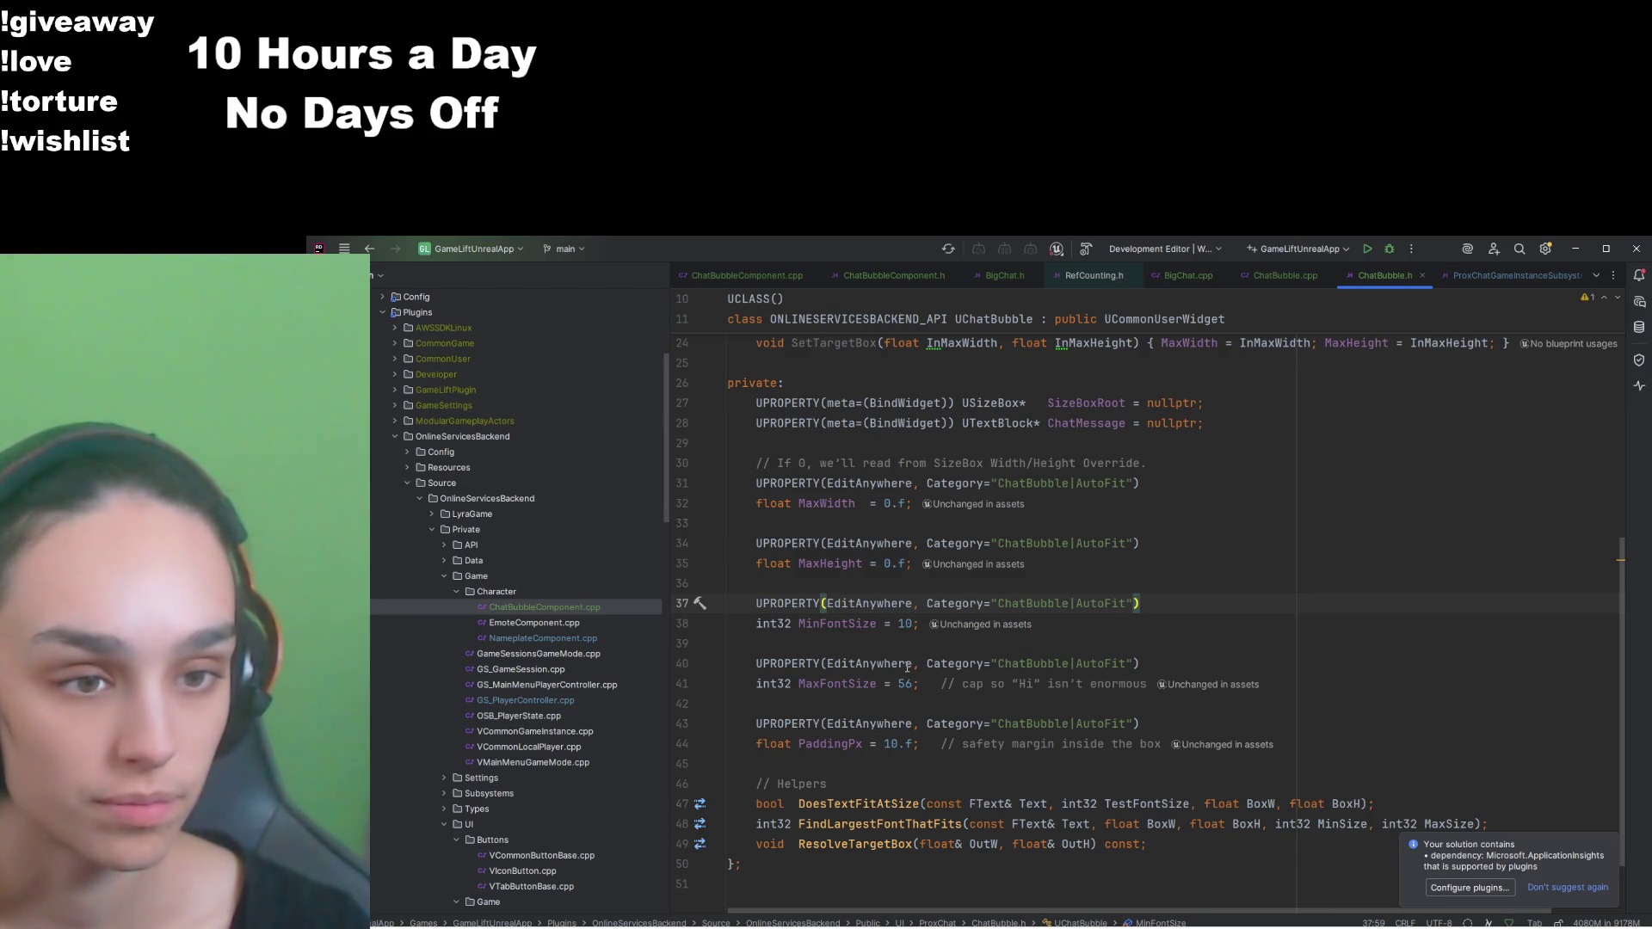
pyautogui.click(910, 623)
pyautogui.press('BackSpace')
pyautogui.write('5')
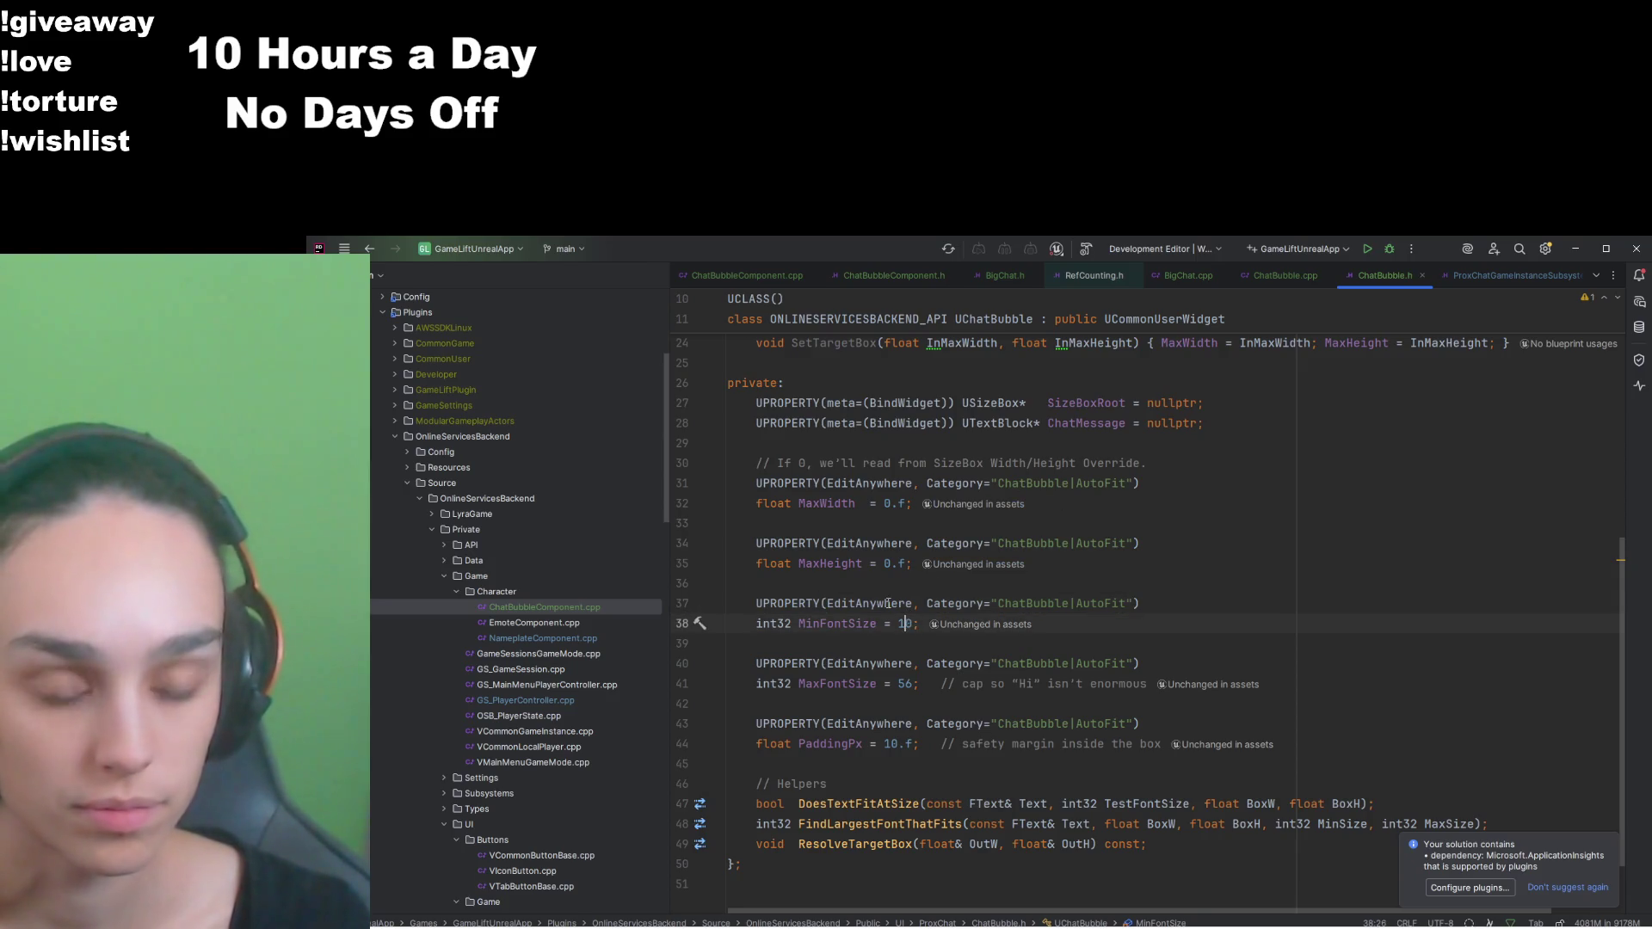
pyautogui.click(1153, 463)
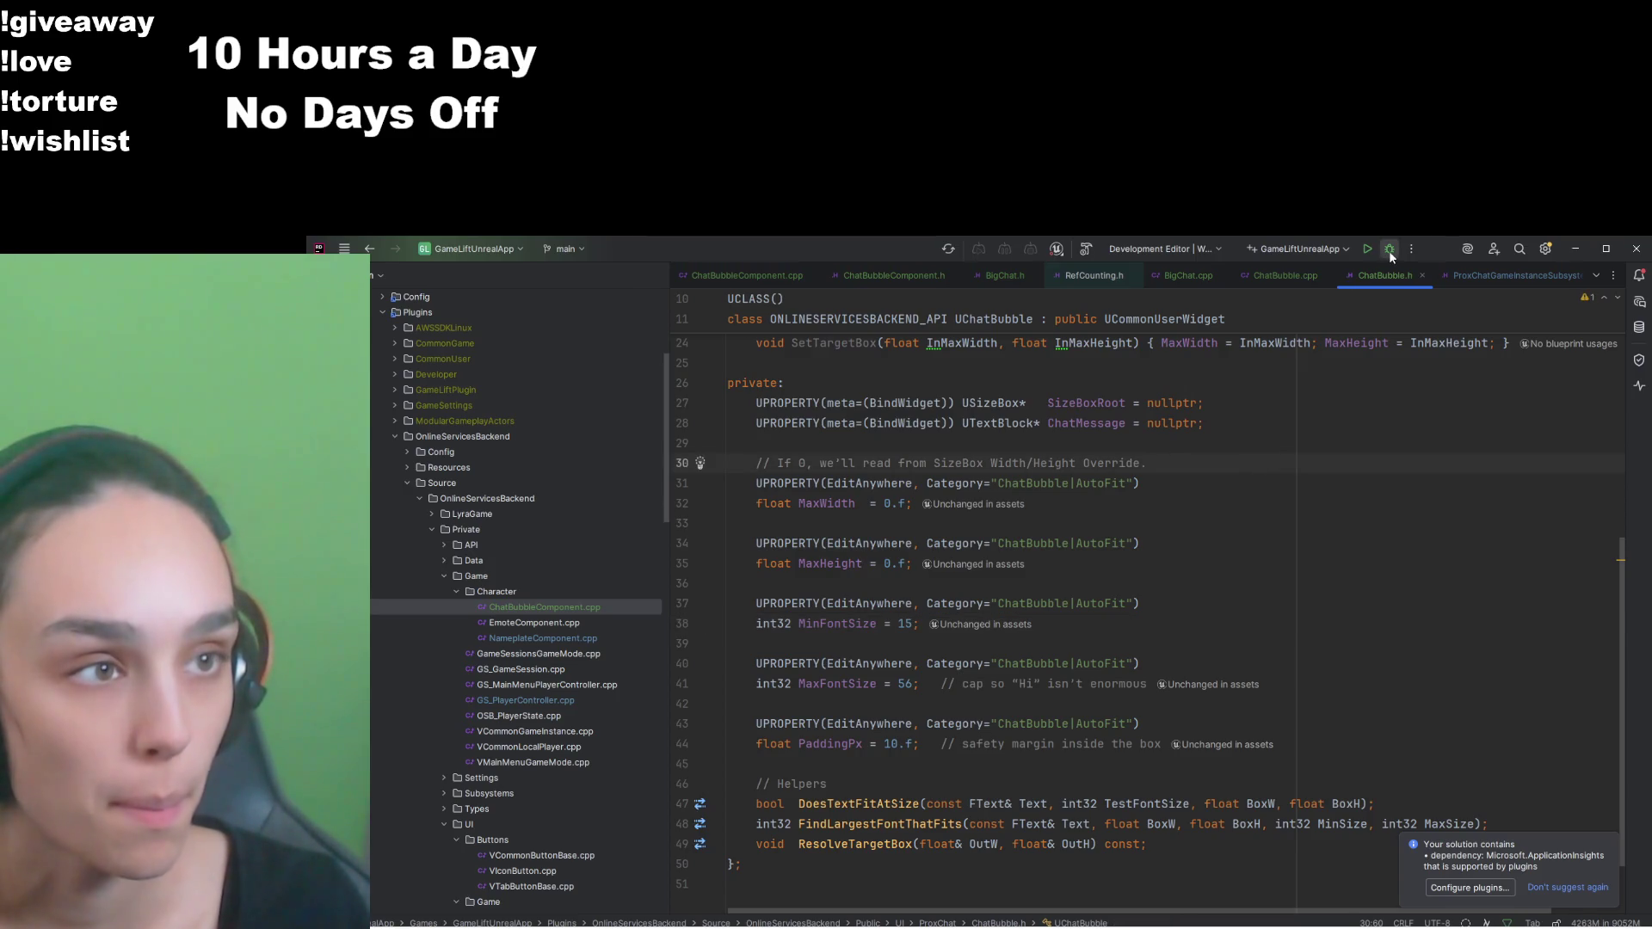
pyautogui.click(1366, 251)
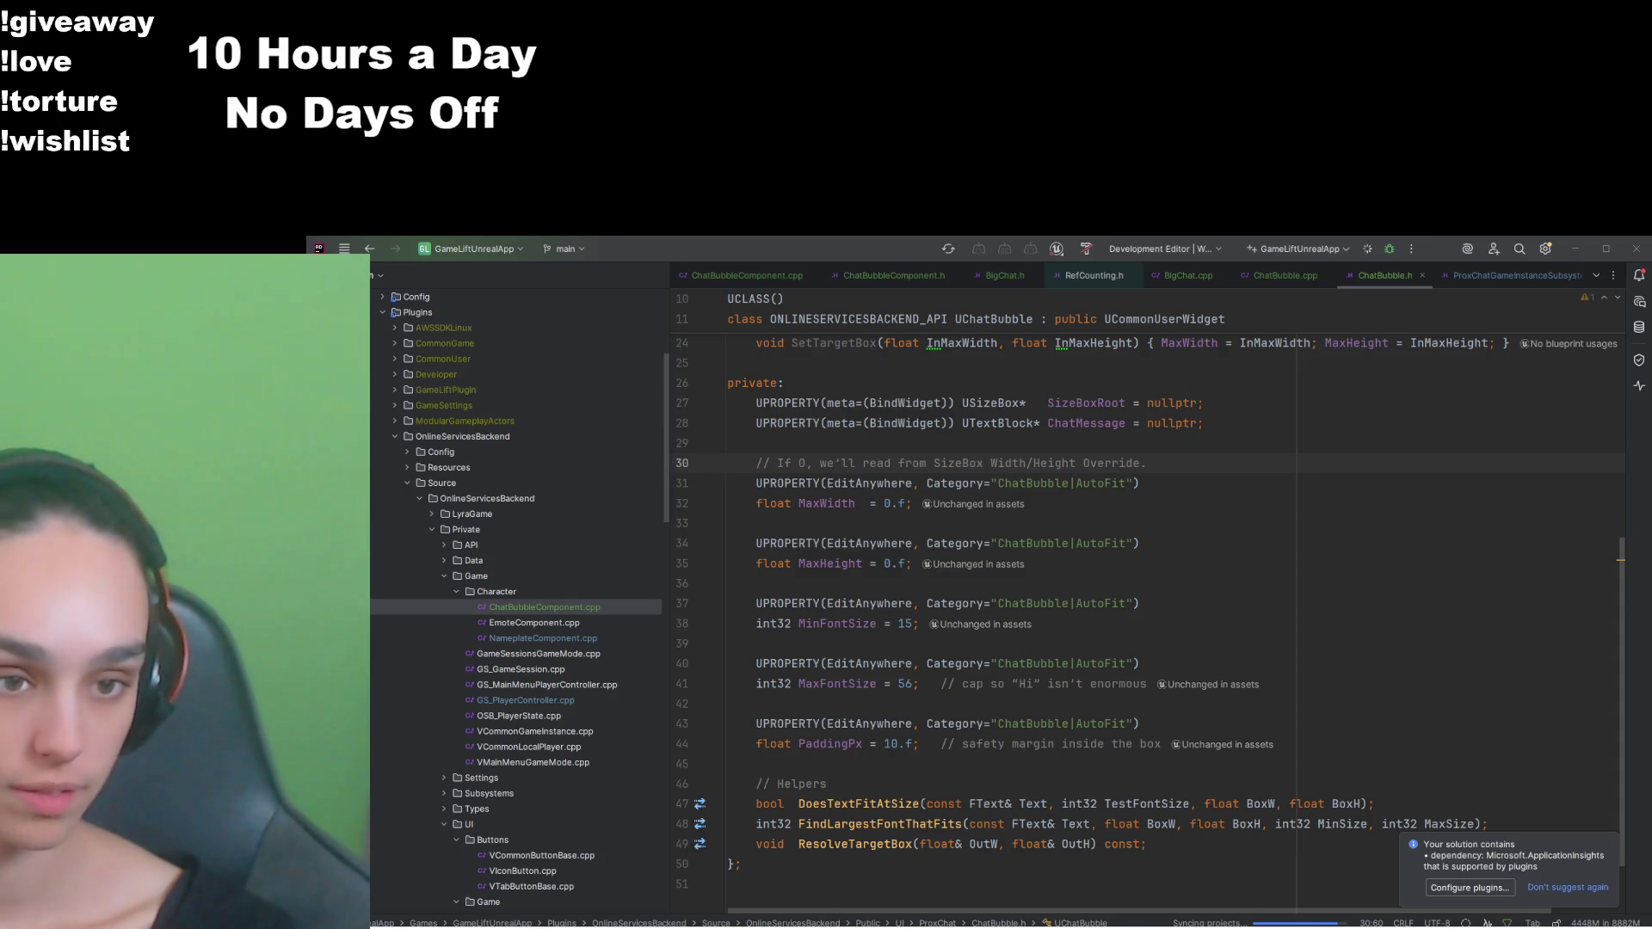
# Step: Build the selected projects so Unreal Editor relaunches with MinFontSize 15
pyautogui.hotkey('ctrl', 'shift', 'b')
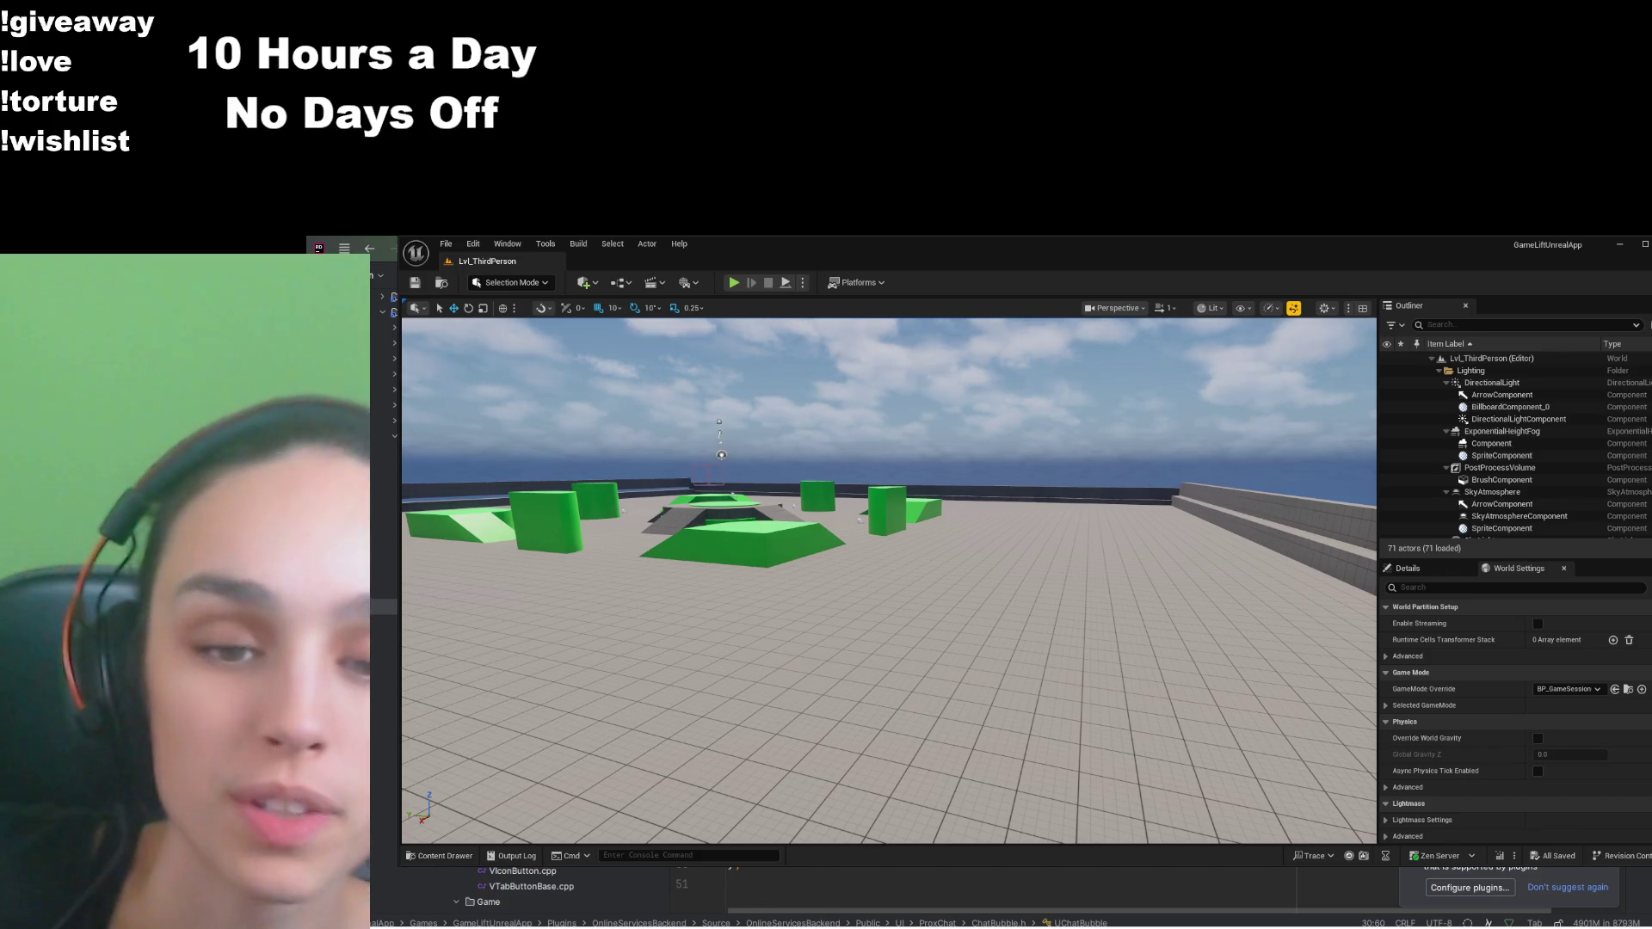
# Step: Open WBP_ChatBubble from the Content Drawer and set SizeBoxRoot's Width Override to 300
pyautogui.hotkey('ctrl', 'space')
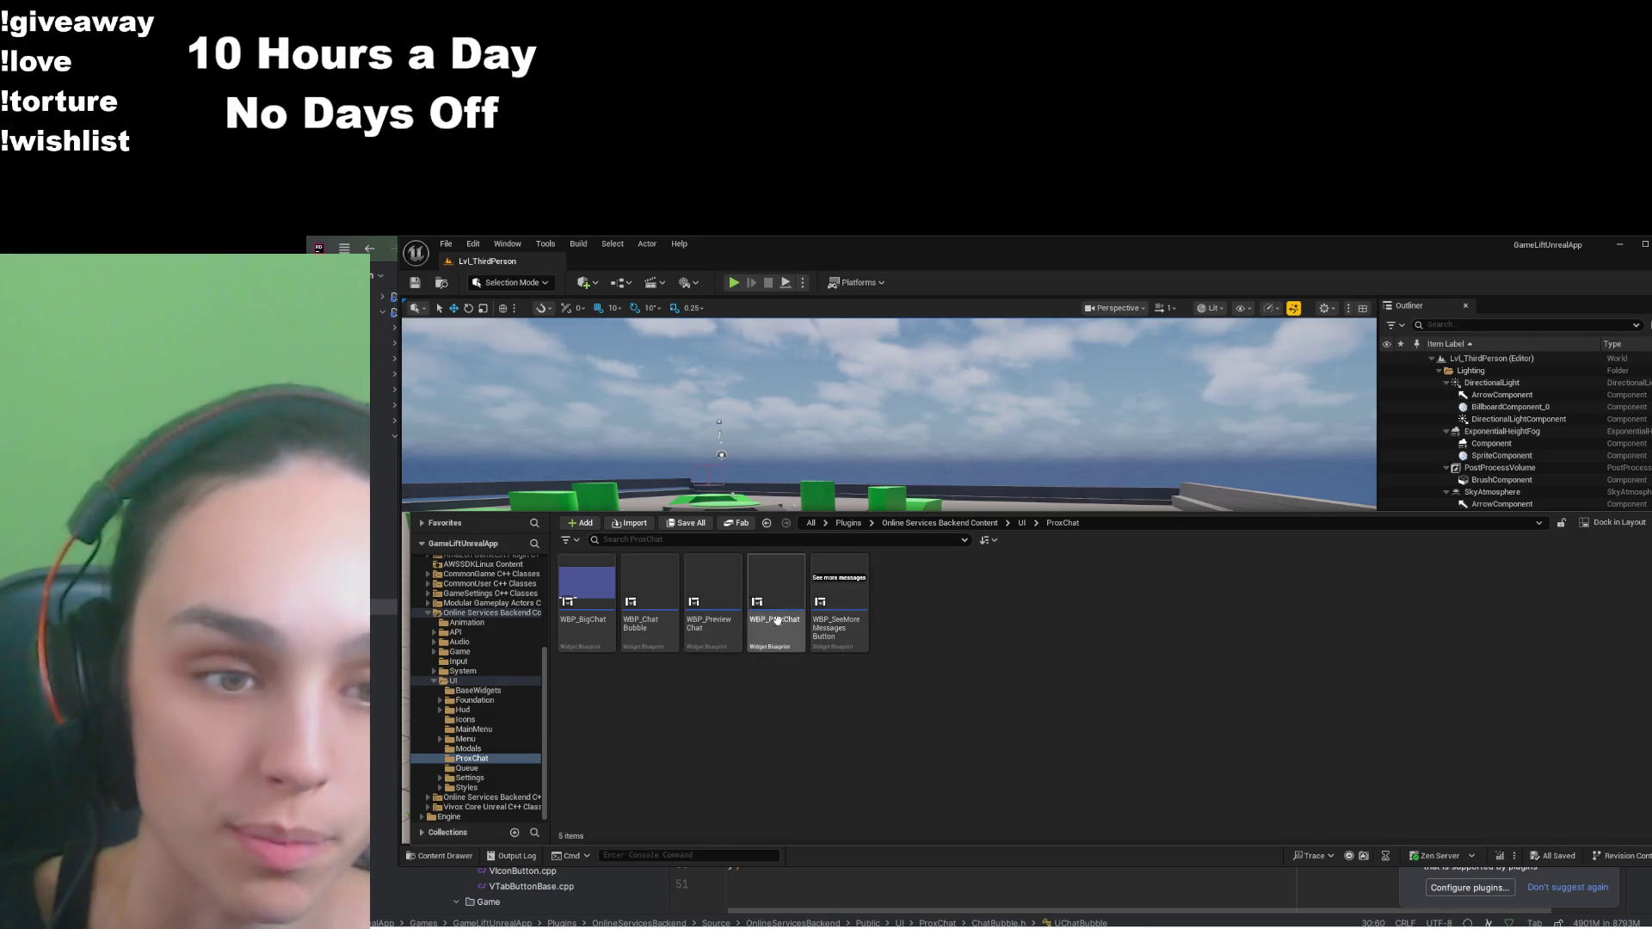
pyautogui.click(670, 647)
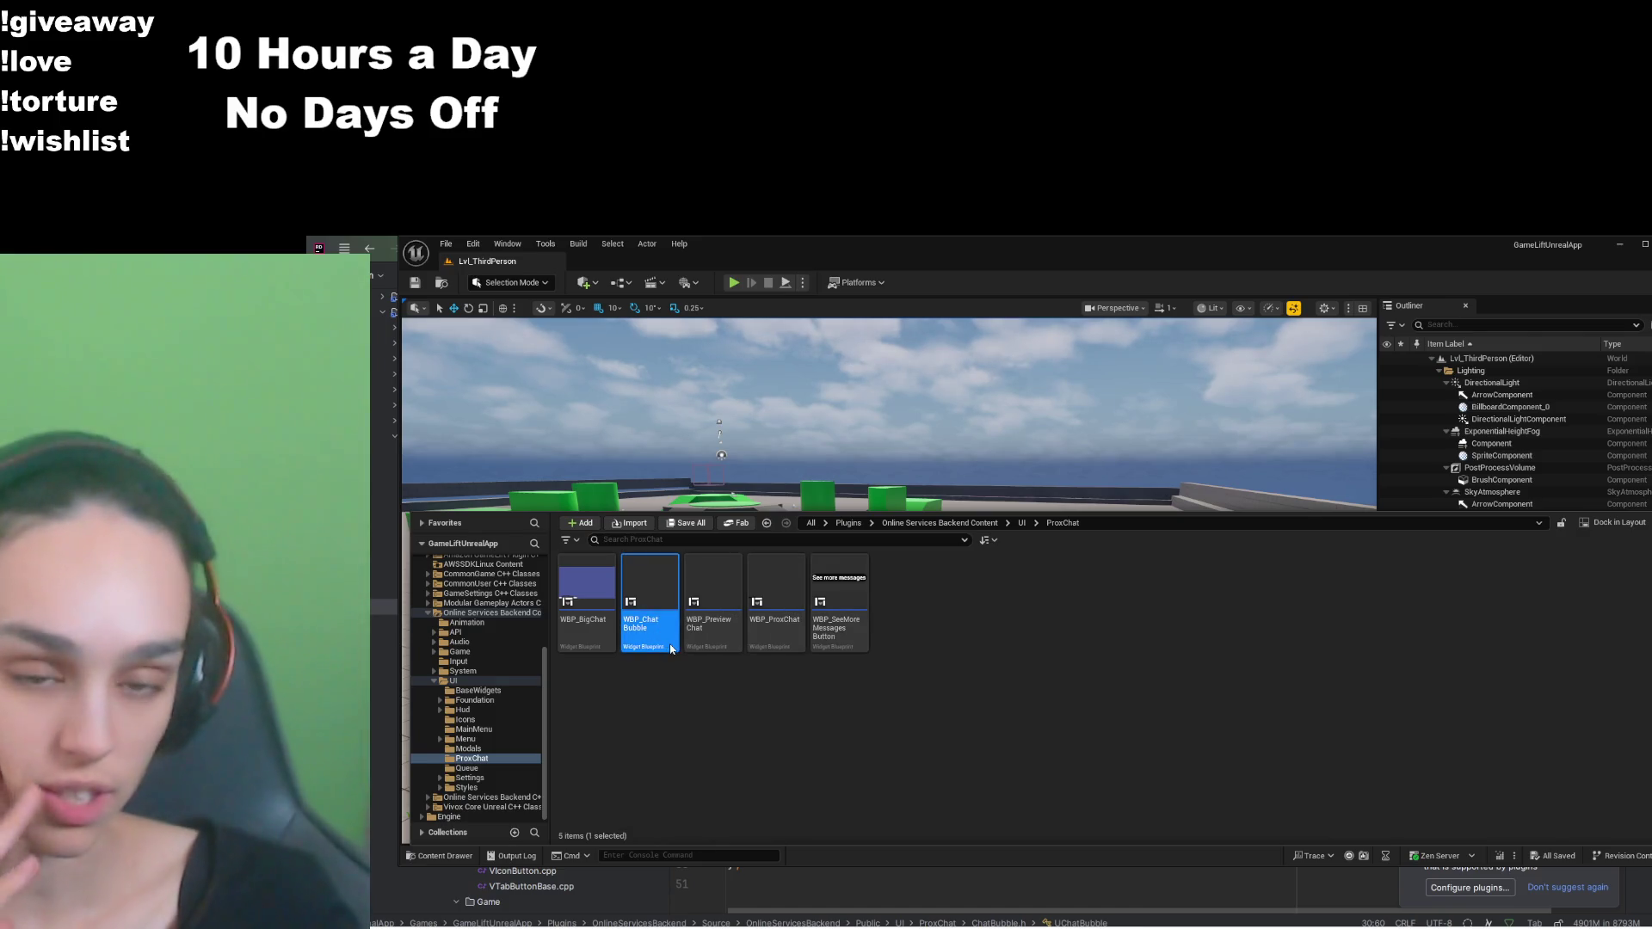
pyautogui.doubleClick(672, 649)
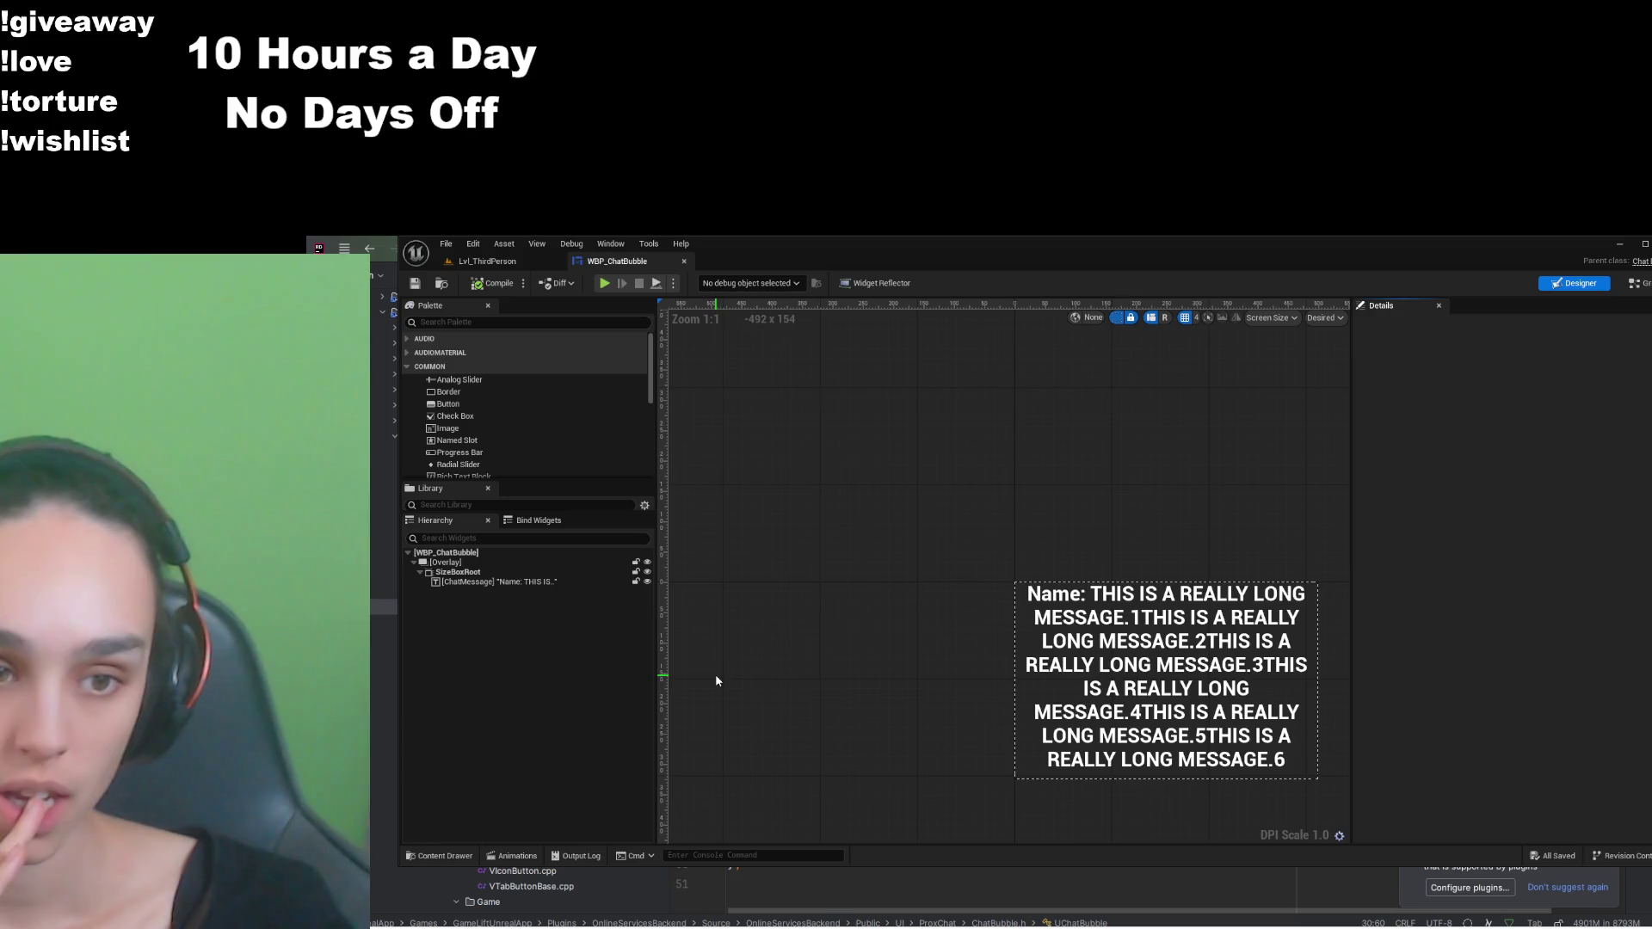
pyautogui.click(547, 582)
pyautogui.click(547, 573)
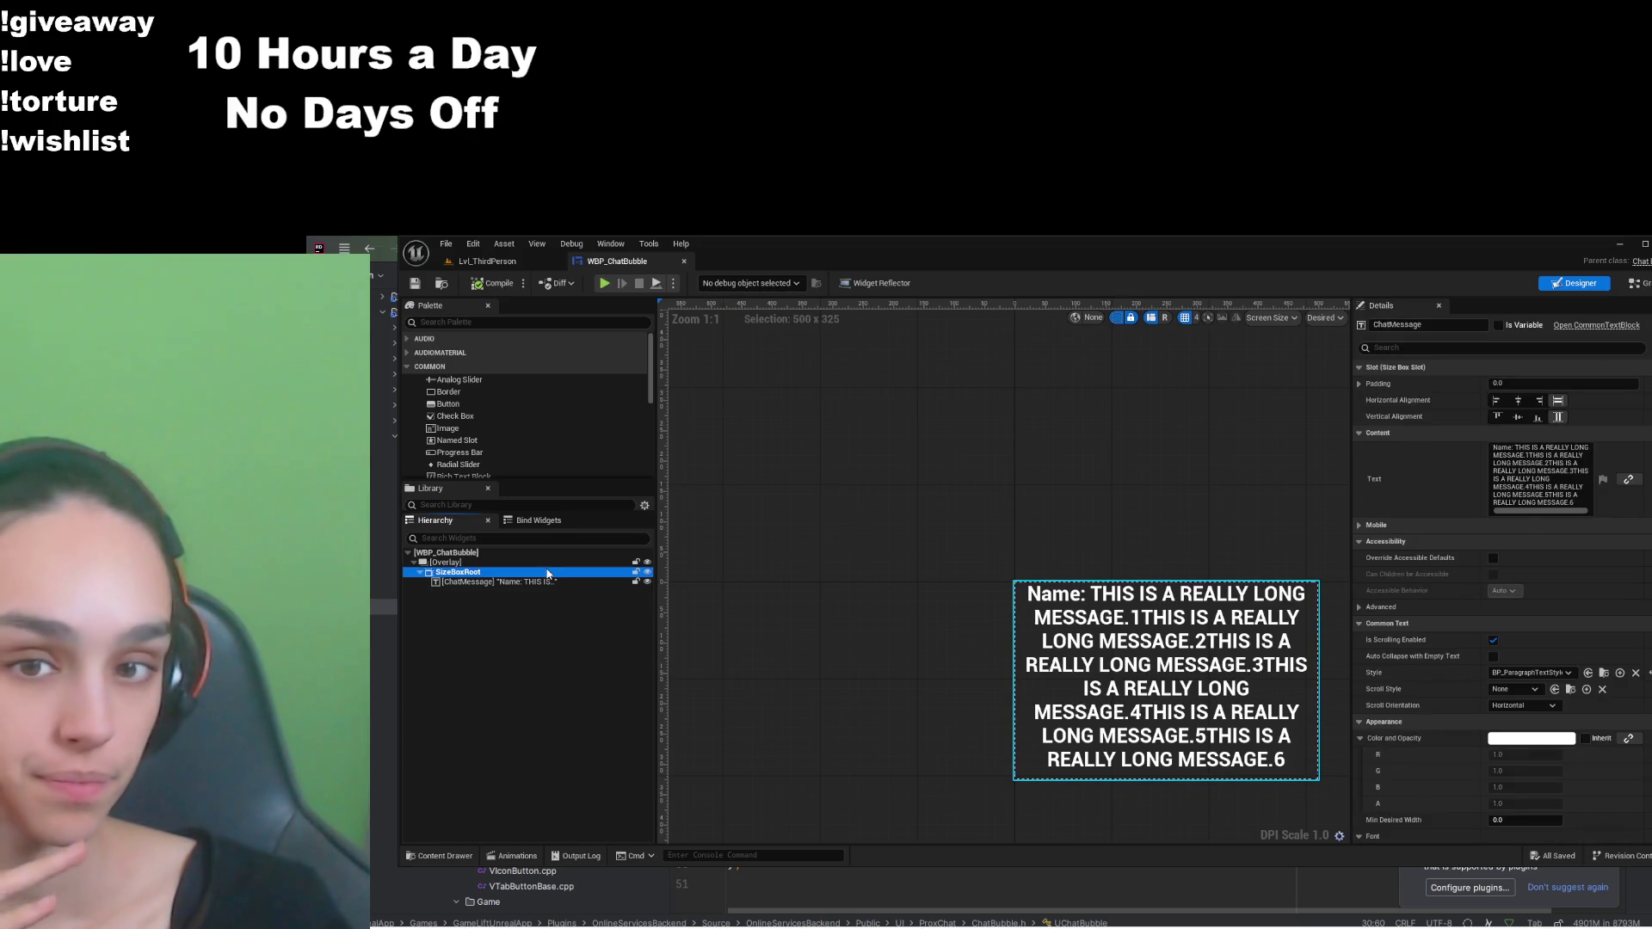
pyautogui.click(1514, 515)
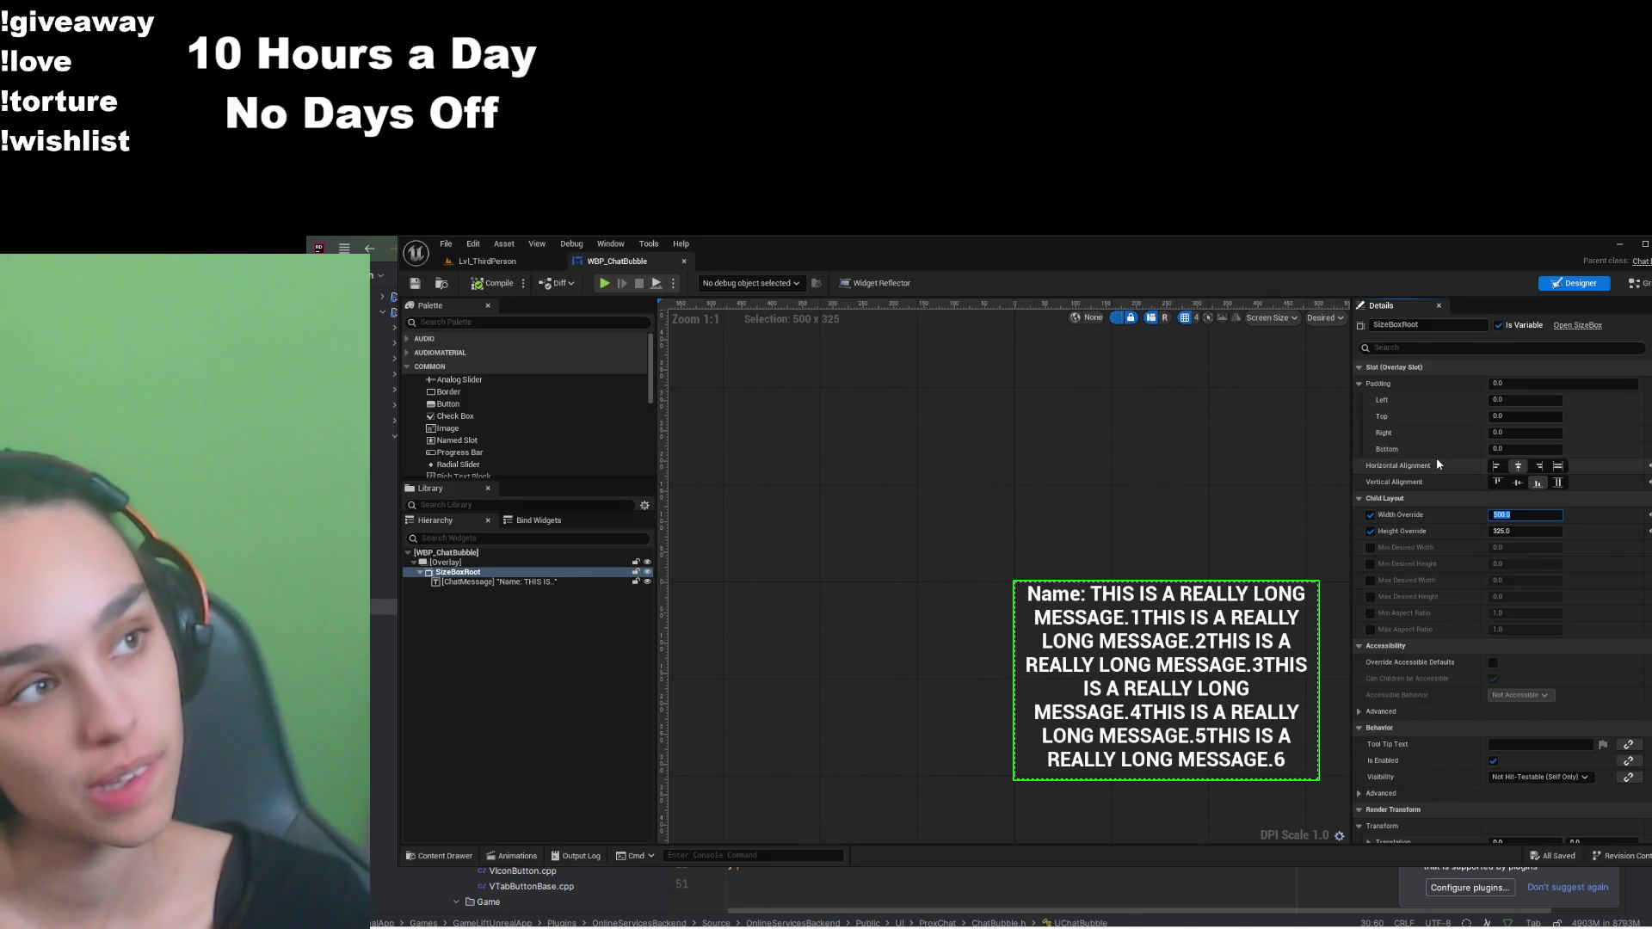
pyautogui.write('3')
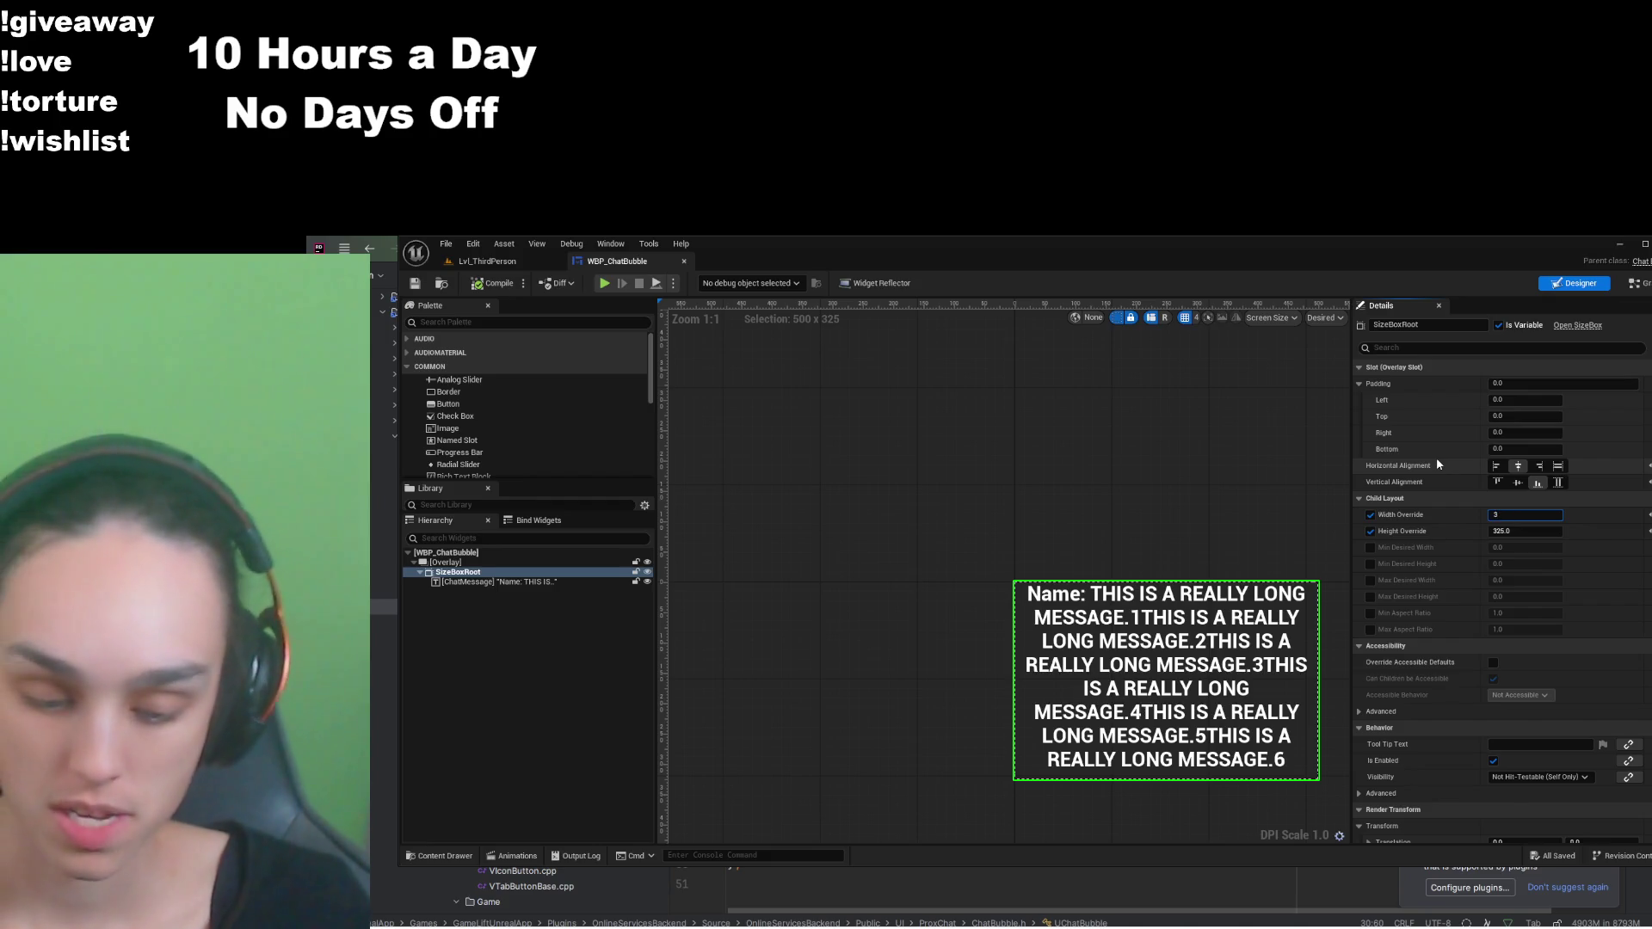
pyautogui.write('00')
pyautogui.press('Return')
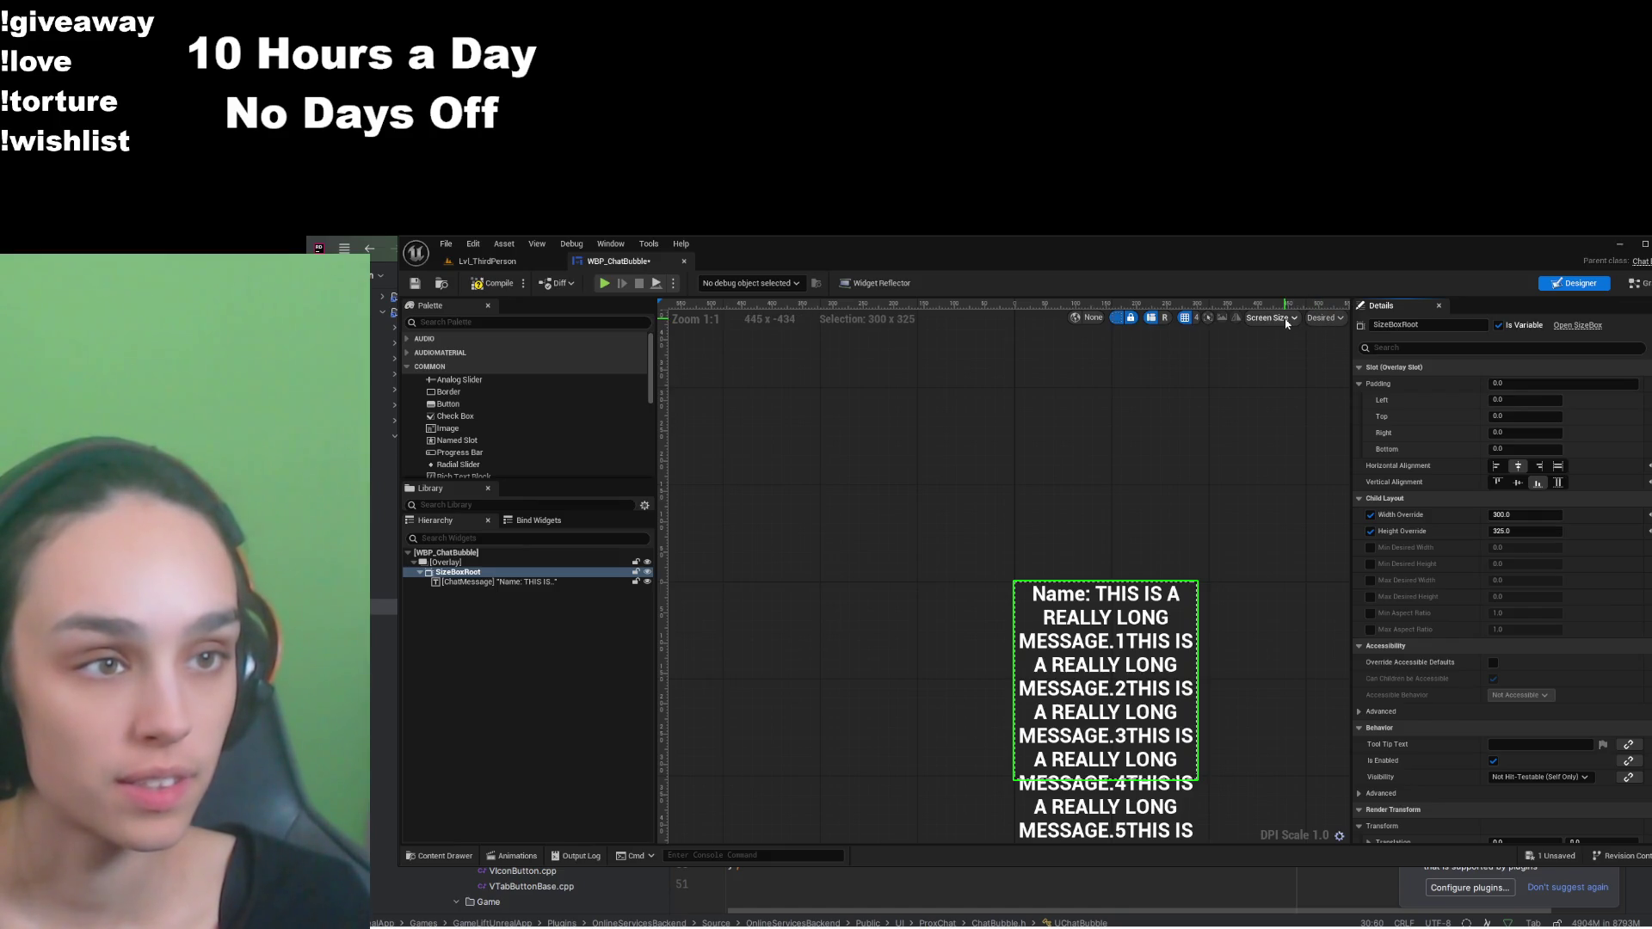
# Step: Switch the designer preview to Fill Screen, zoom out to the full frame, and review the height override
pyautogui.click(1325, 317)
pyautogui.click(1346, 397)
pyautogui.click(1303, 318)
pyautogui.click(1313, 341)
pyautogui.scroll(-2, 1047, 568)
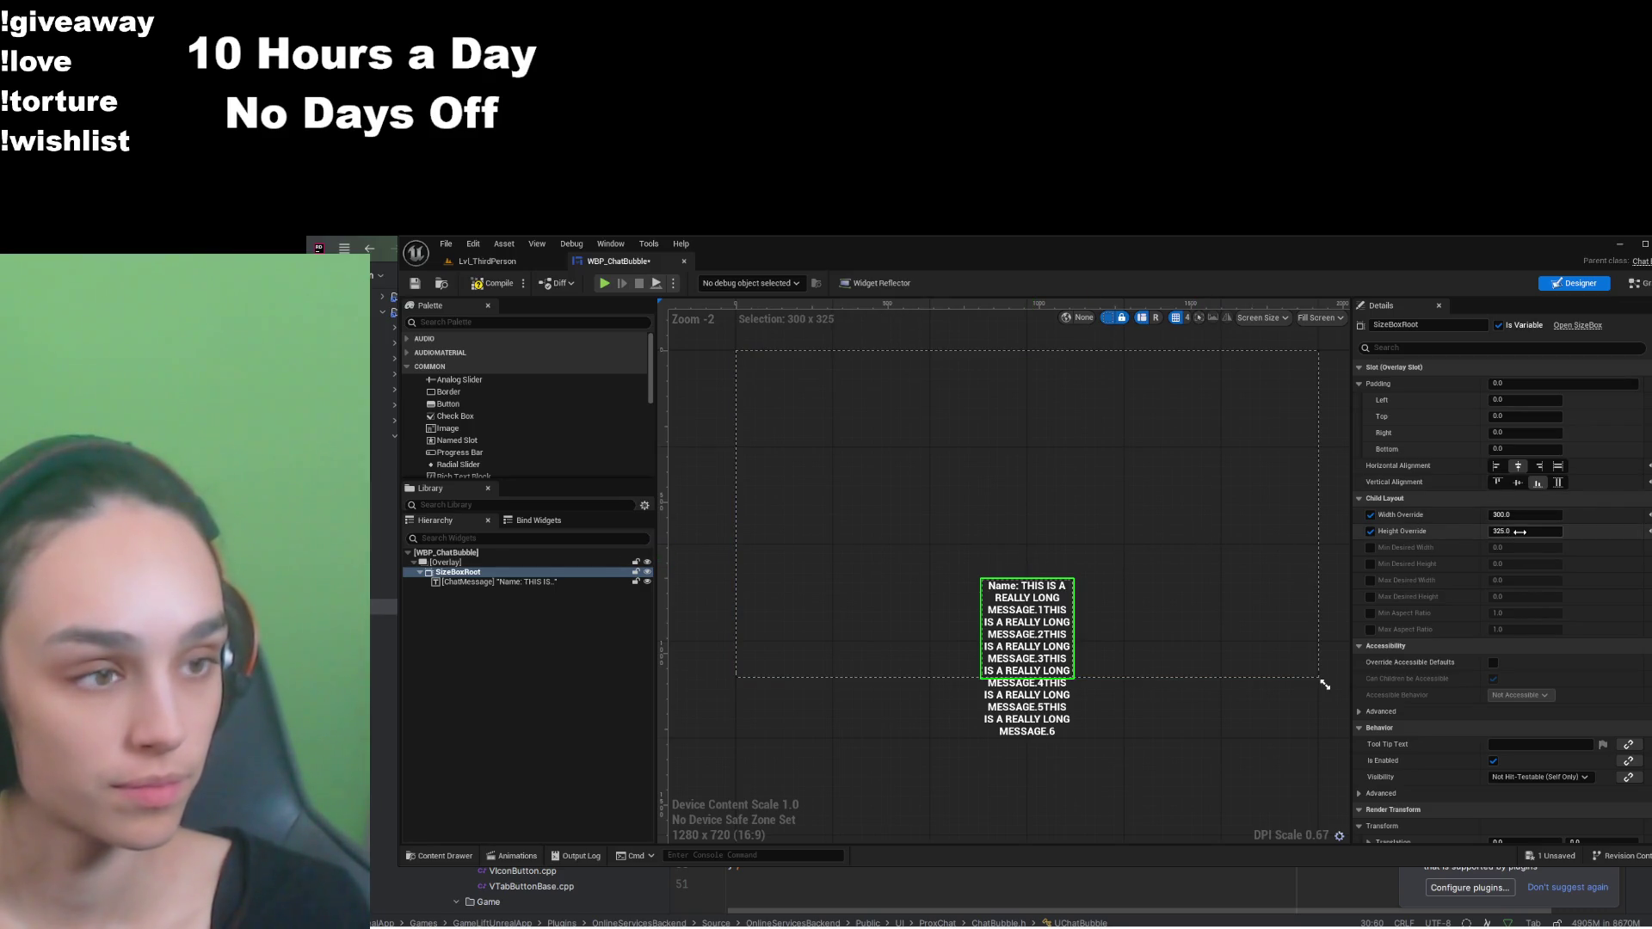
pyautogui.click(1520, 532)
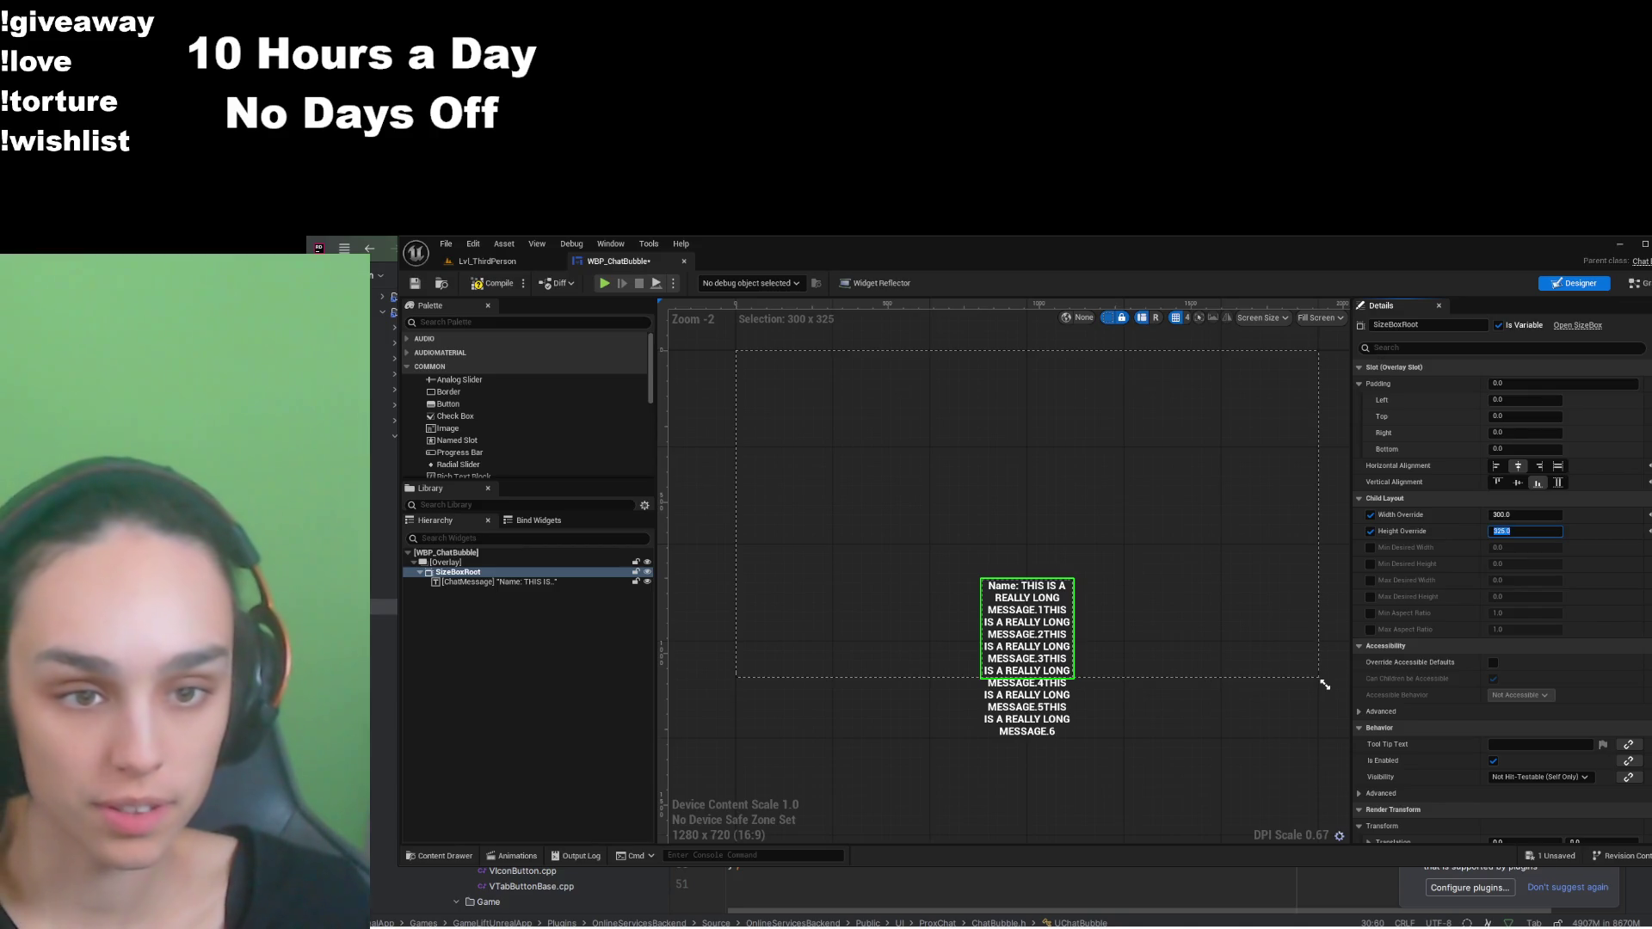
pyautogui.scroll(-3, 1461, 564)
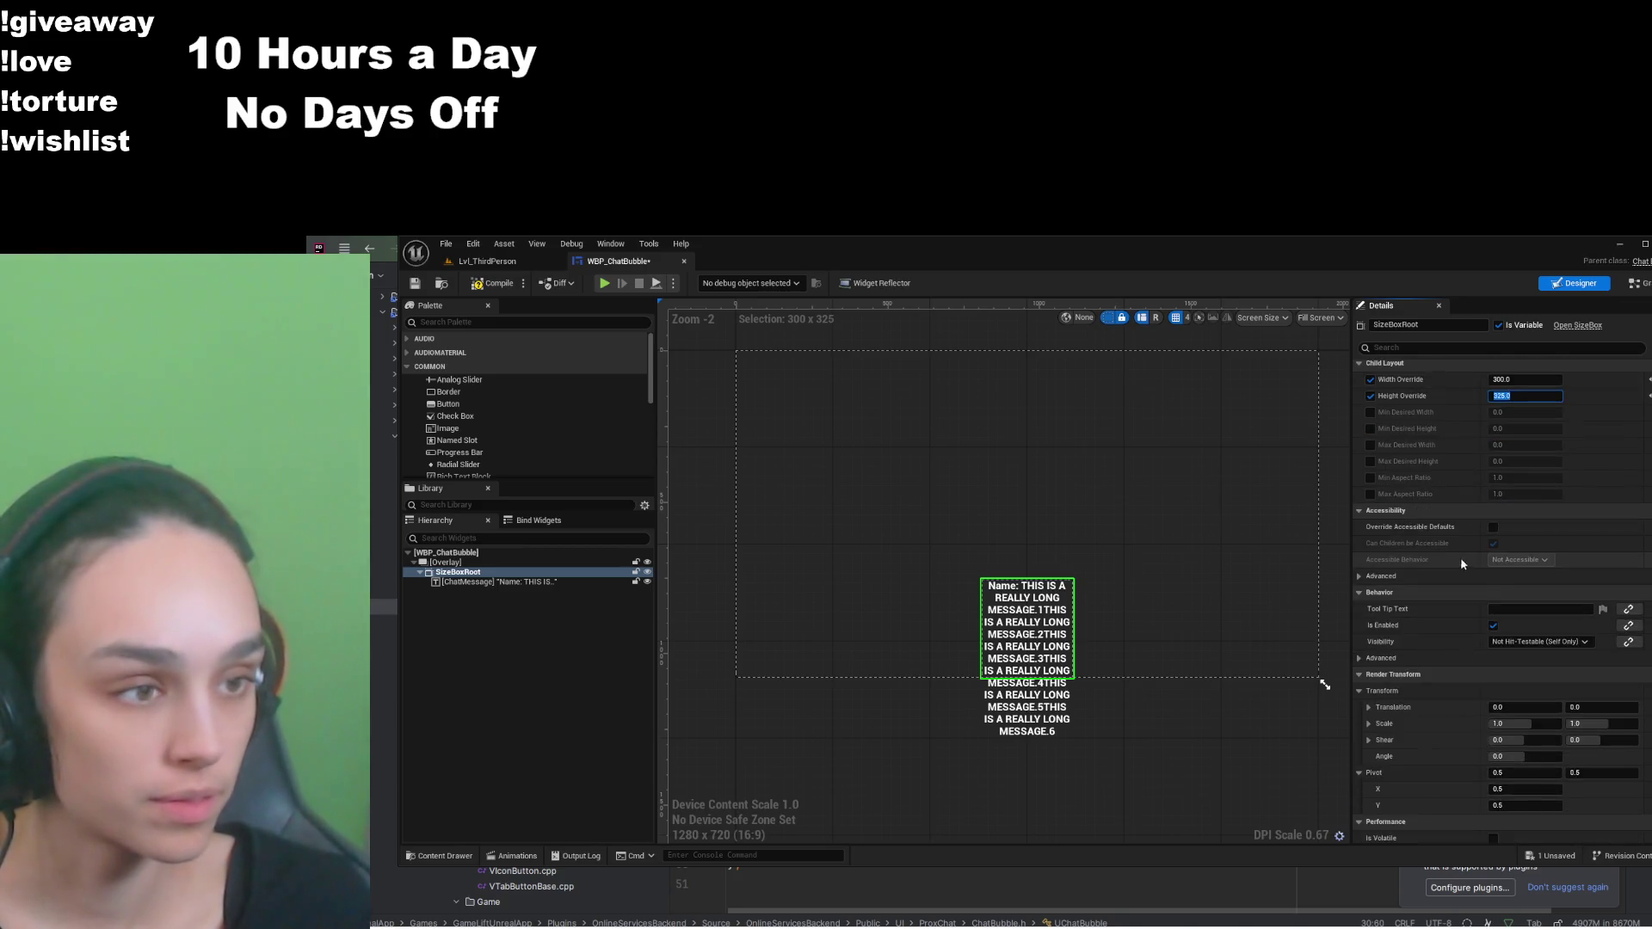
# Step: Replace ChatMessage's Content Text with the long MESSAGE.1–MESSAGE.9 sample, then reselect SizeBoxRoot
pyautogui.scroll(-5, 1591, 706)
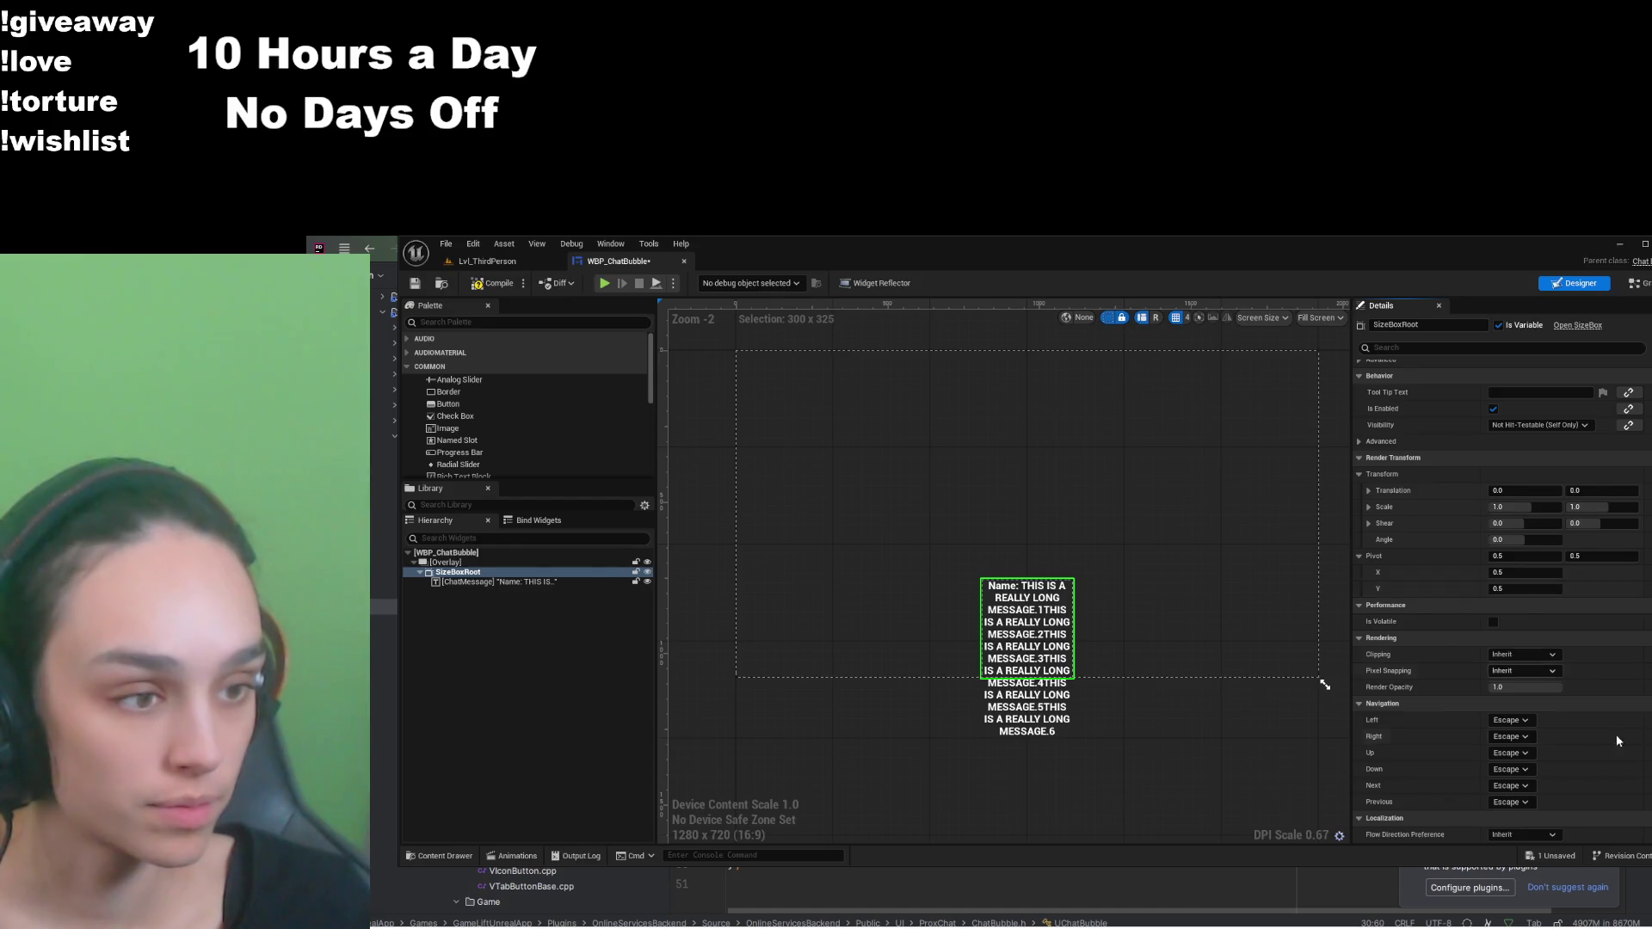
pyautogui.click(624, 582)
pyautogui.scroll(-3, 1435, 589)
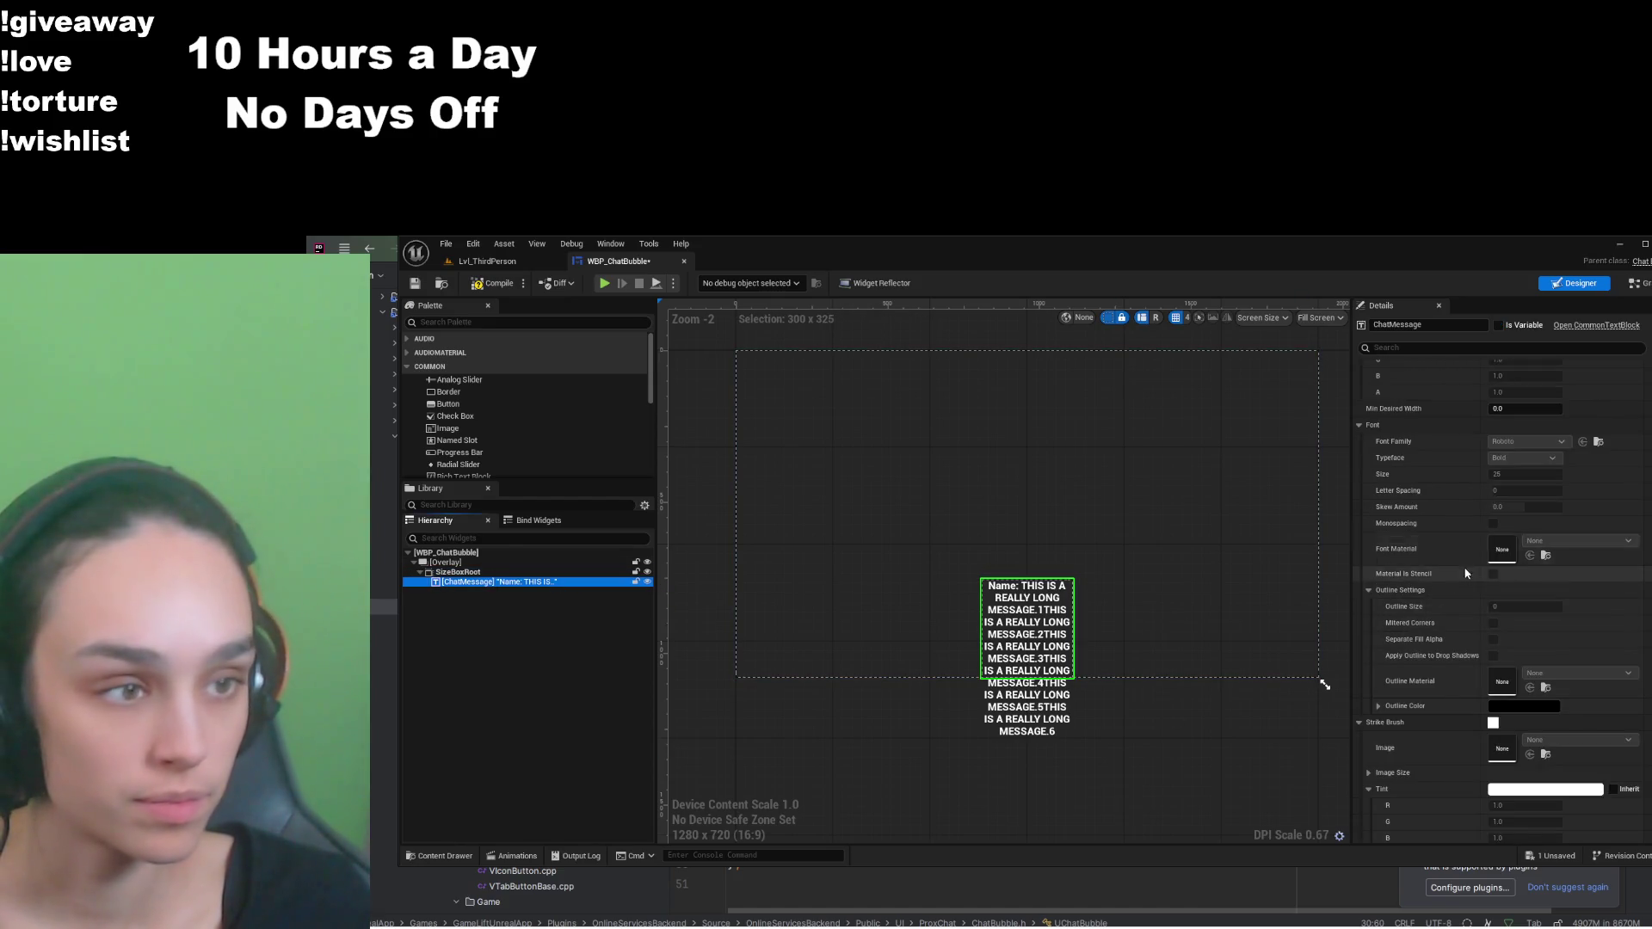
pyautogui.scroll(-6, 1435, 588)
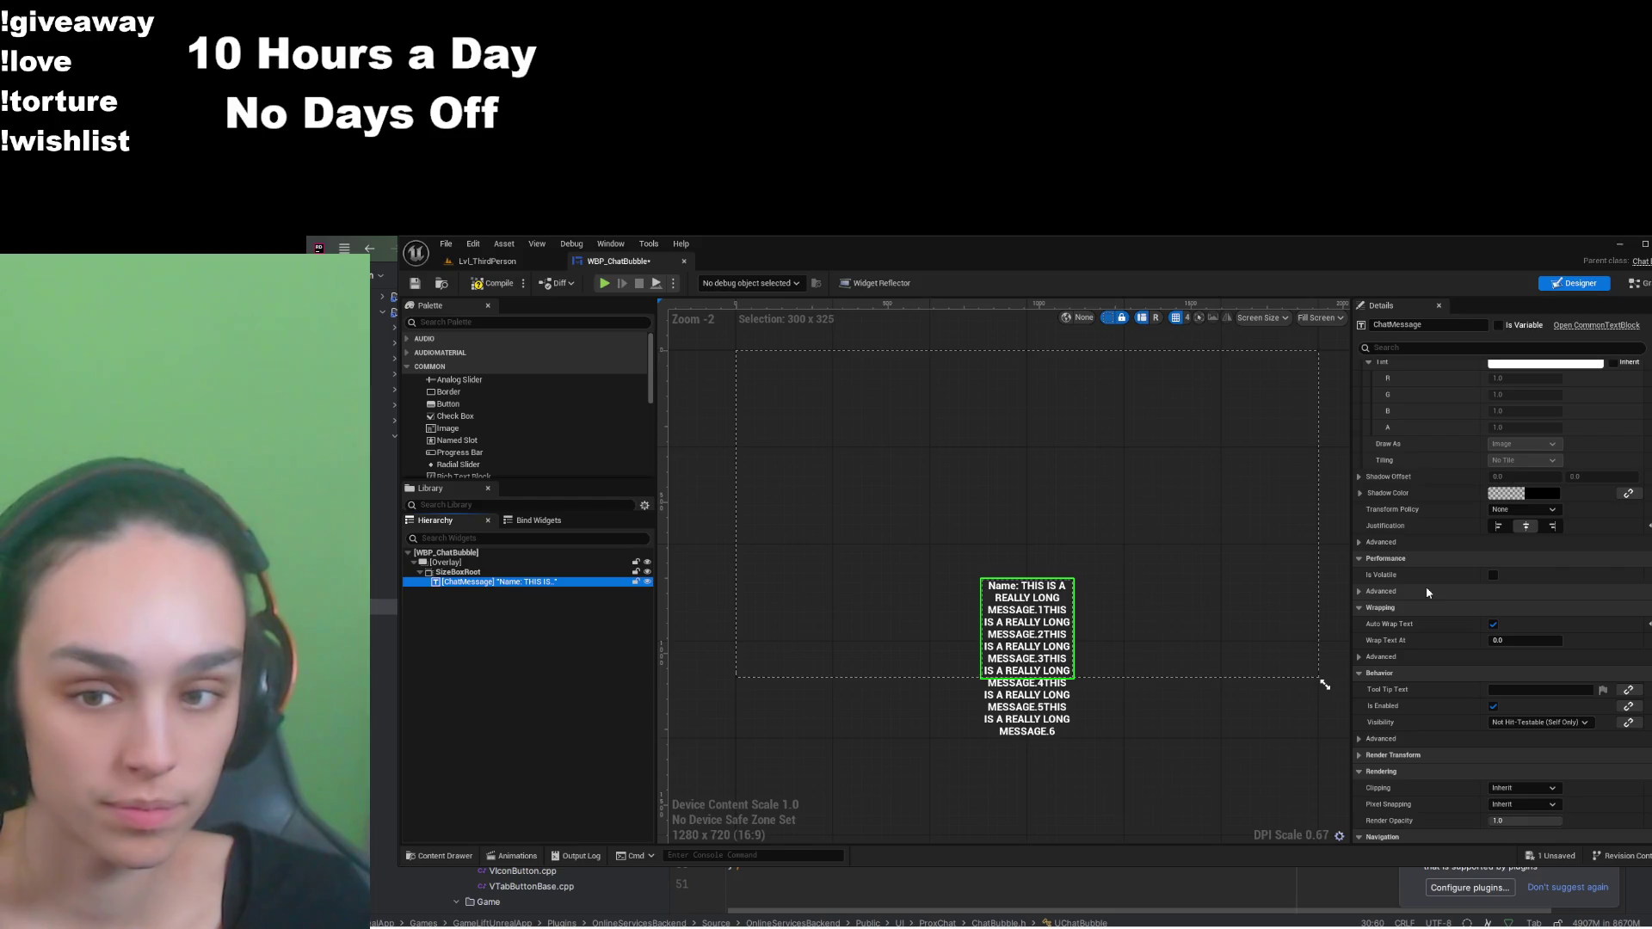
pyautogui.scroll(12, 1426, 592)
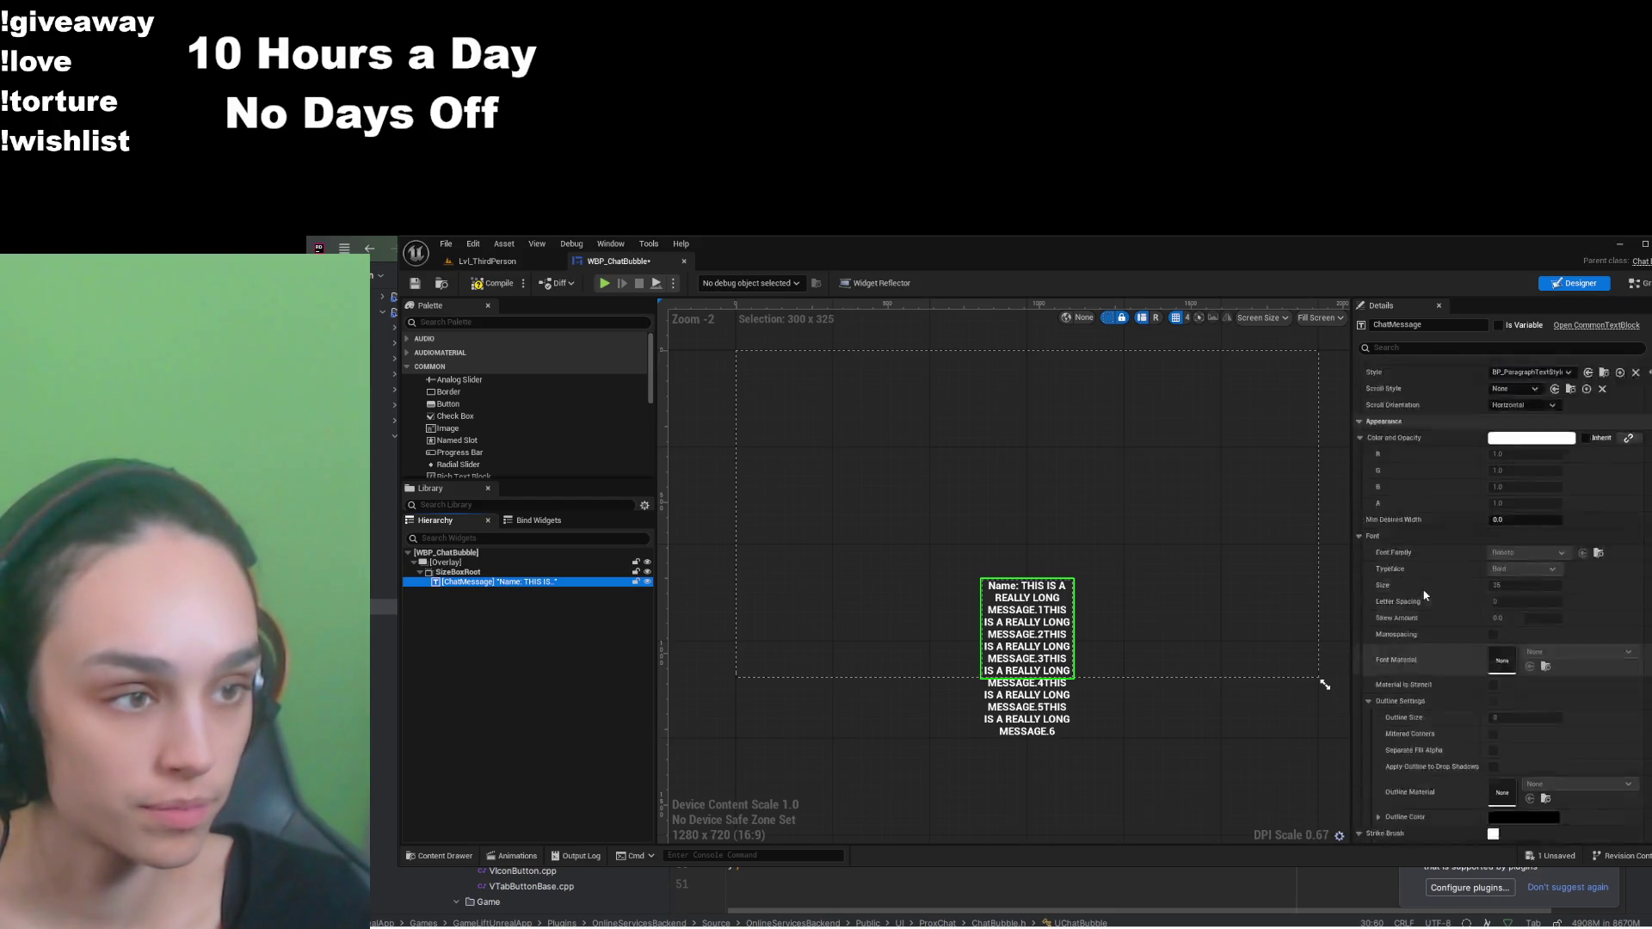
pyautogui.scroll(7, 1424, 595)
pyautogui.click(1546, 485)
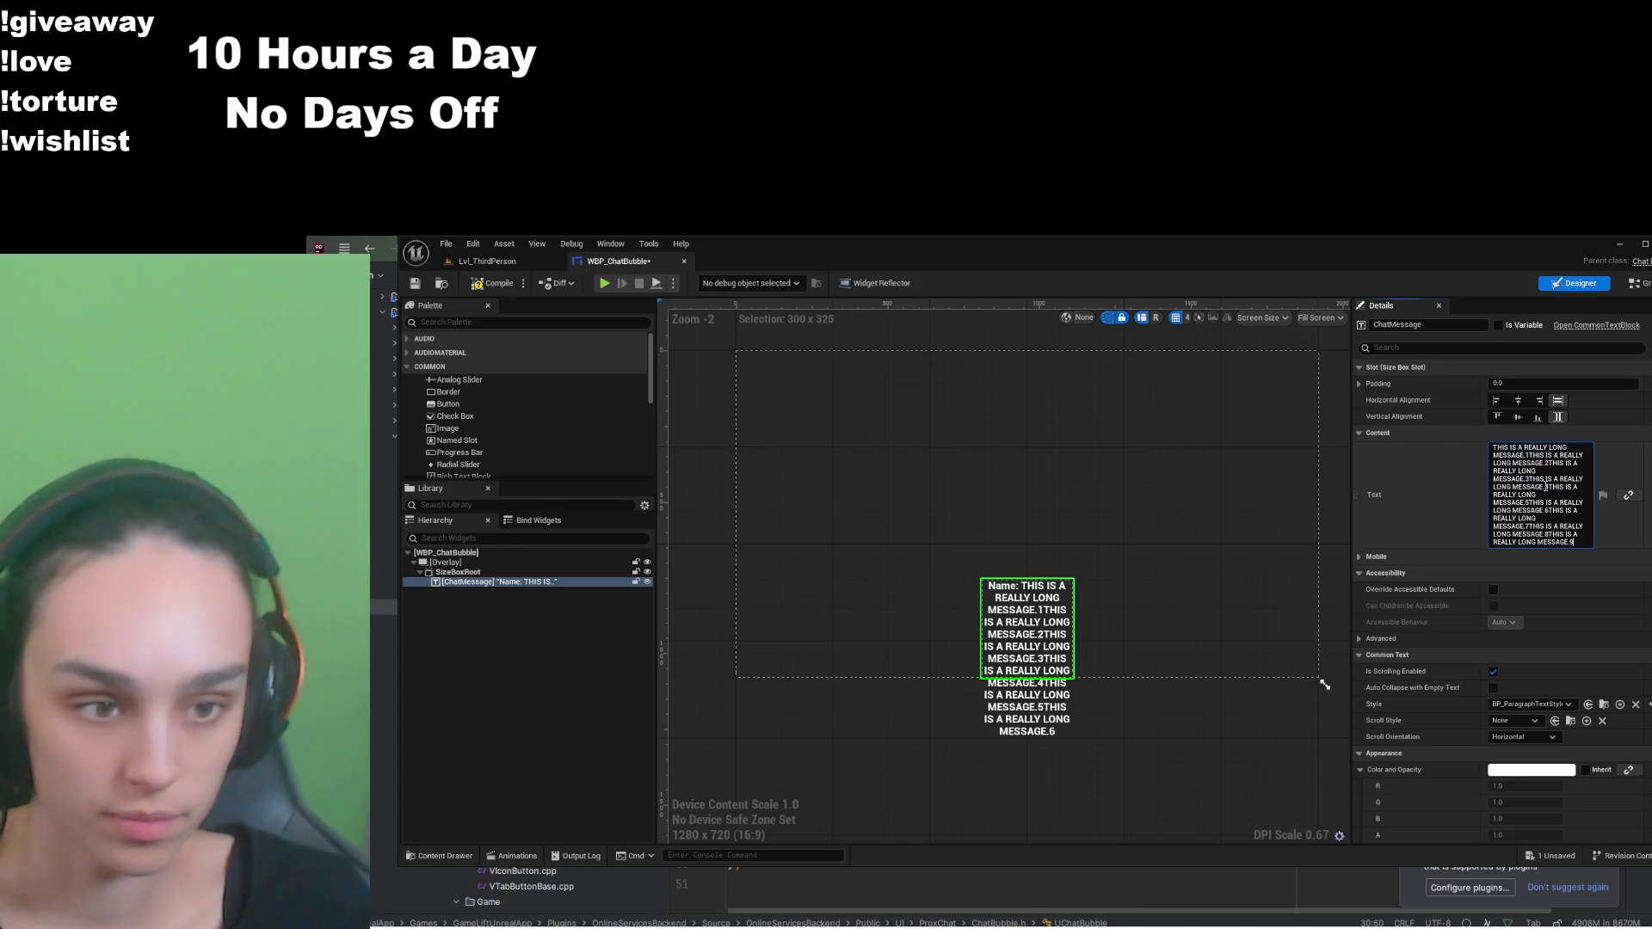
pyautogui.click(1154, 465)
pyautogui.click(501, 575)
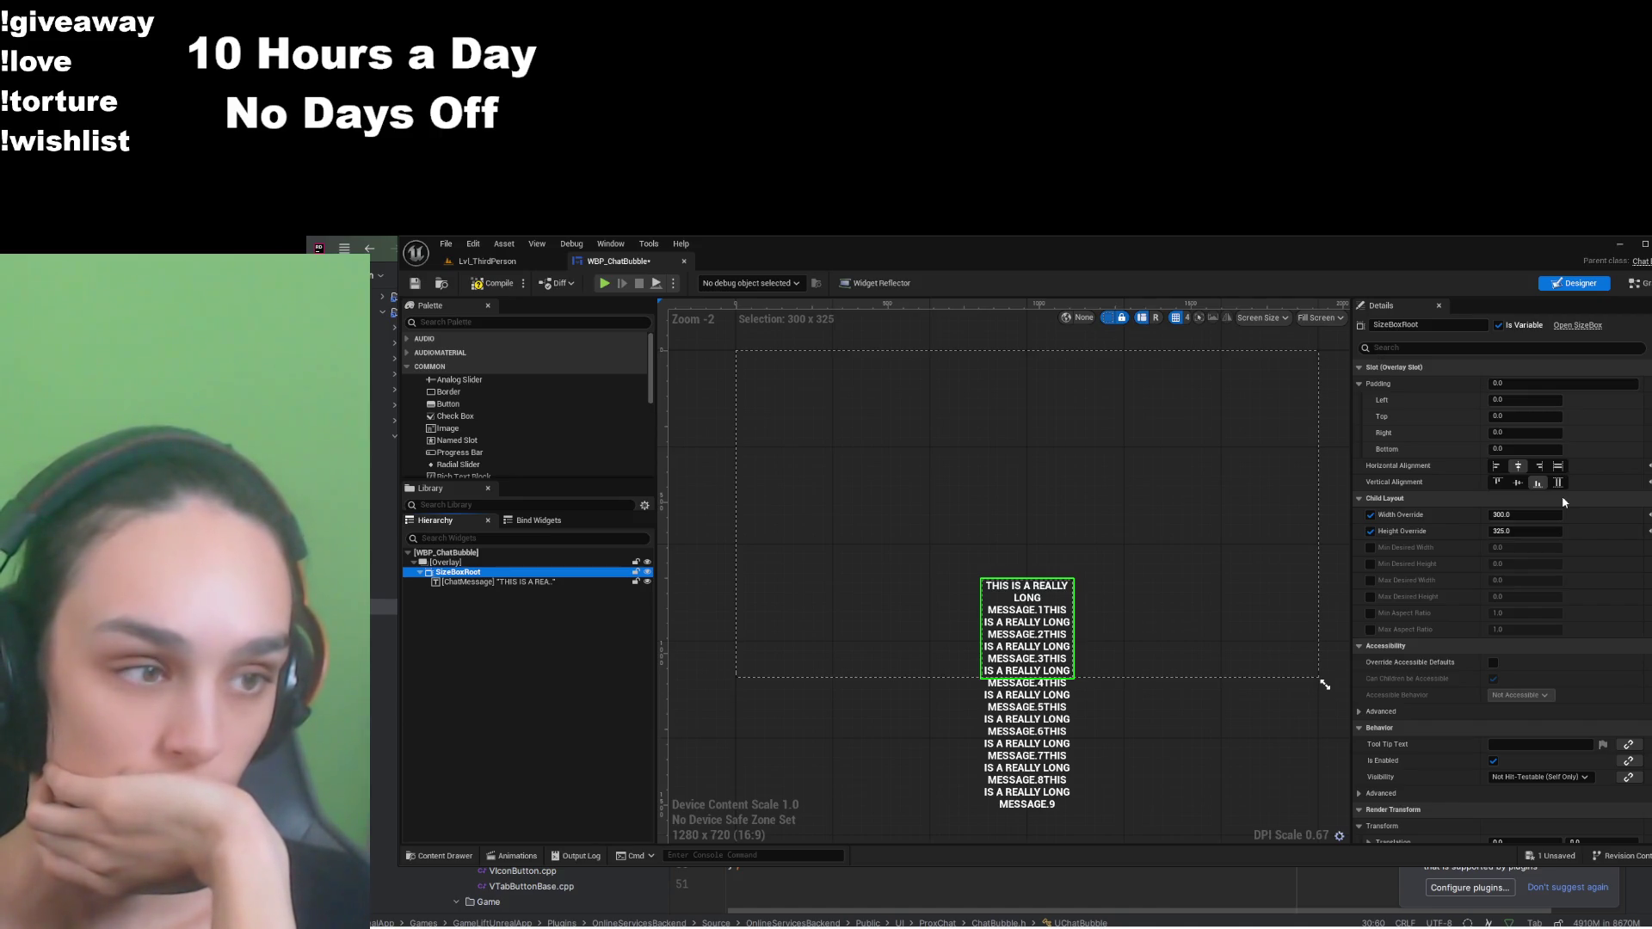
# Step: Set SizeBoxRoot Width and Height Override to 400, save WBP_ChatBubble, and return to Lvl_ThirdPerson
pyautogui.click(1527, 516)
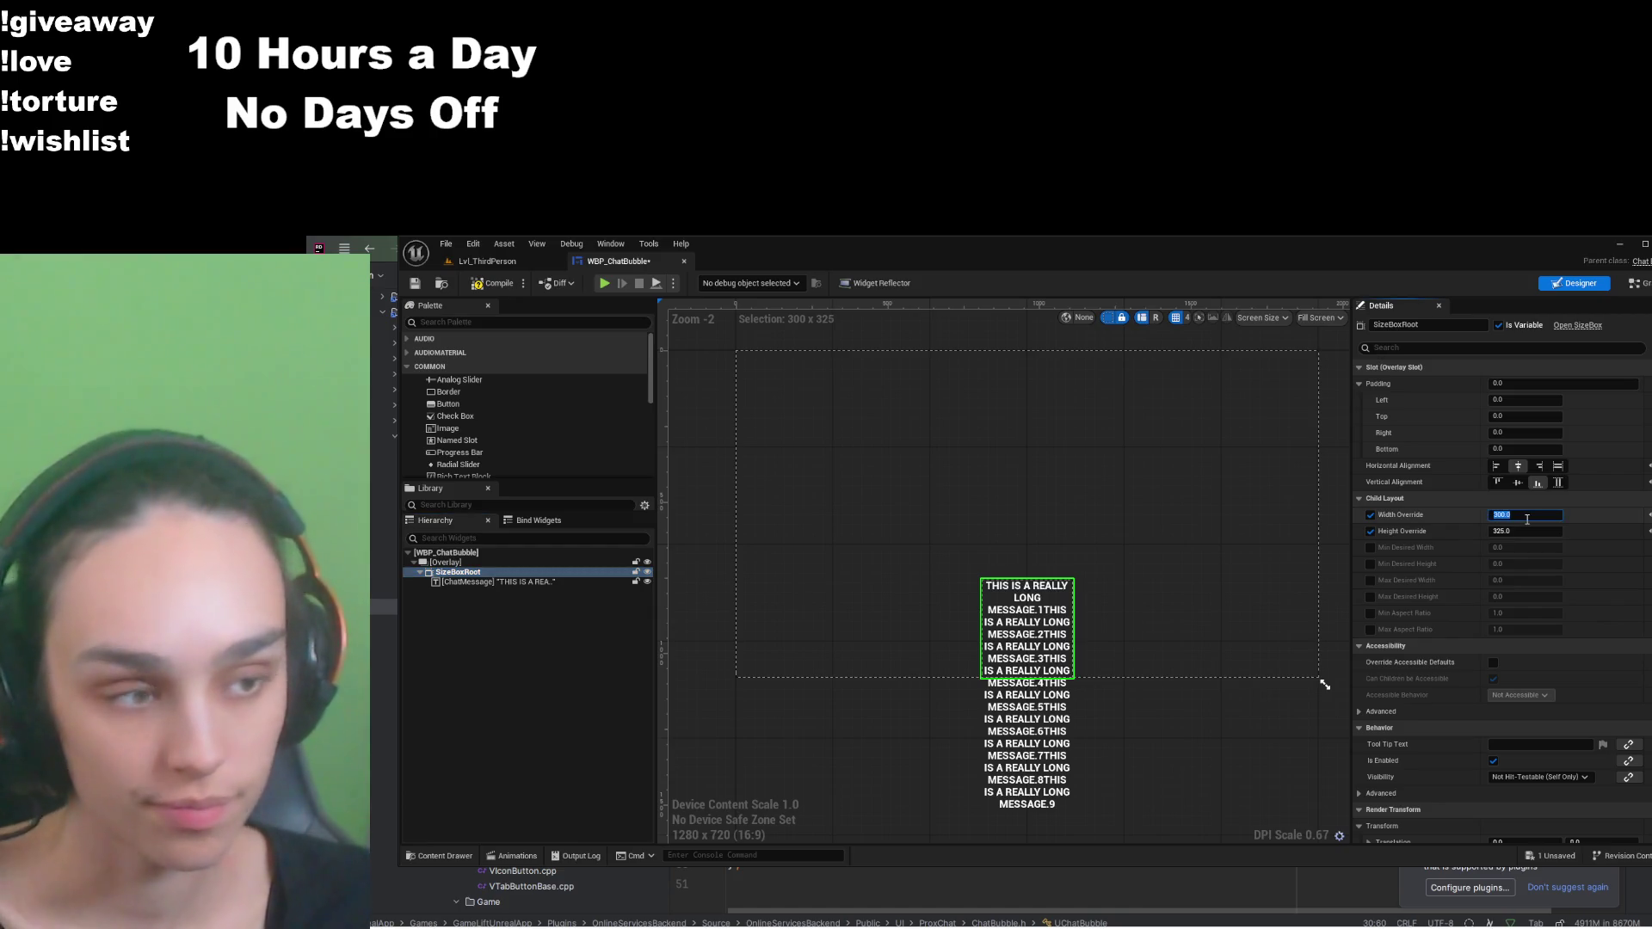
pyautogui.write('400')
pyautogui.press('Return')
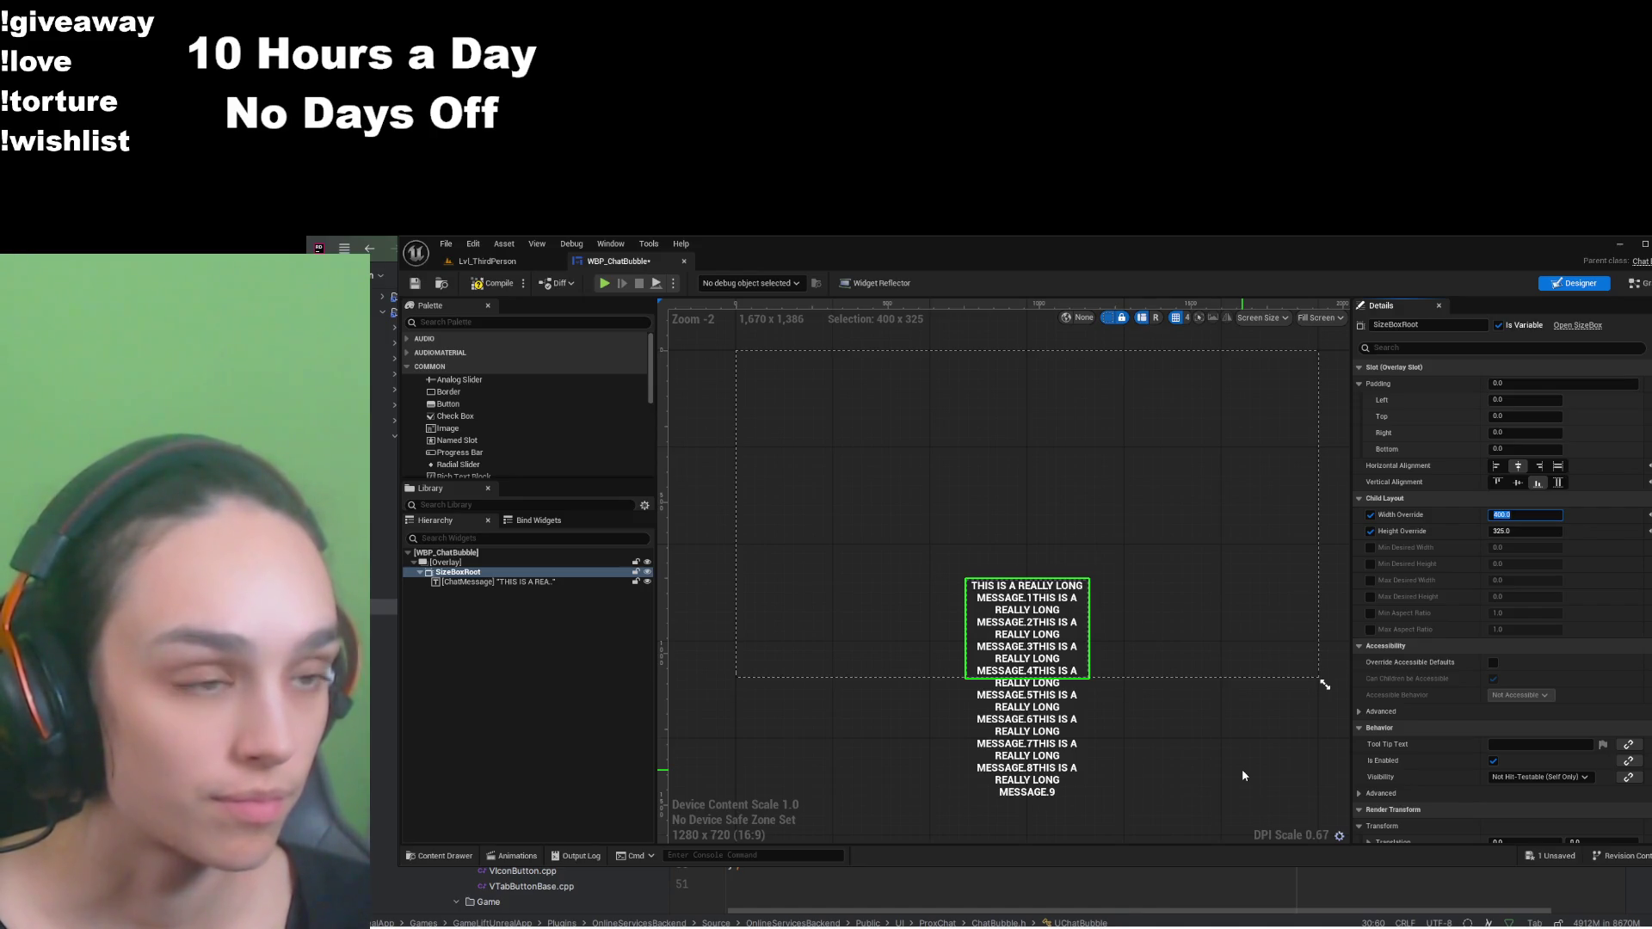
pyautogui.click(1520, 532)
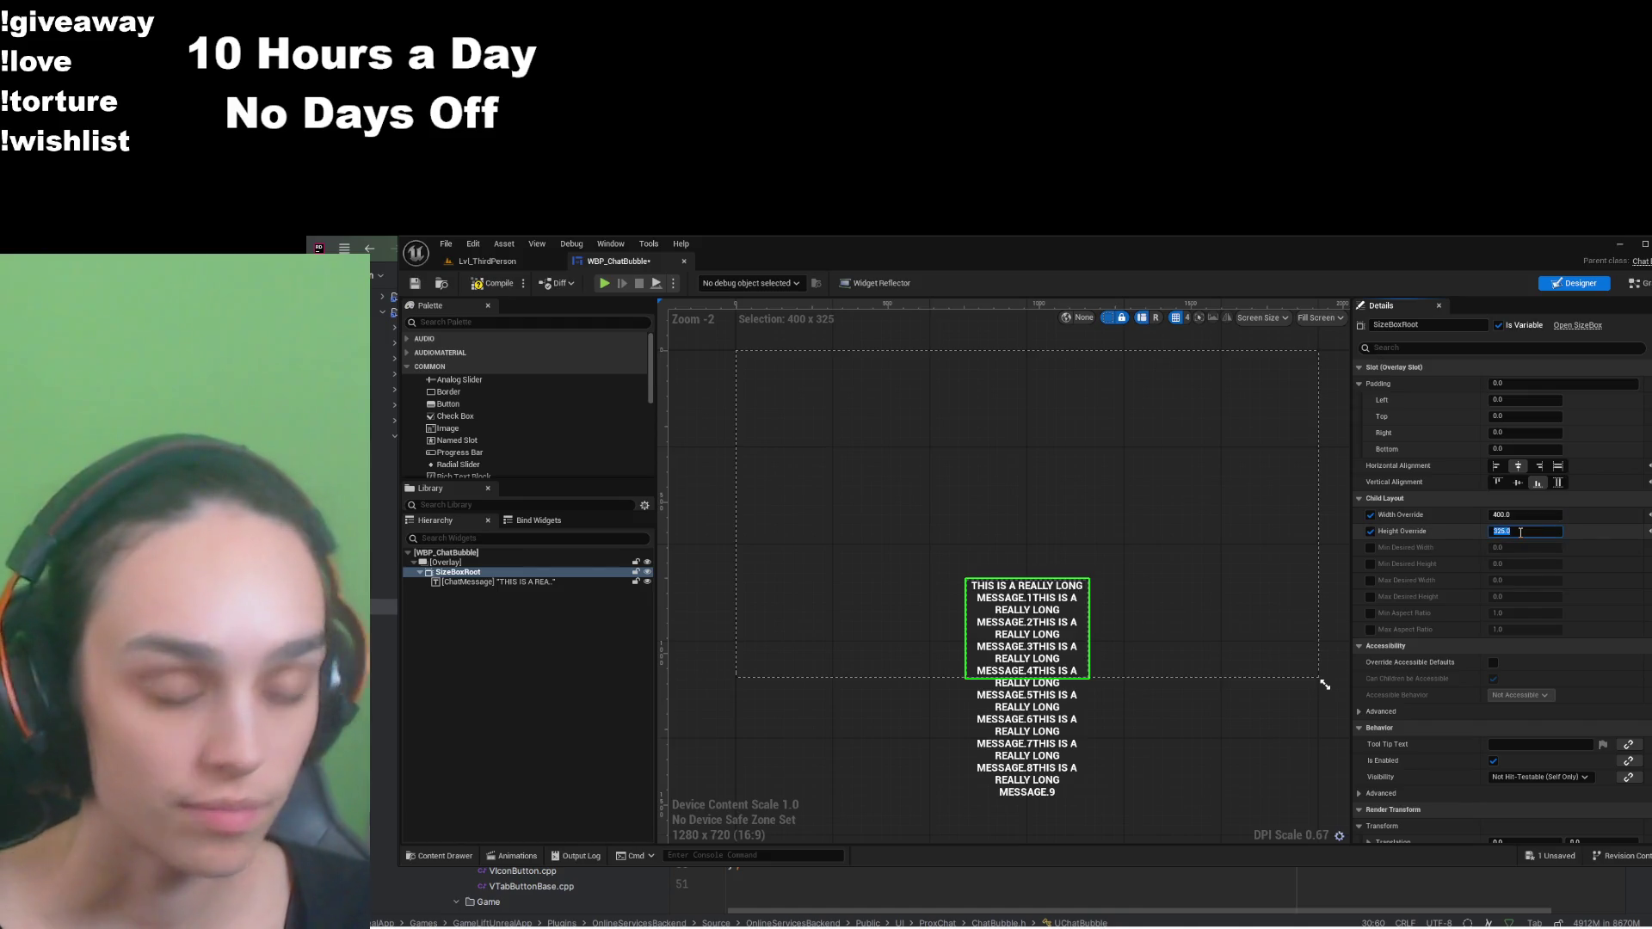
pyautogui.write('400')
pyautogui.press('Return')
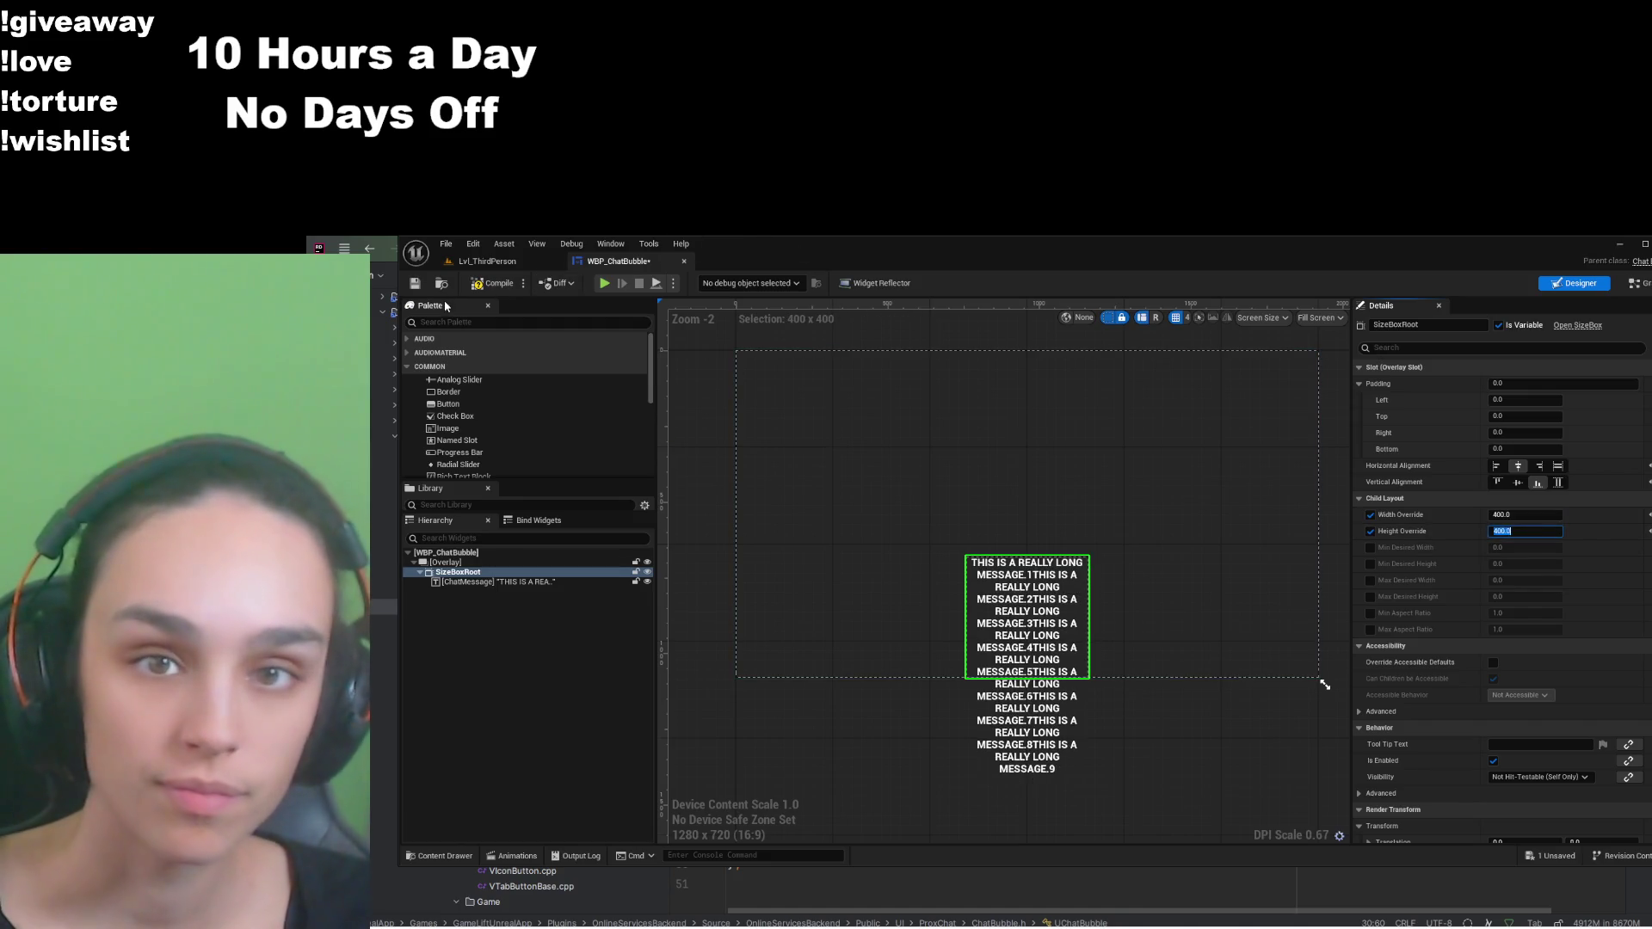
pyautogui.click(415, 284)
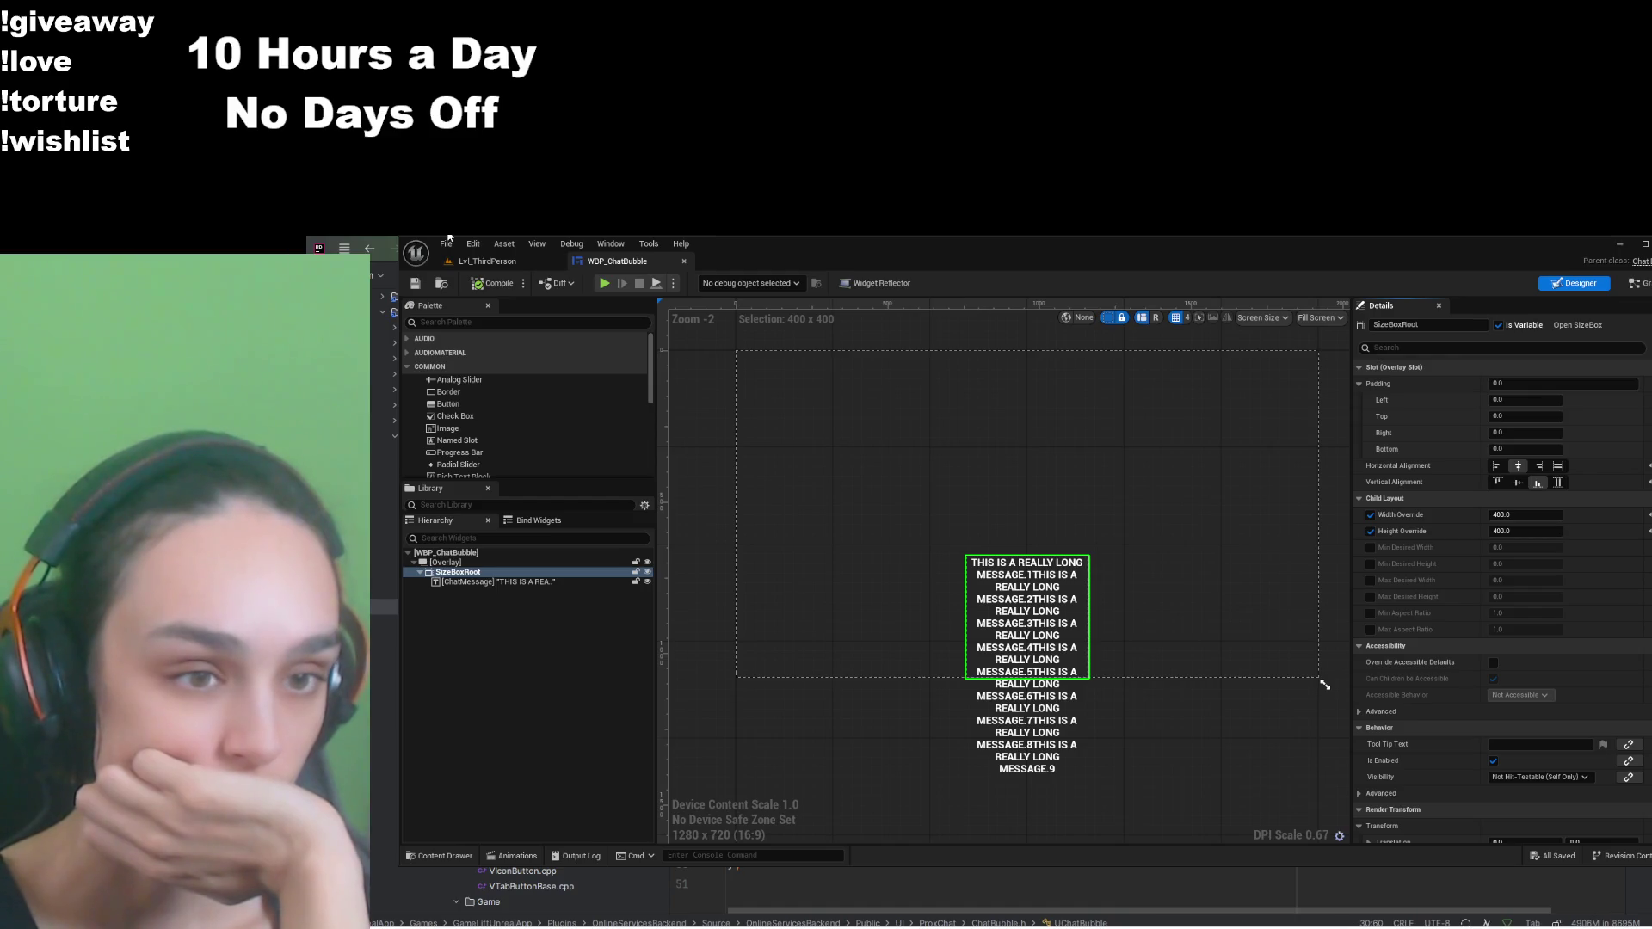
pyautogui.click(456, 261)
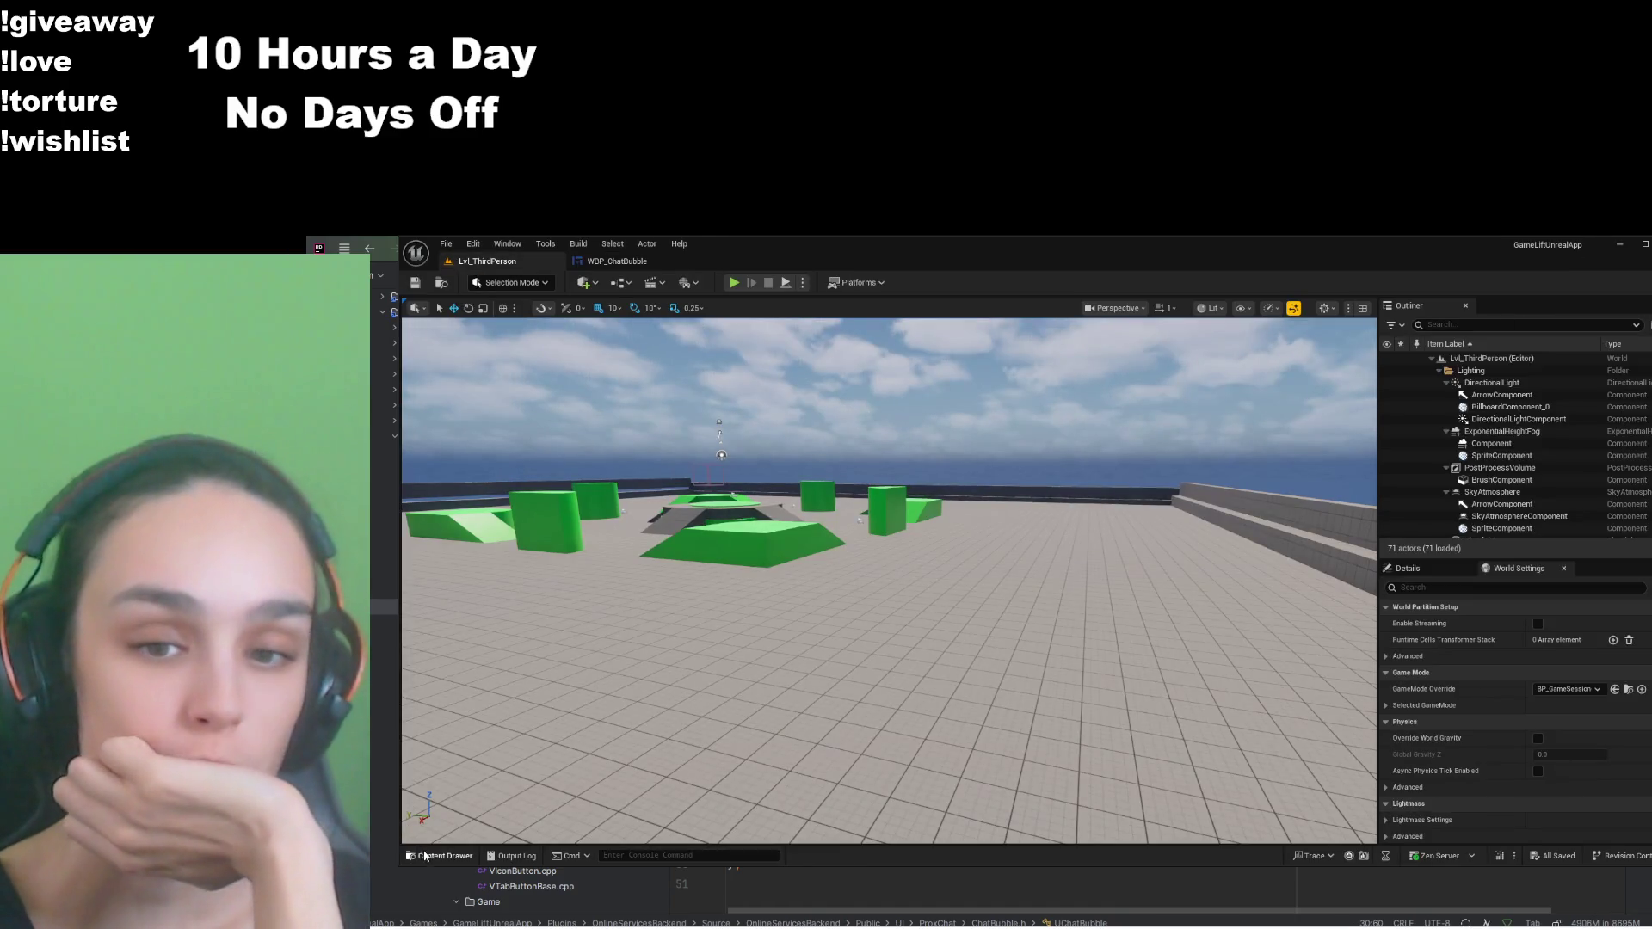
# Step: Find BP_ThirdPersonCharacter with a 'th' Content Drawer search and open it
pyautogui.click(440, 855)
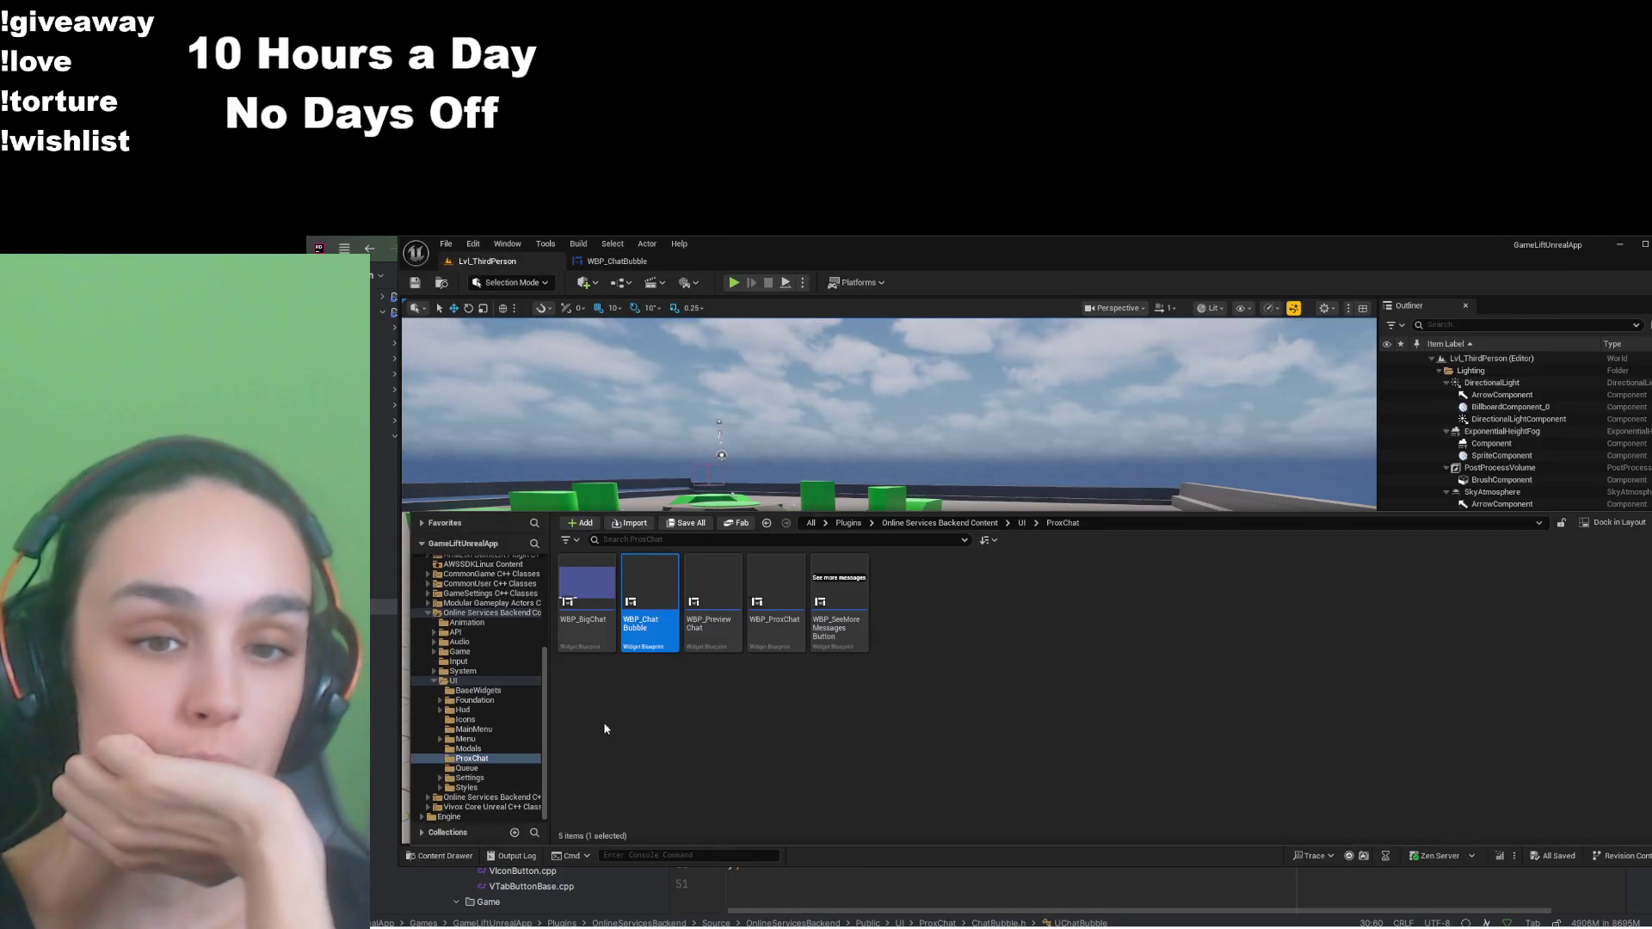
pyautogui.click(810, 523)
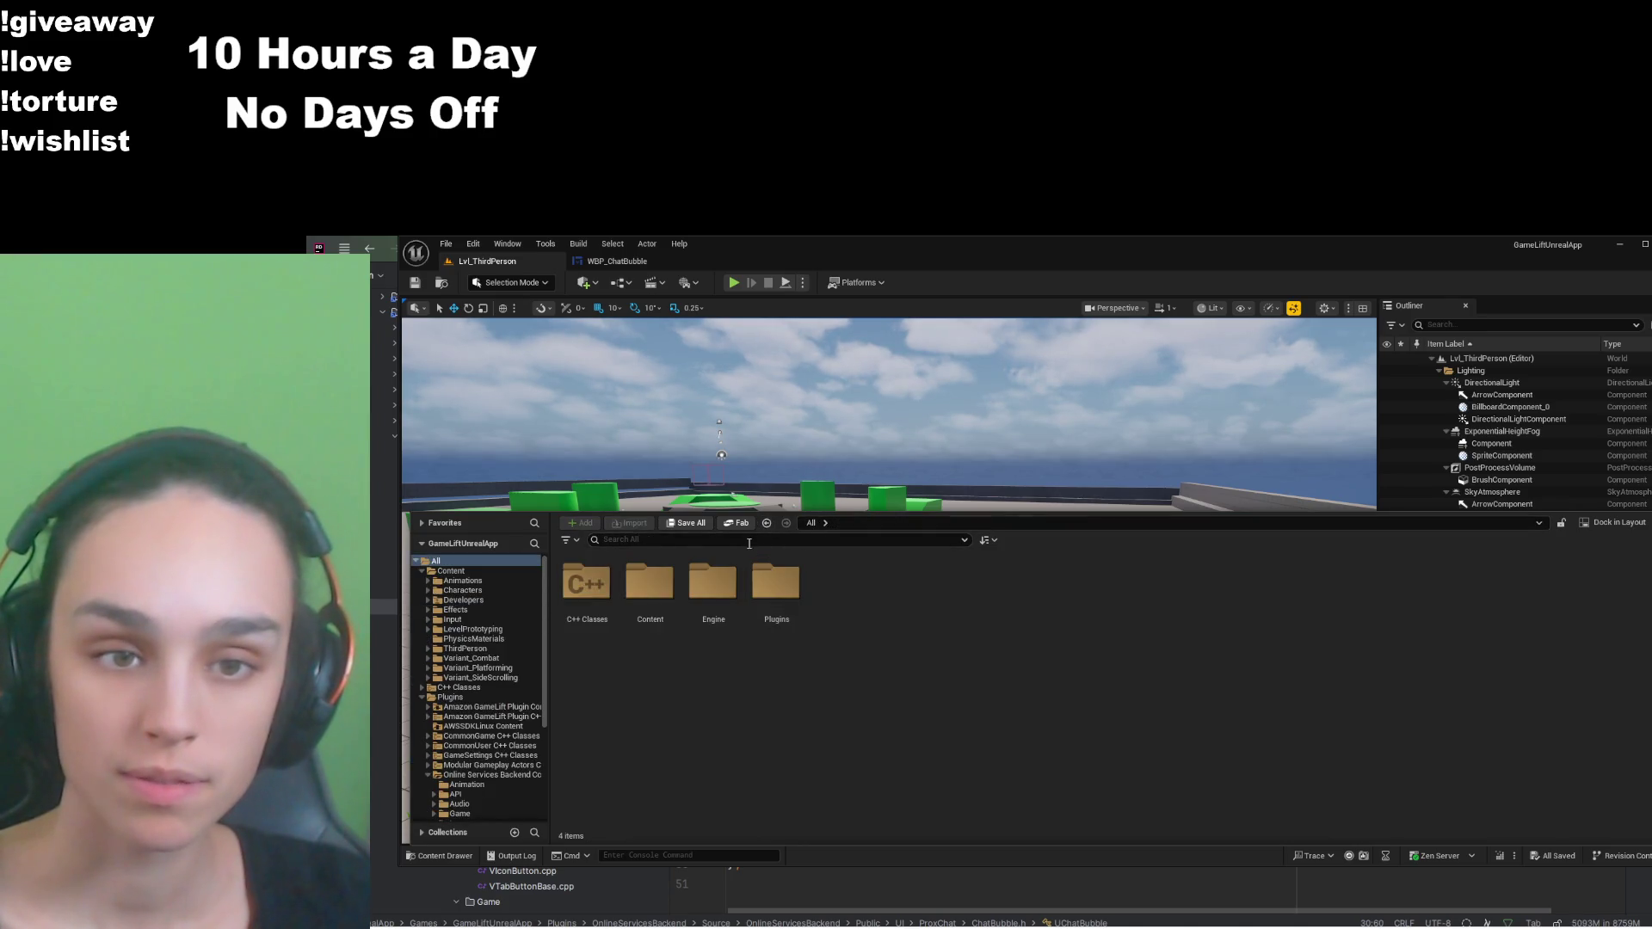
pyautogui.write('third')
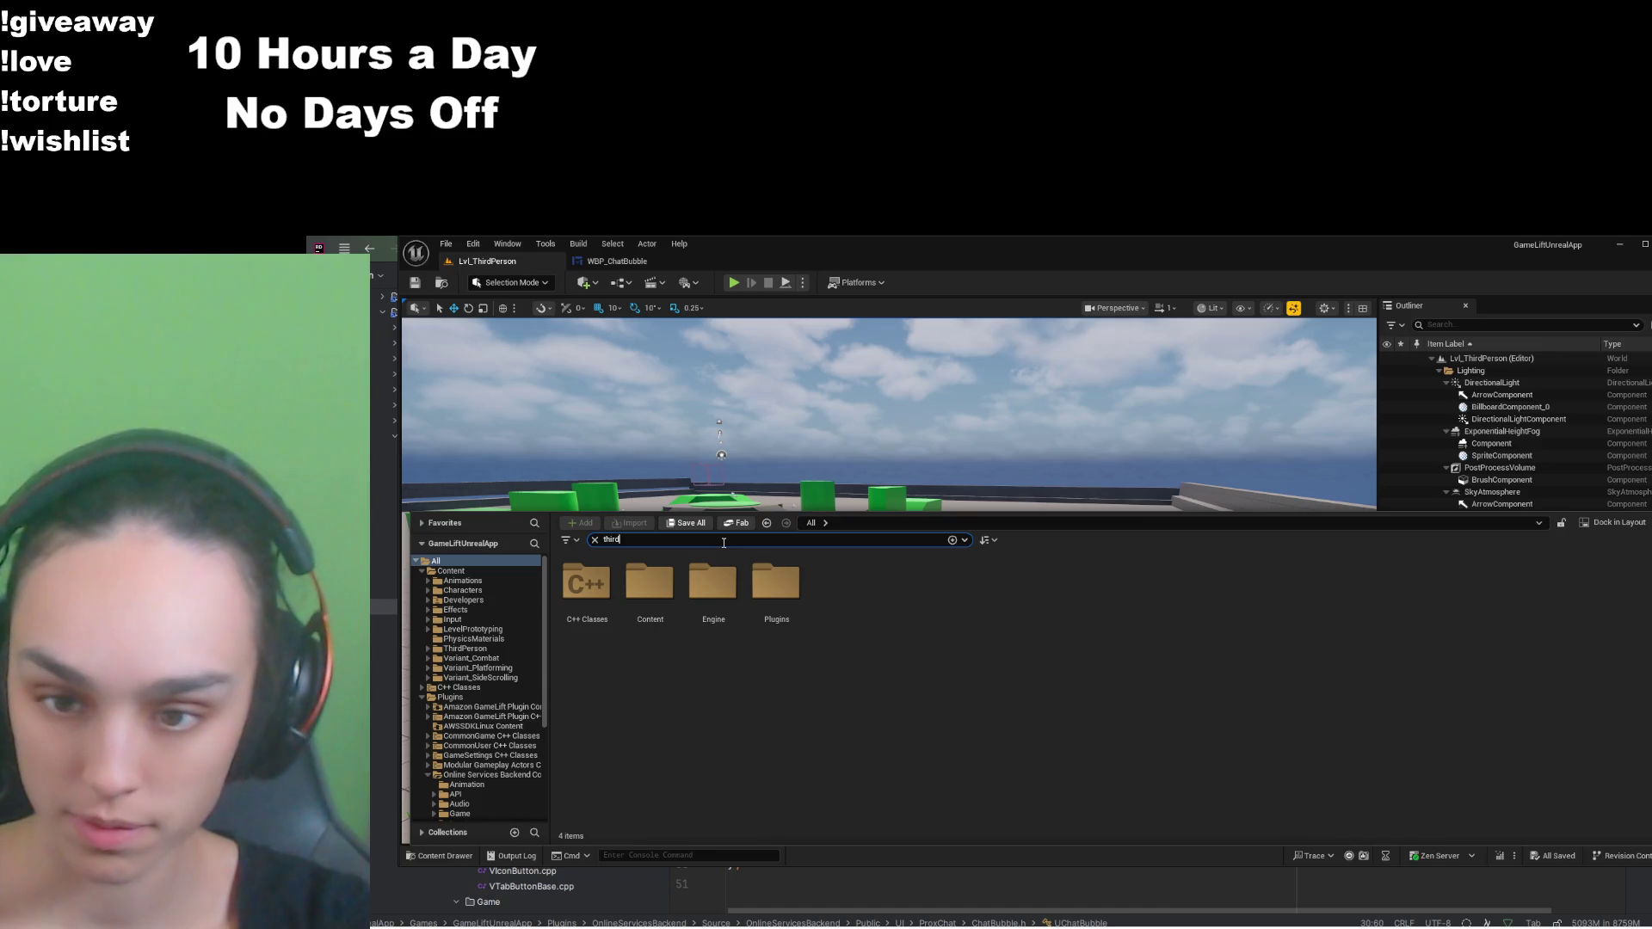
pyautogui.click(606, 589)
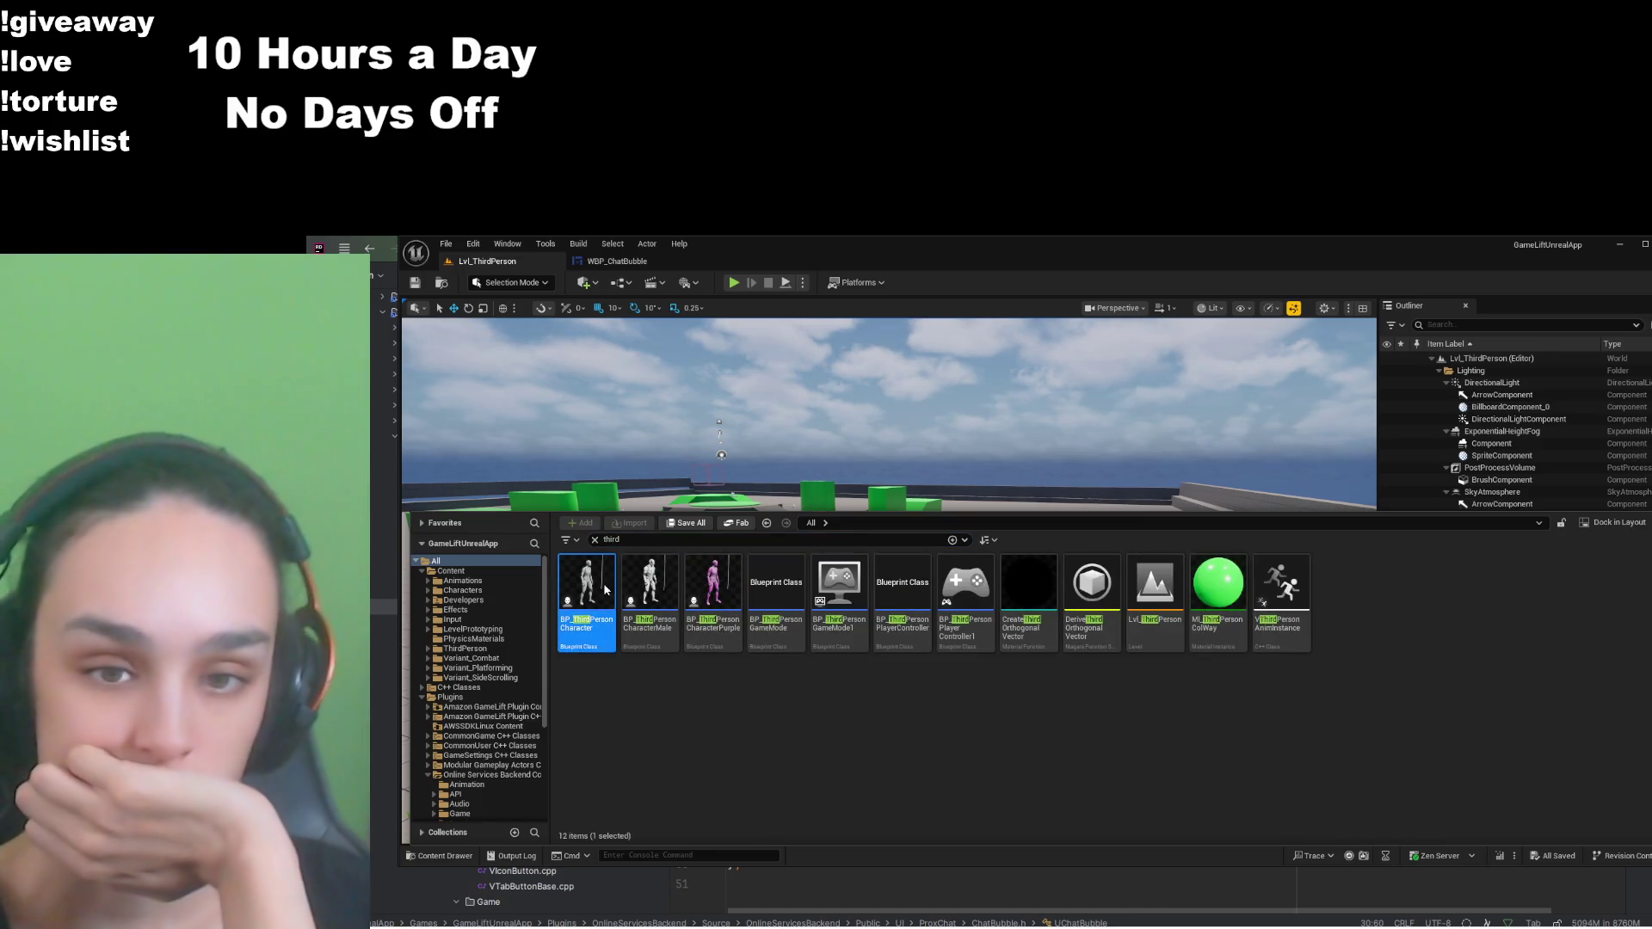
pyautogui.doubleClick(606, 589)
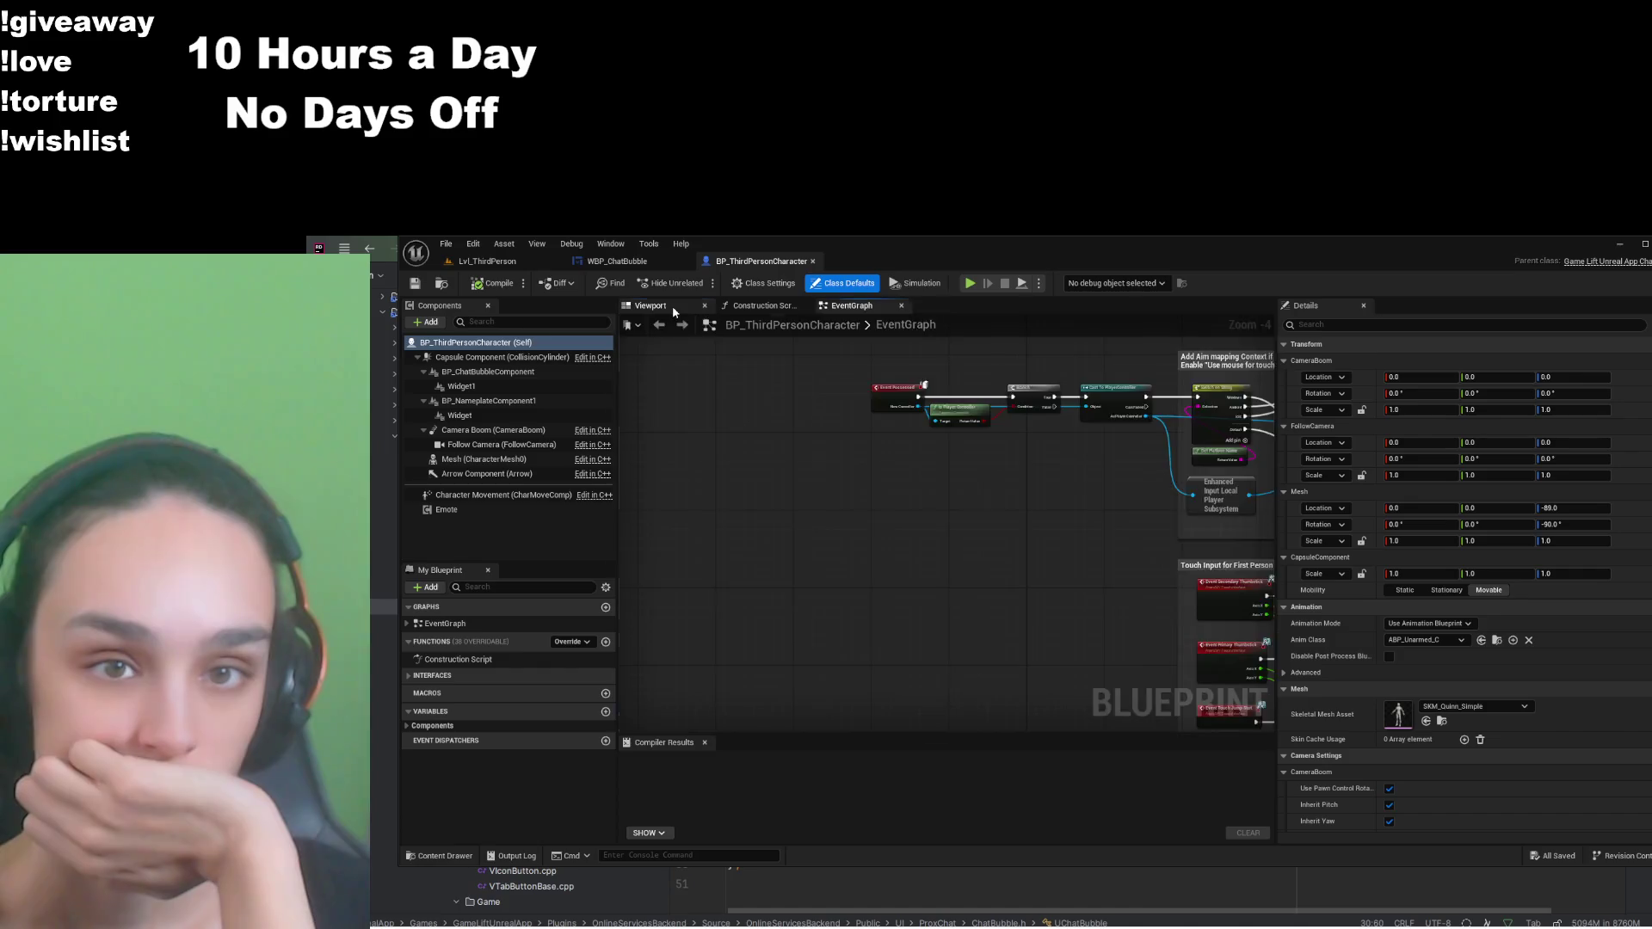
# Step: View the character's Viewport with the camera pulled back, then return to WBP_ChatBubble
pyautogui.click(672, 306)
pyautogui.moveTo(1130, 609); pyautogui.dragTo(1129, 609)
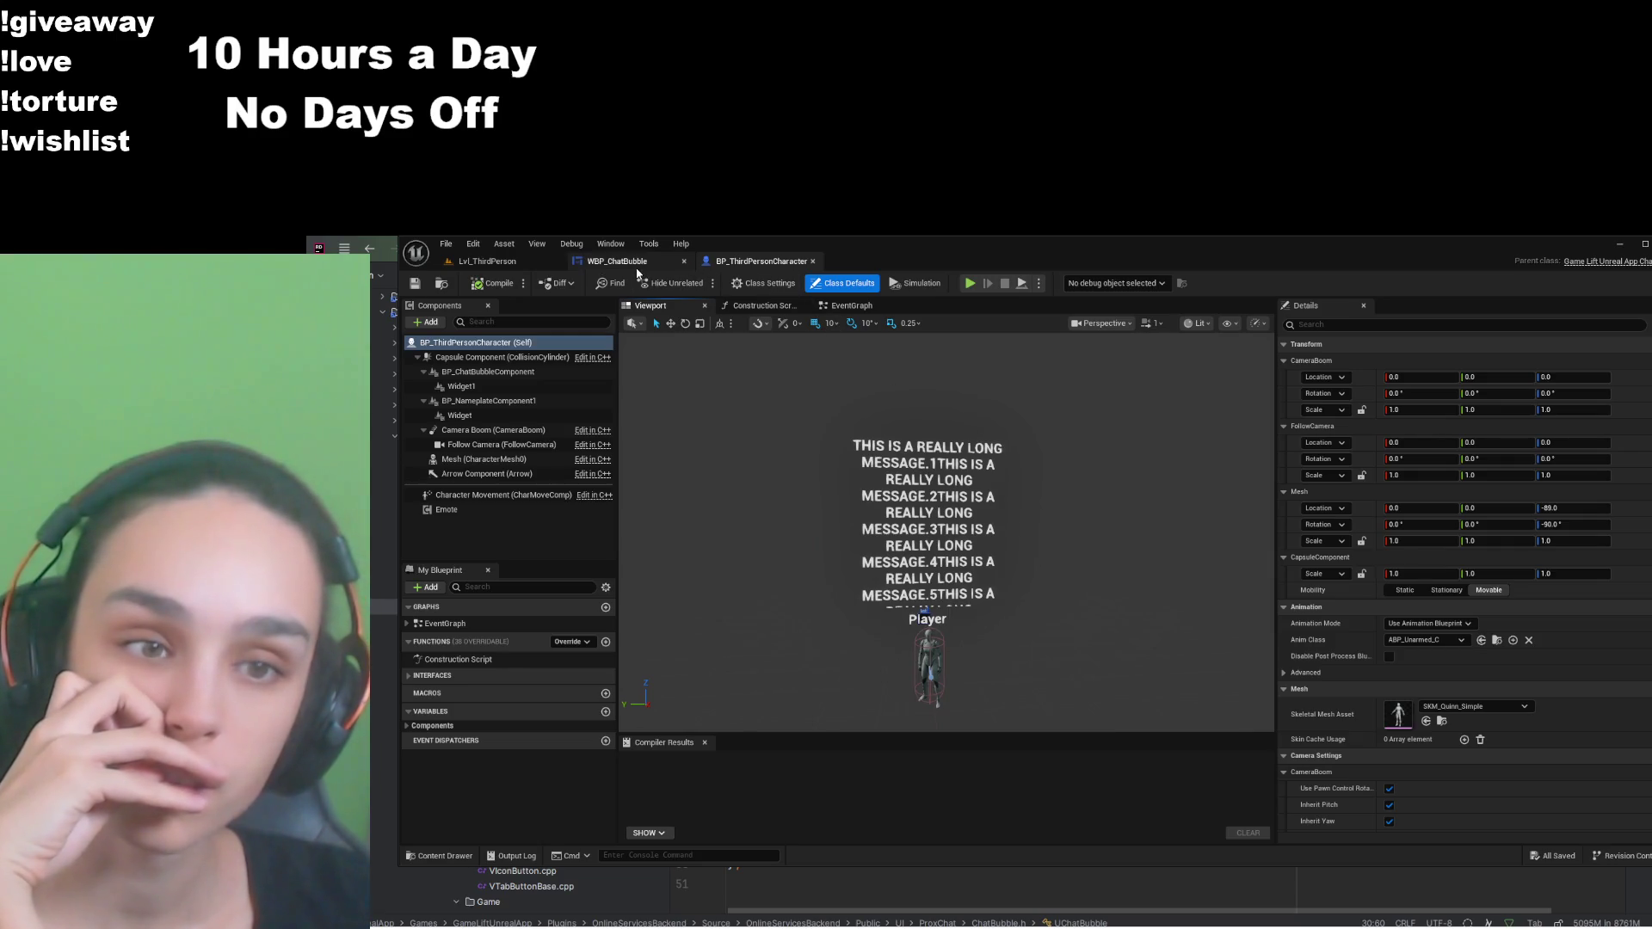
pyautogui.click(636, 263)
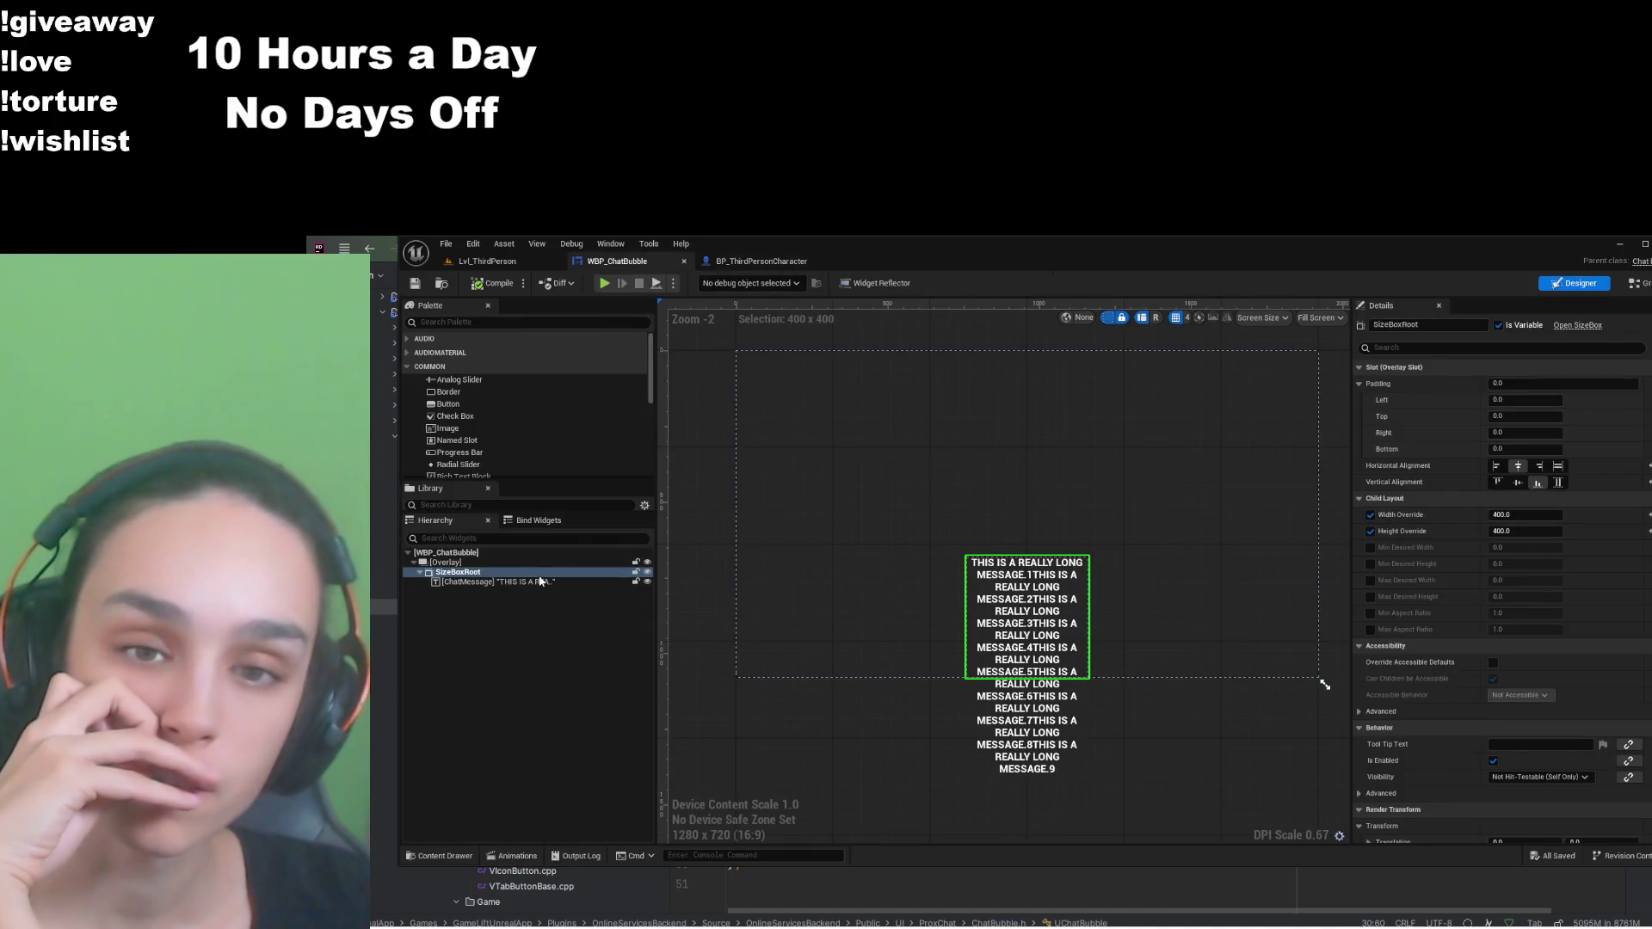
# Step: Select the ChatMessage text and browse its font properties in Details
pyautogui.click(540, 582)
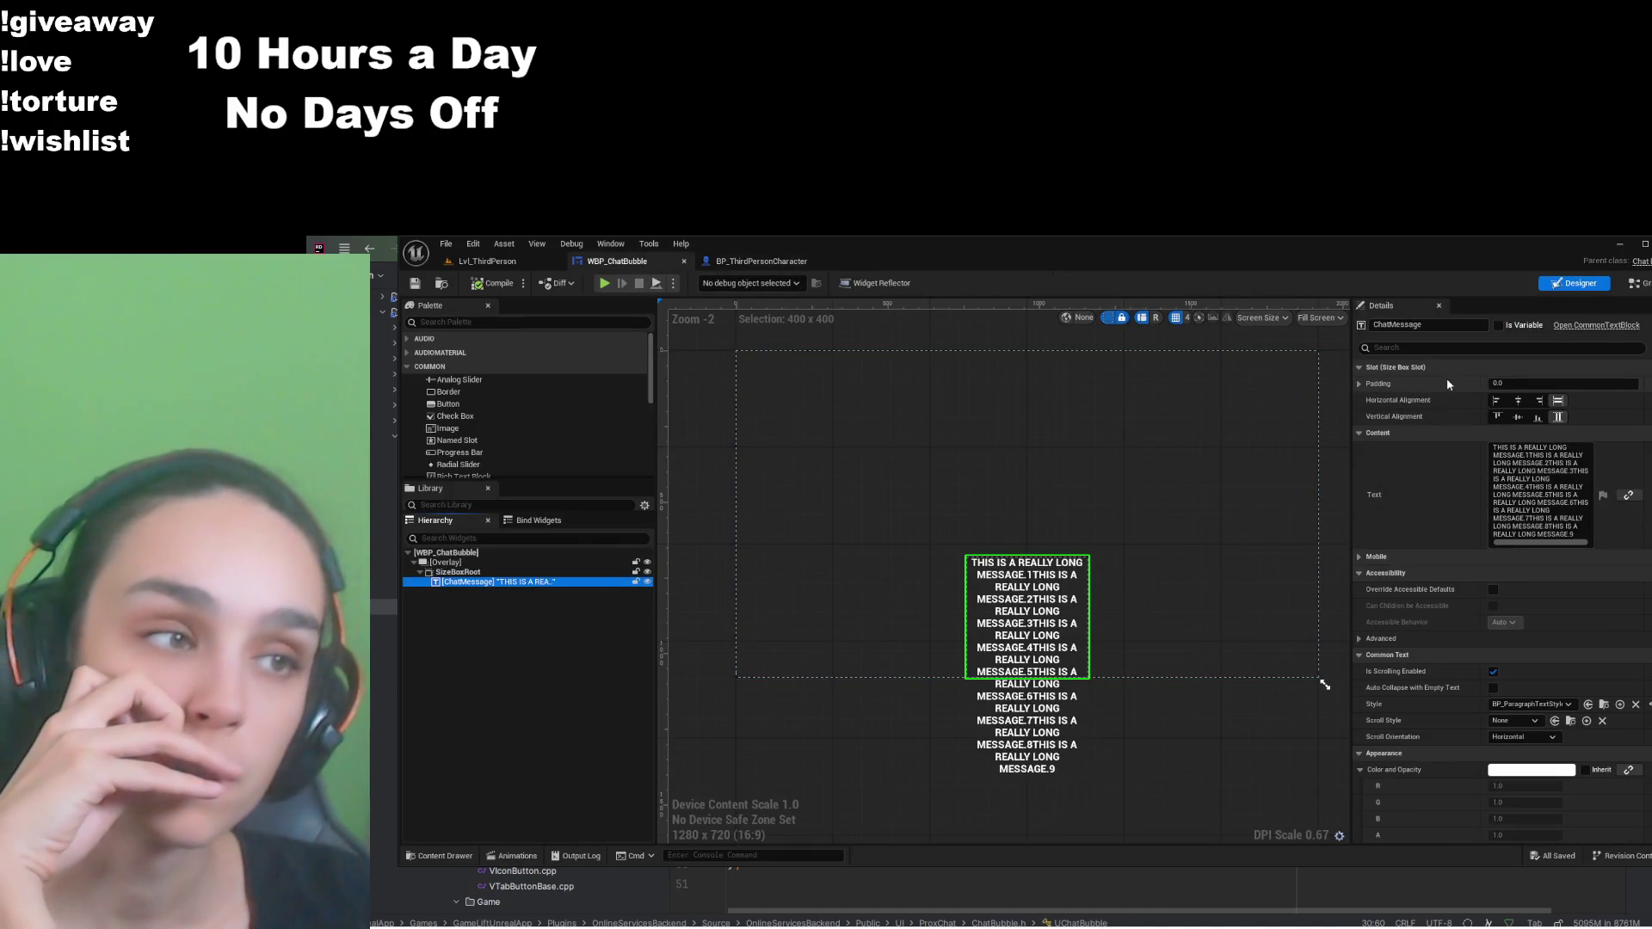
pyautogui.click(1447, 348)
pyautogui.write('fon')
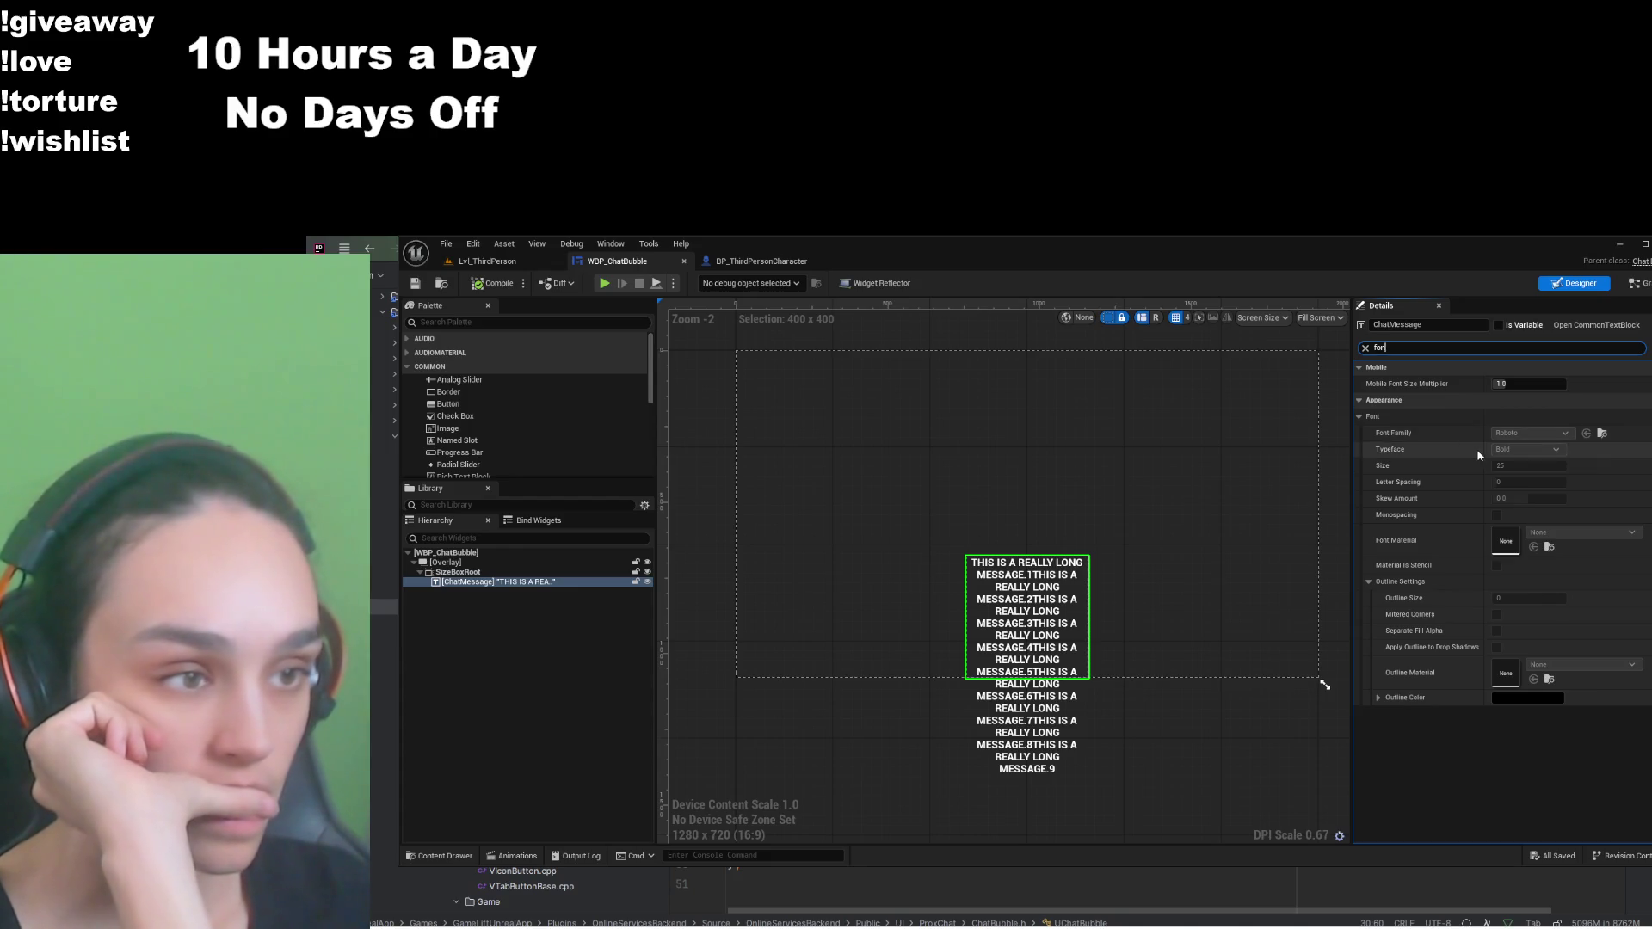
pyautogui.click(1364, 348)
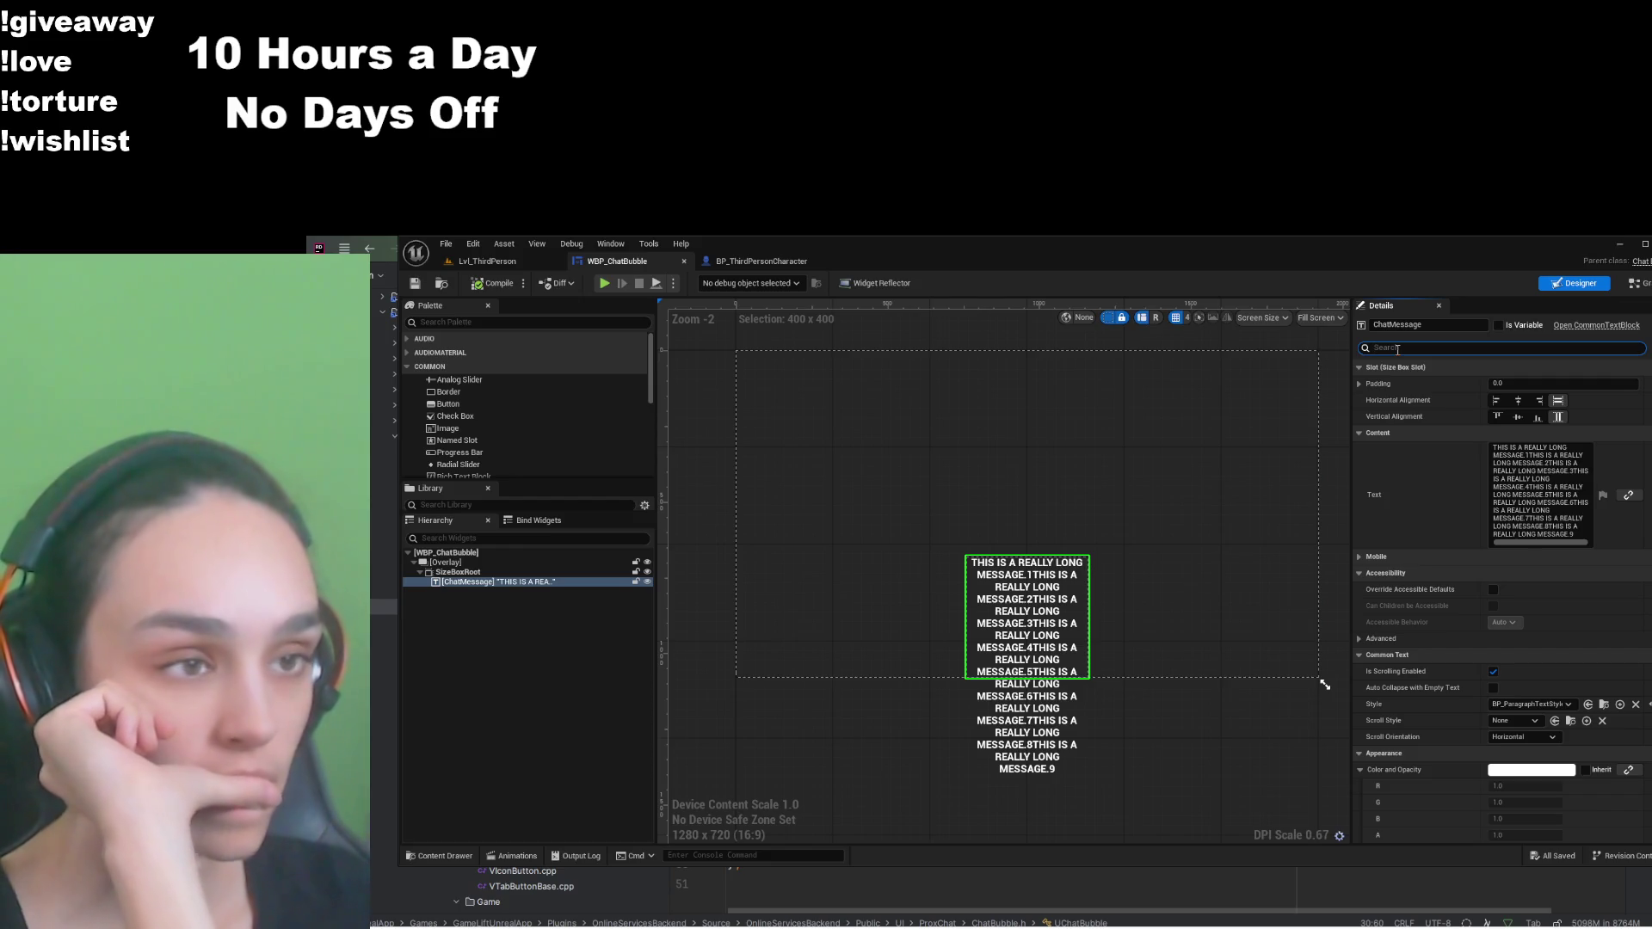
# Step: Clear the ChatMessage Style to None, then compile and save WBP_ChatBubble
pyautogui.write('style')
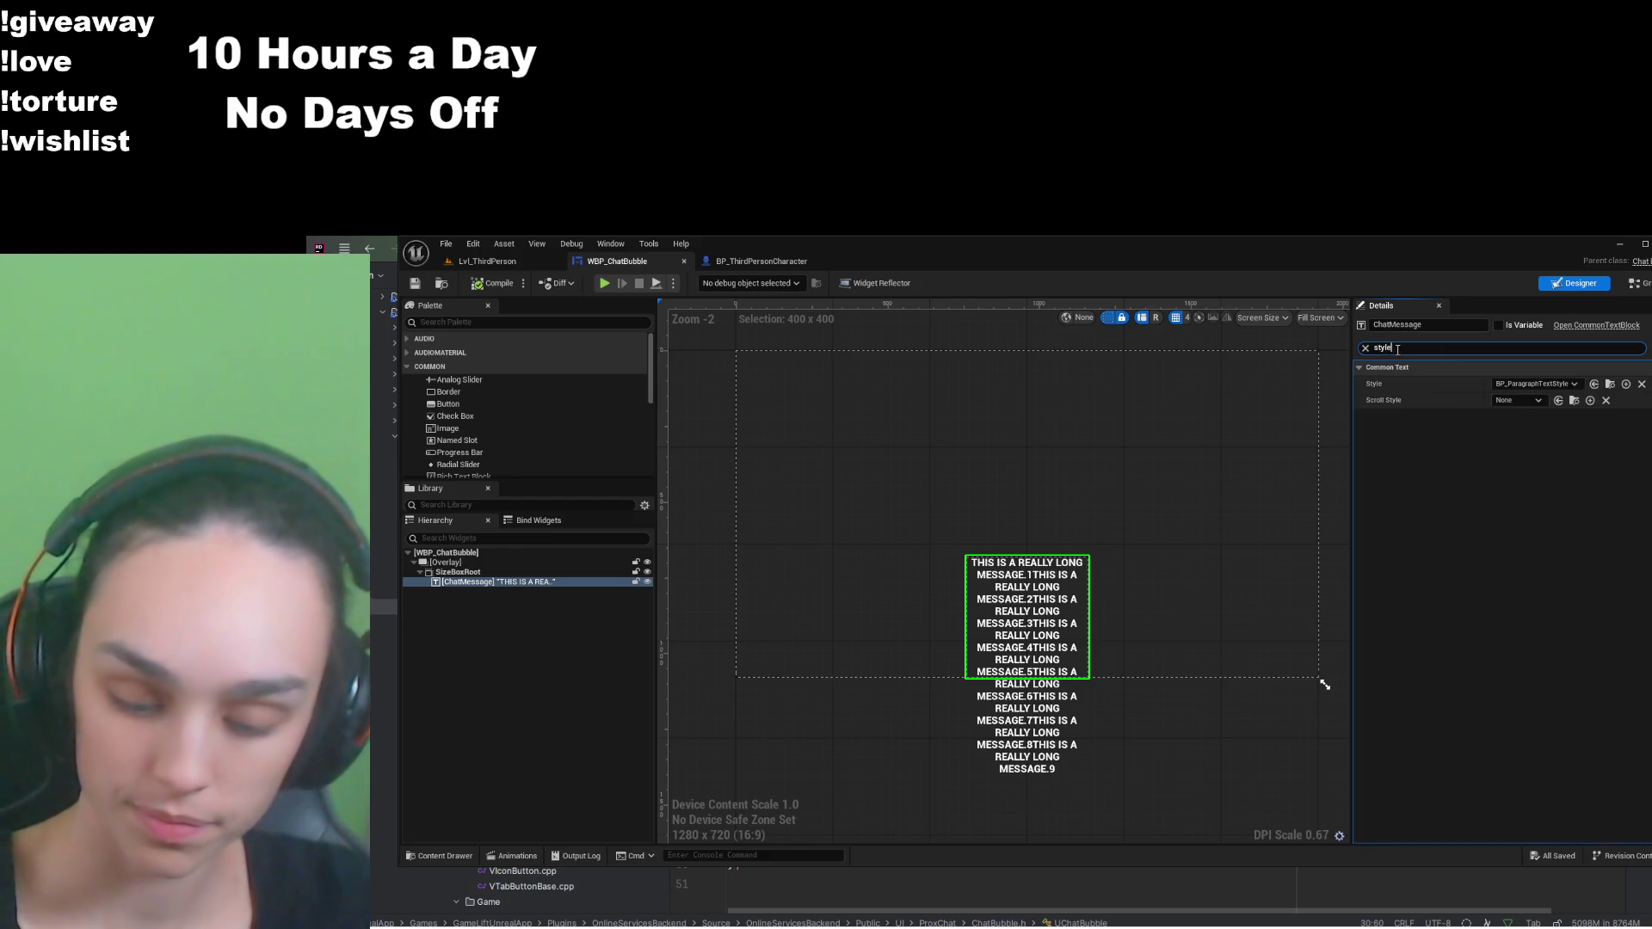
pyautogui.click(1642, 384)
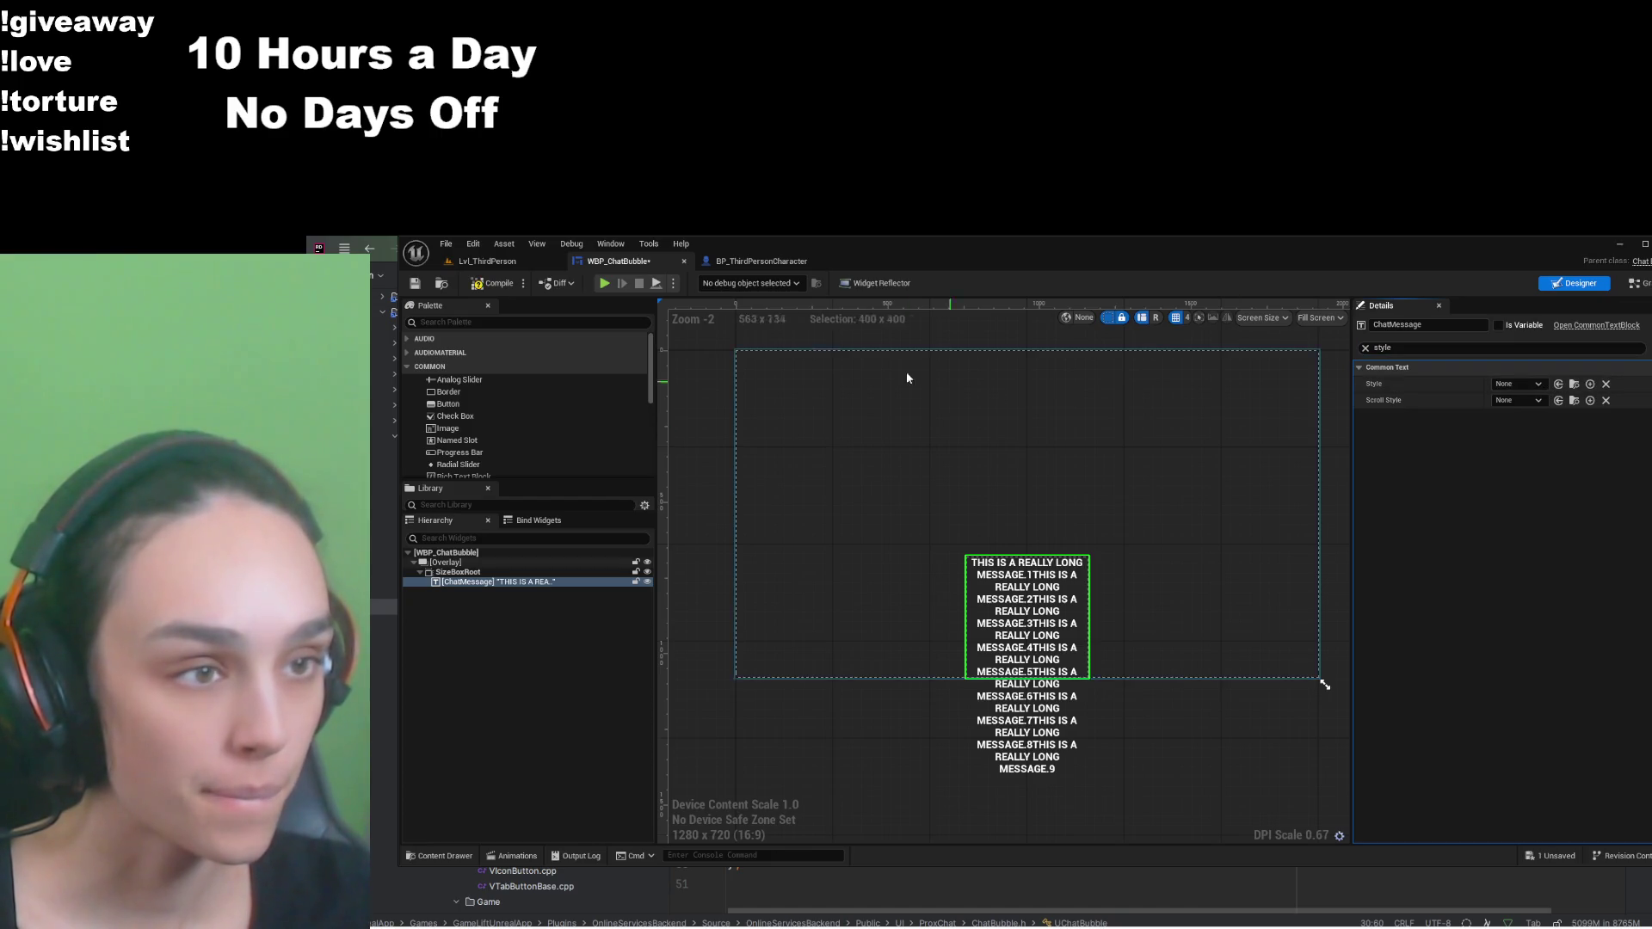
pyautogui.click(492, 286)
pyautogui.click(415, 283)
pyautogui.click(1366, 349)
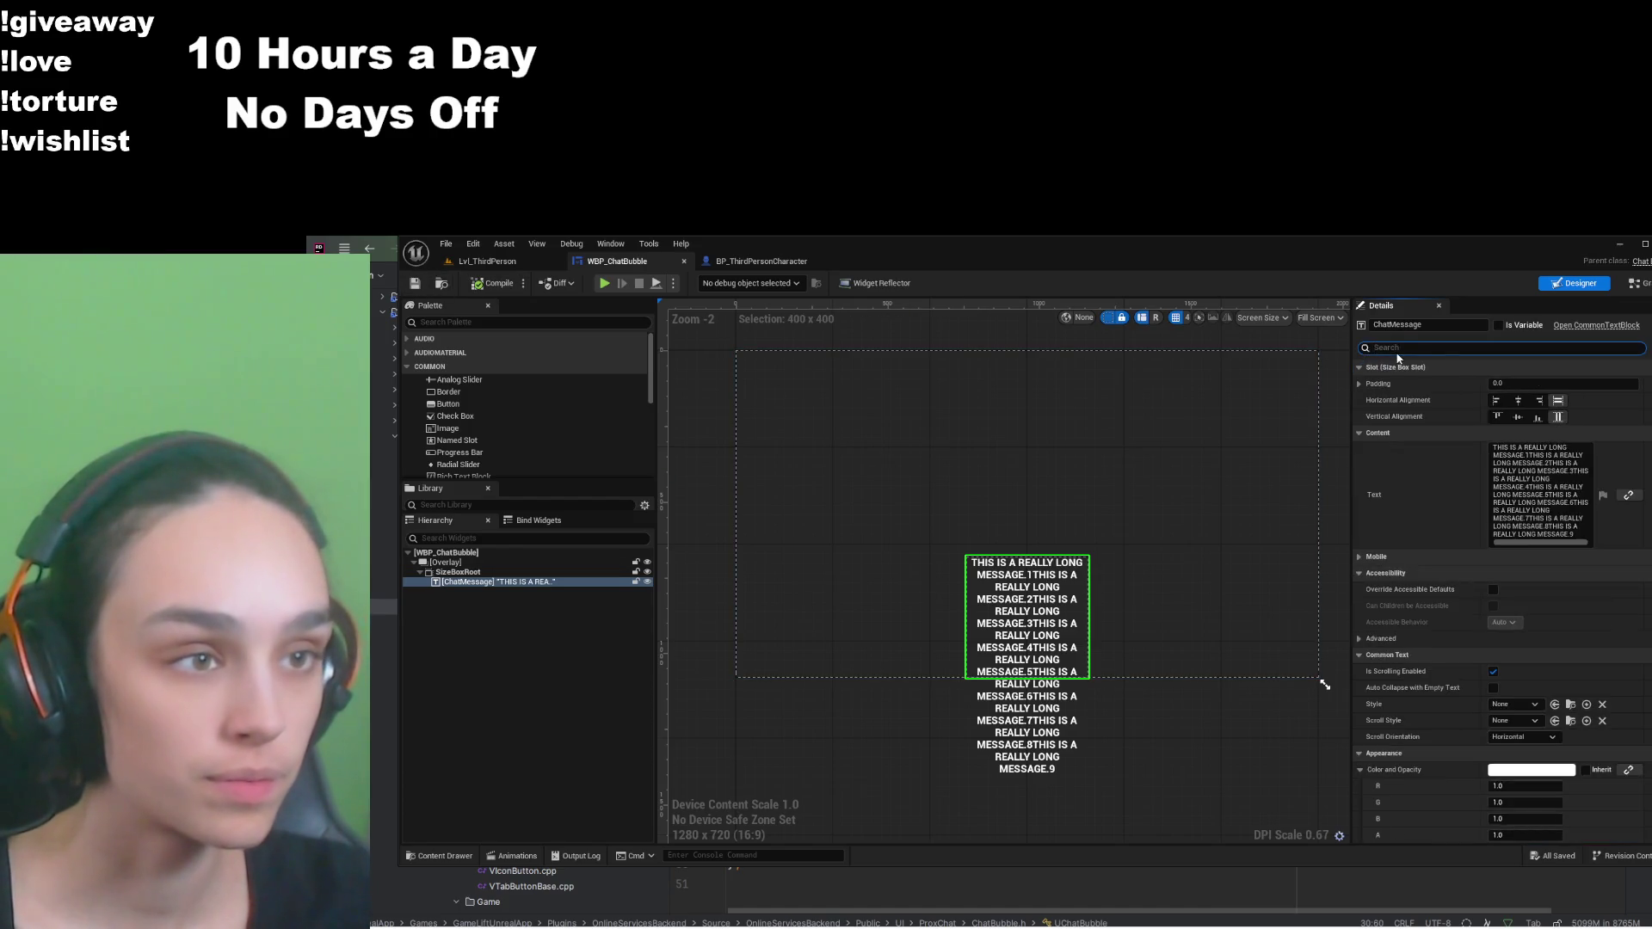
# Step: Try ChatMessage font sizes 10, 16 and 56, settle on 16, and set Vertical Alignment to Bottom
pyautogui.write('font')
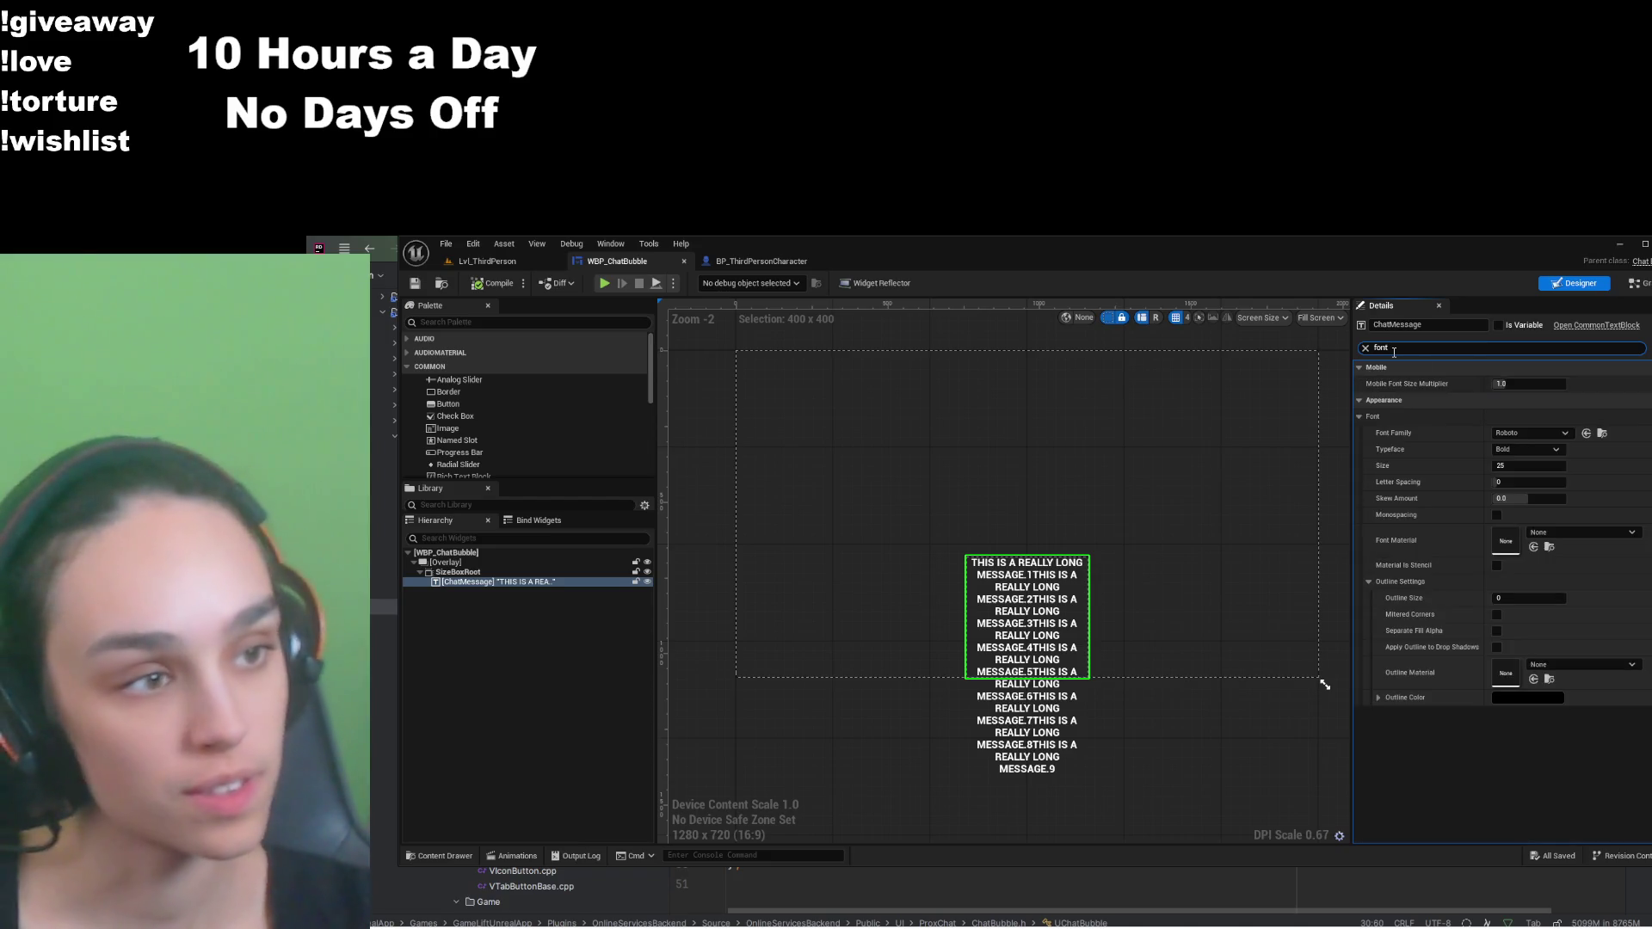
pyautogui.click(1540, 464)
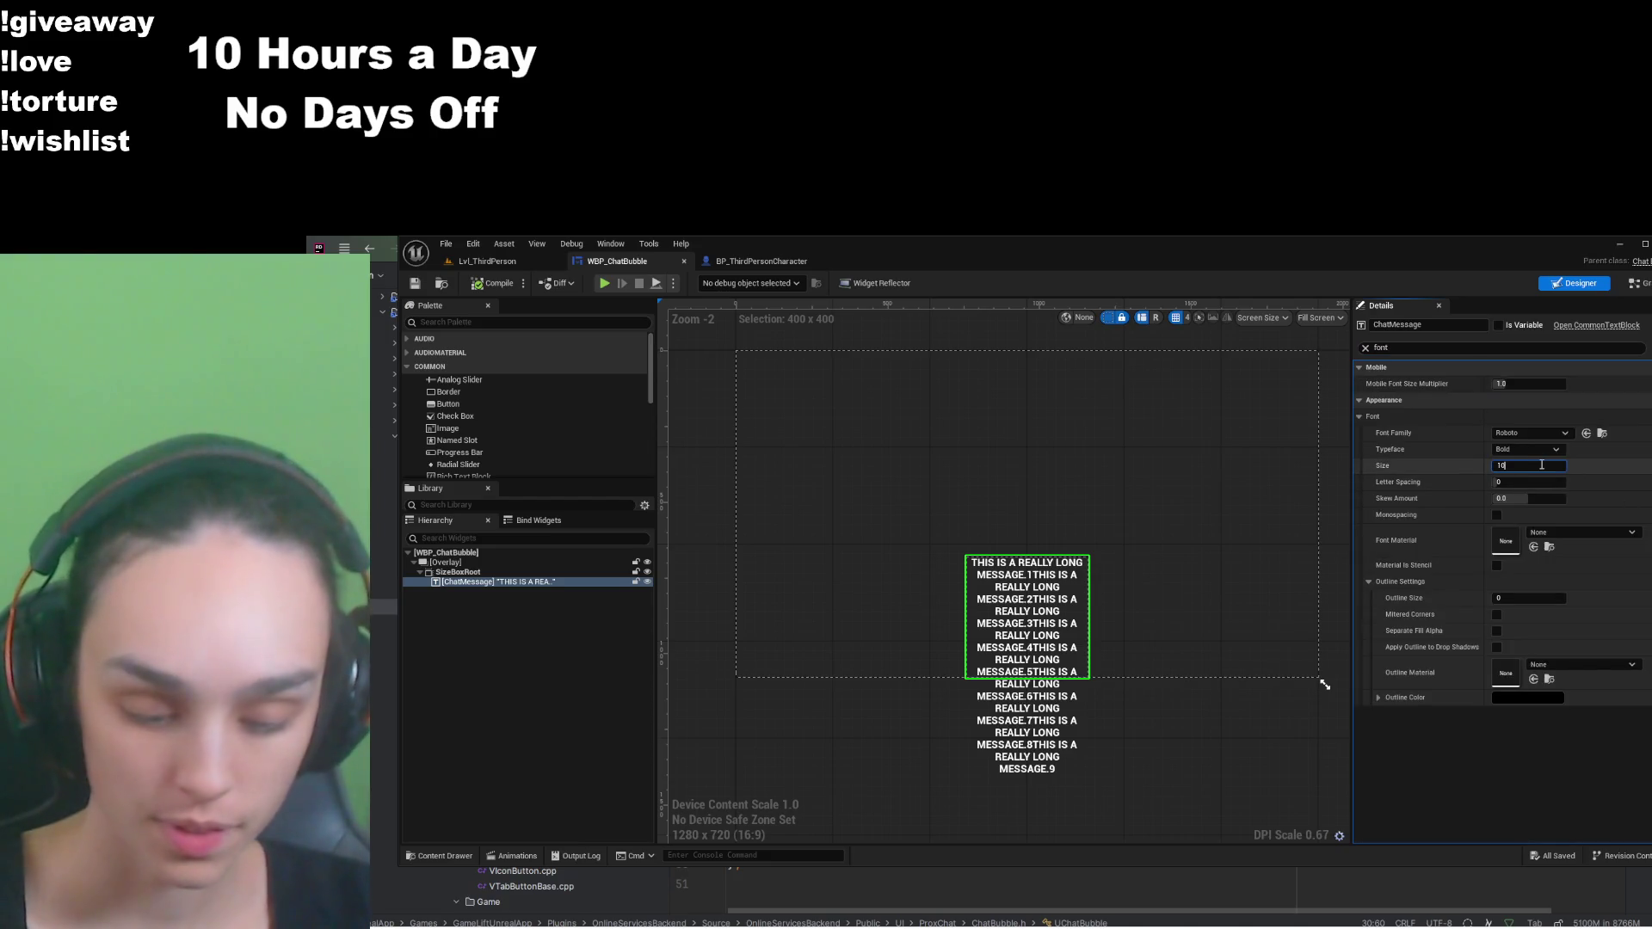
pyautogui.press('Return')
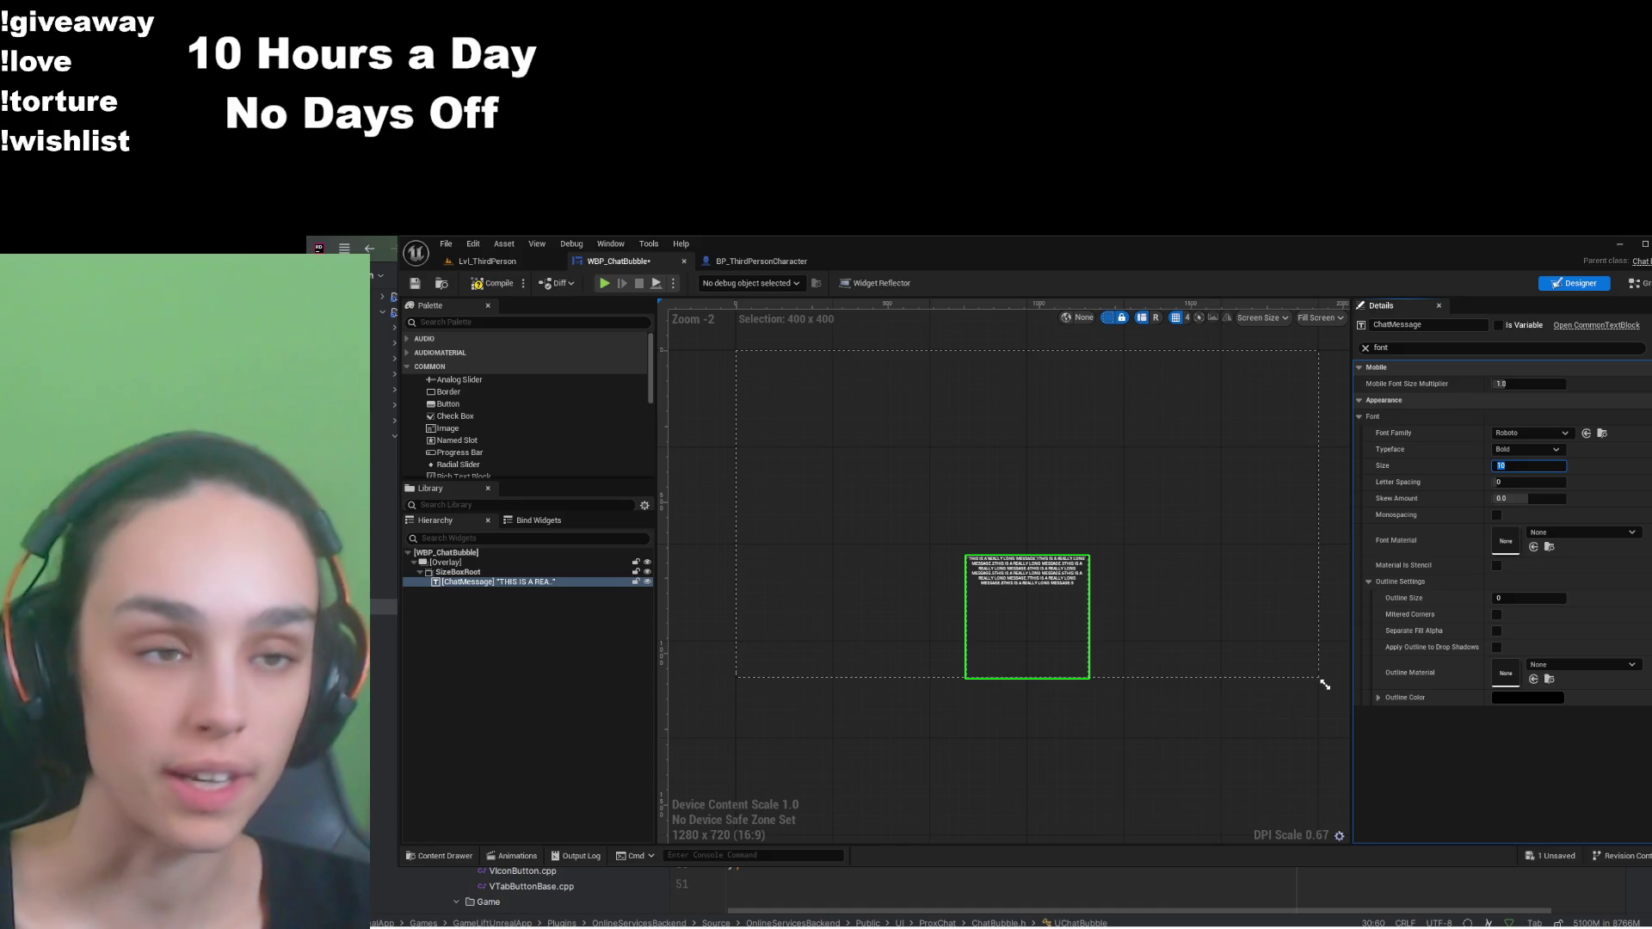
pyautogui.write('16')
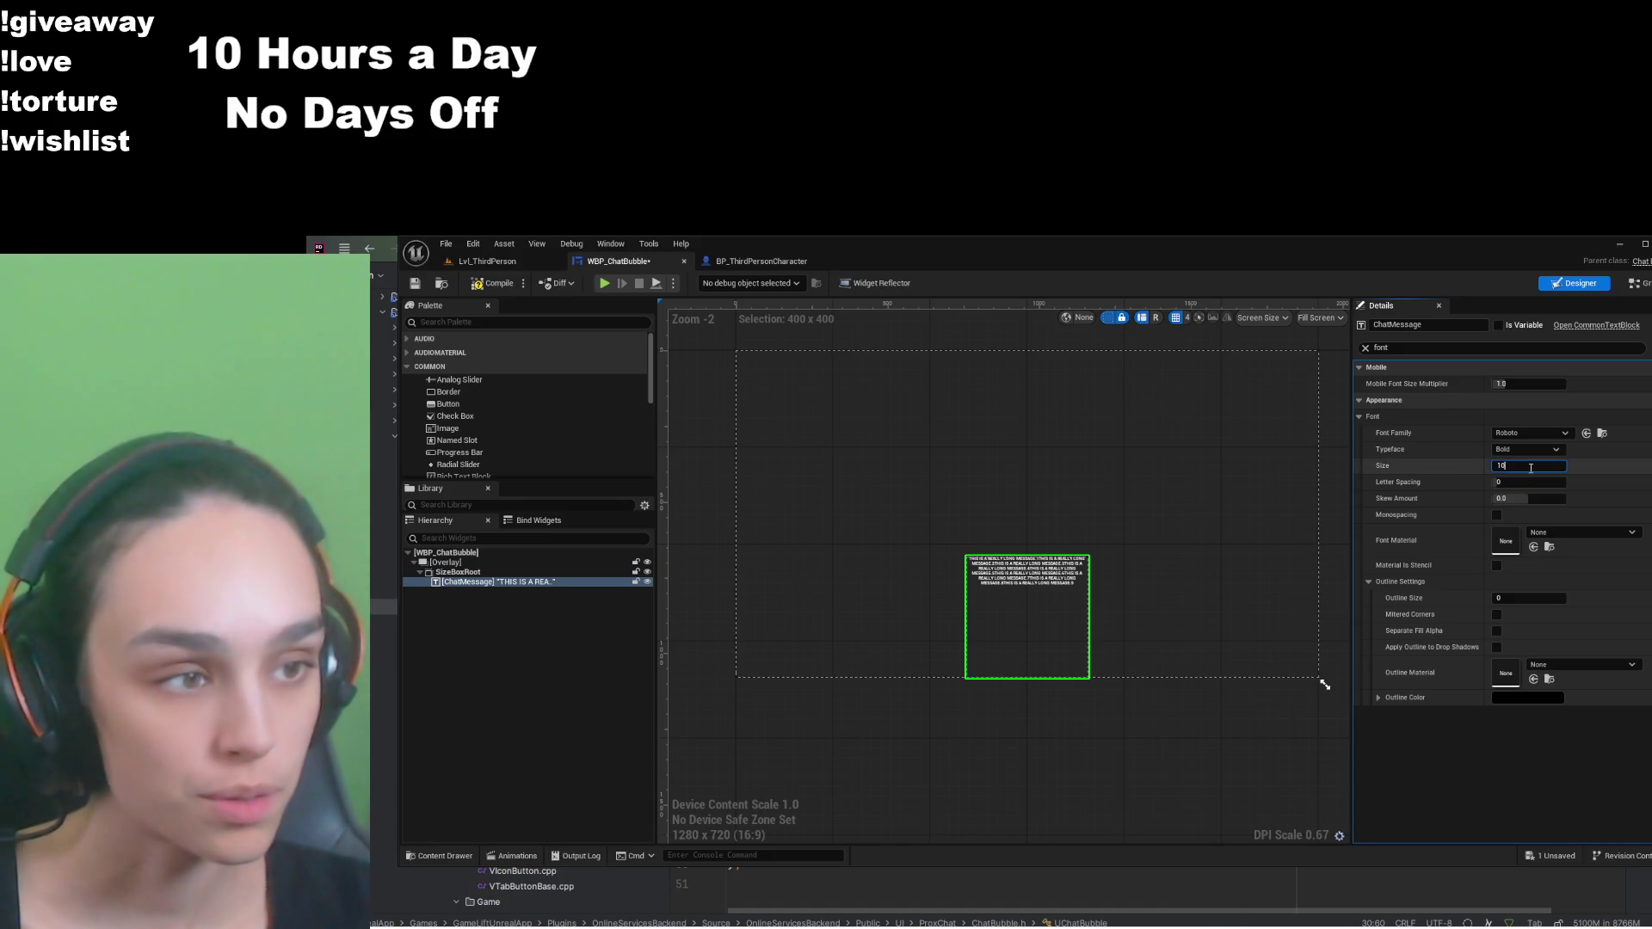
pyautogui.press('Return')
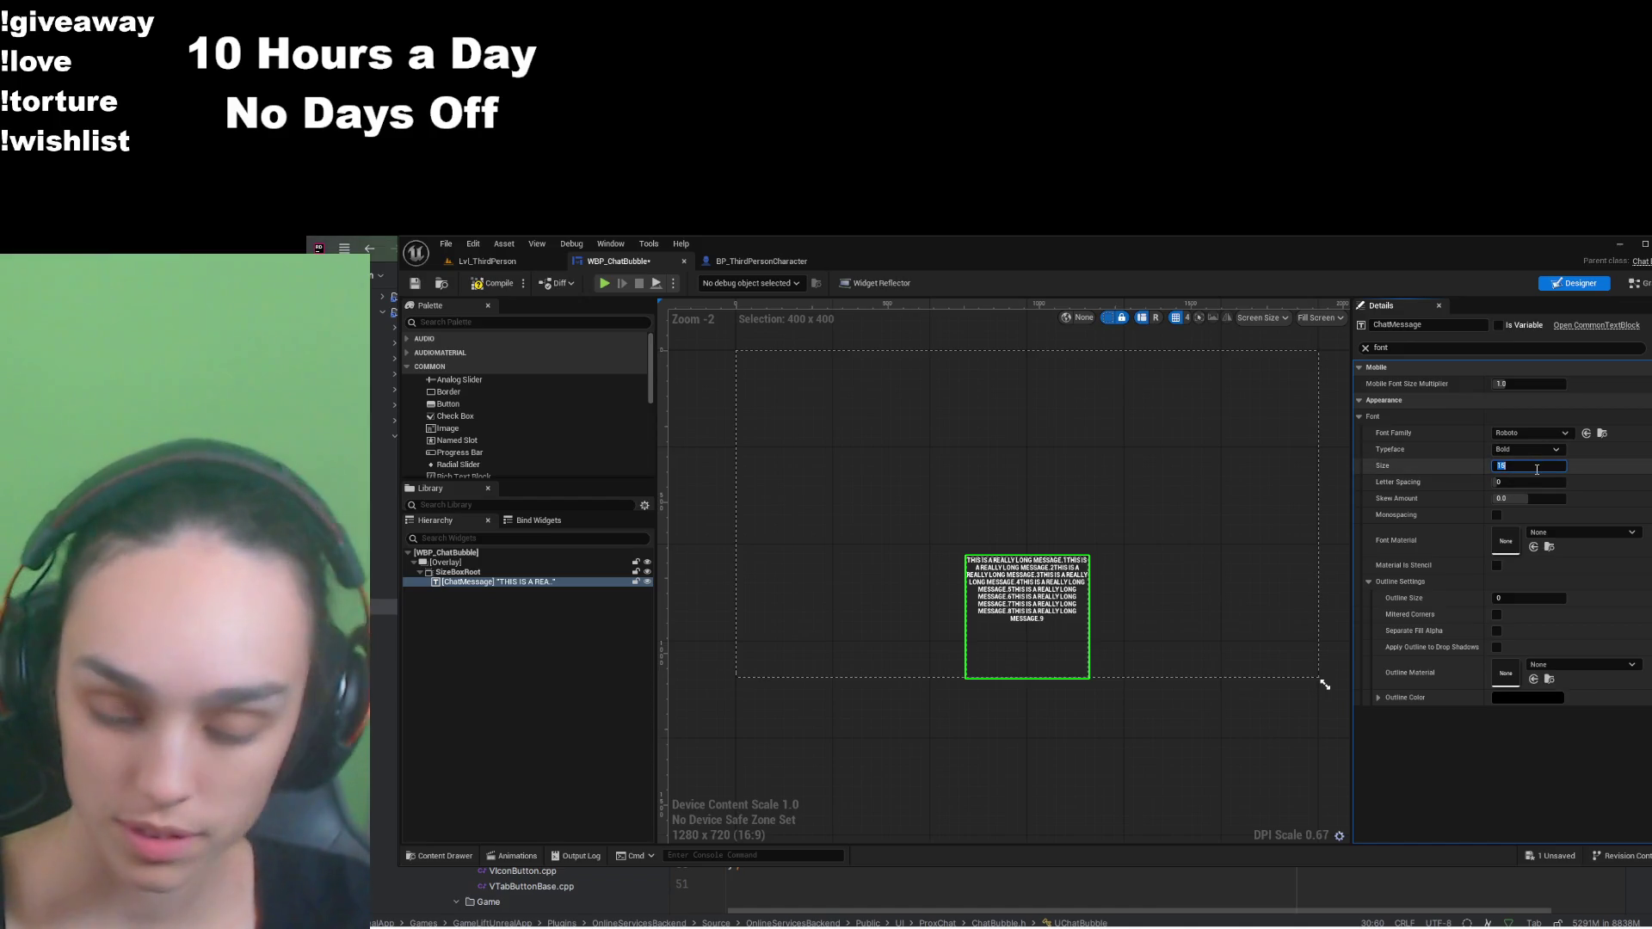
pyautogui.press('Return')
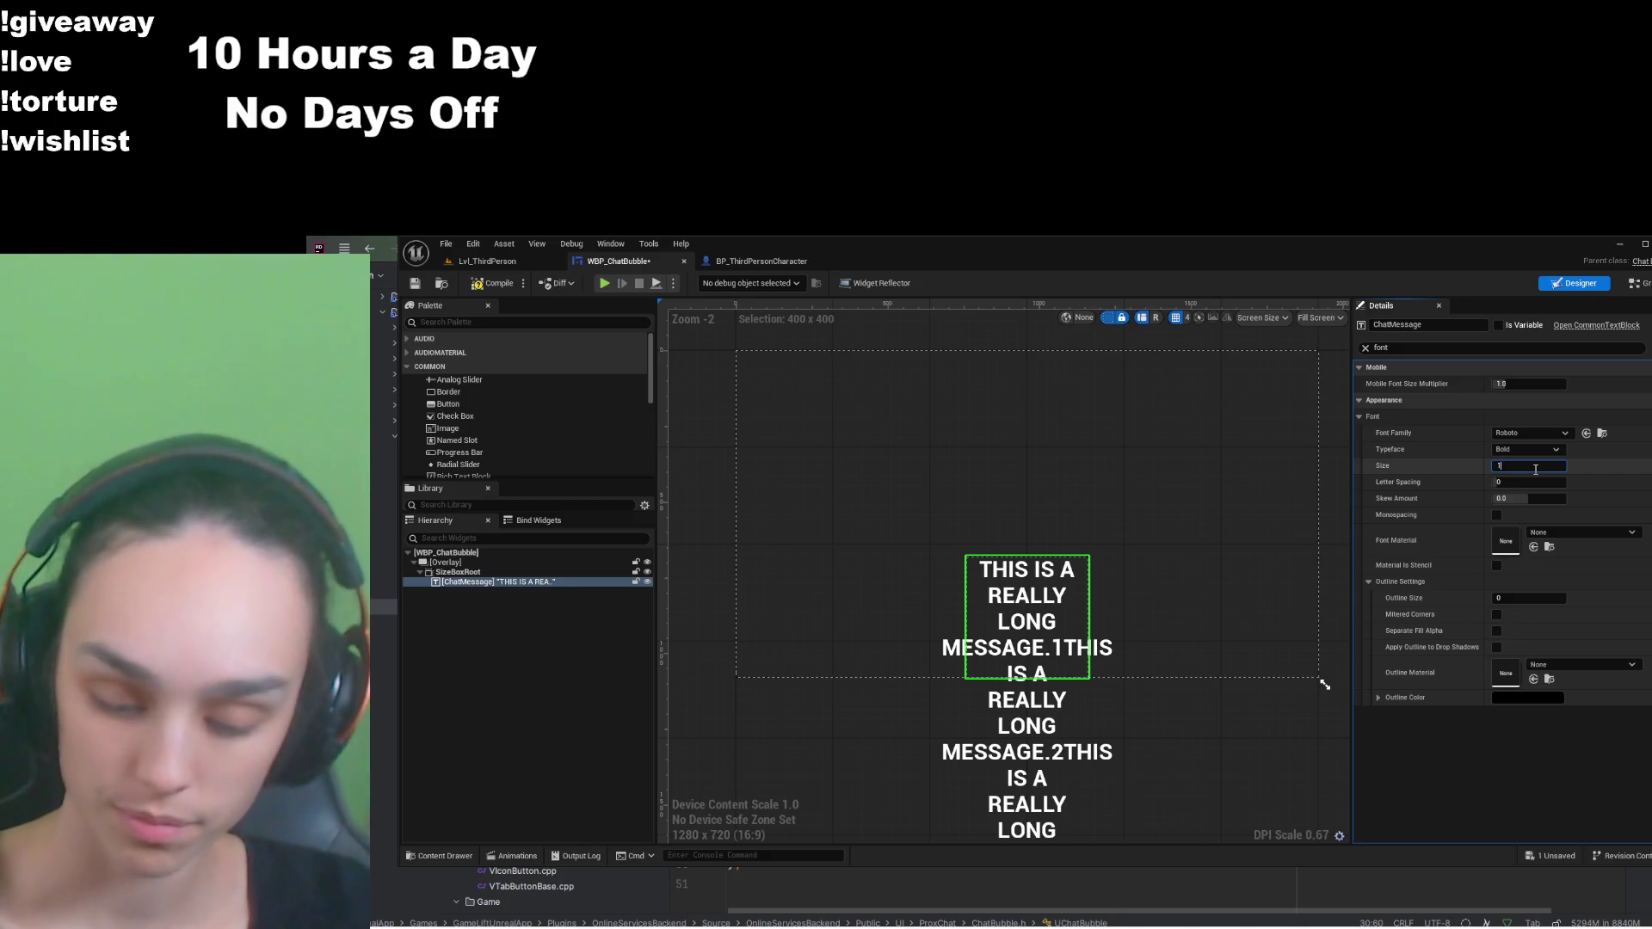
pyautogui.write('16')
pyautogui.press('Return')
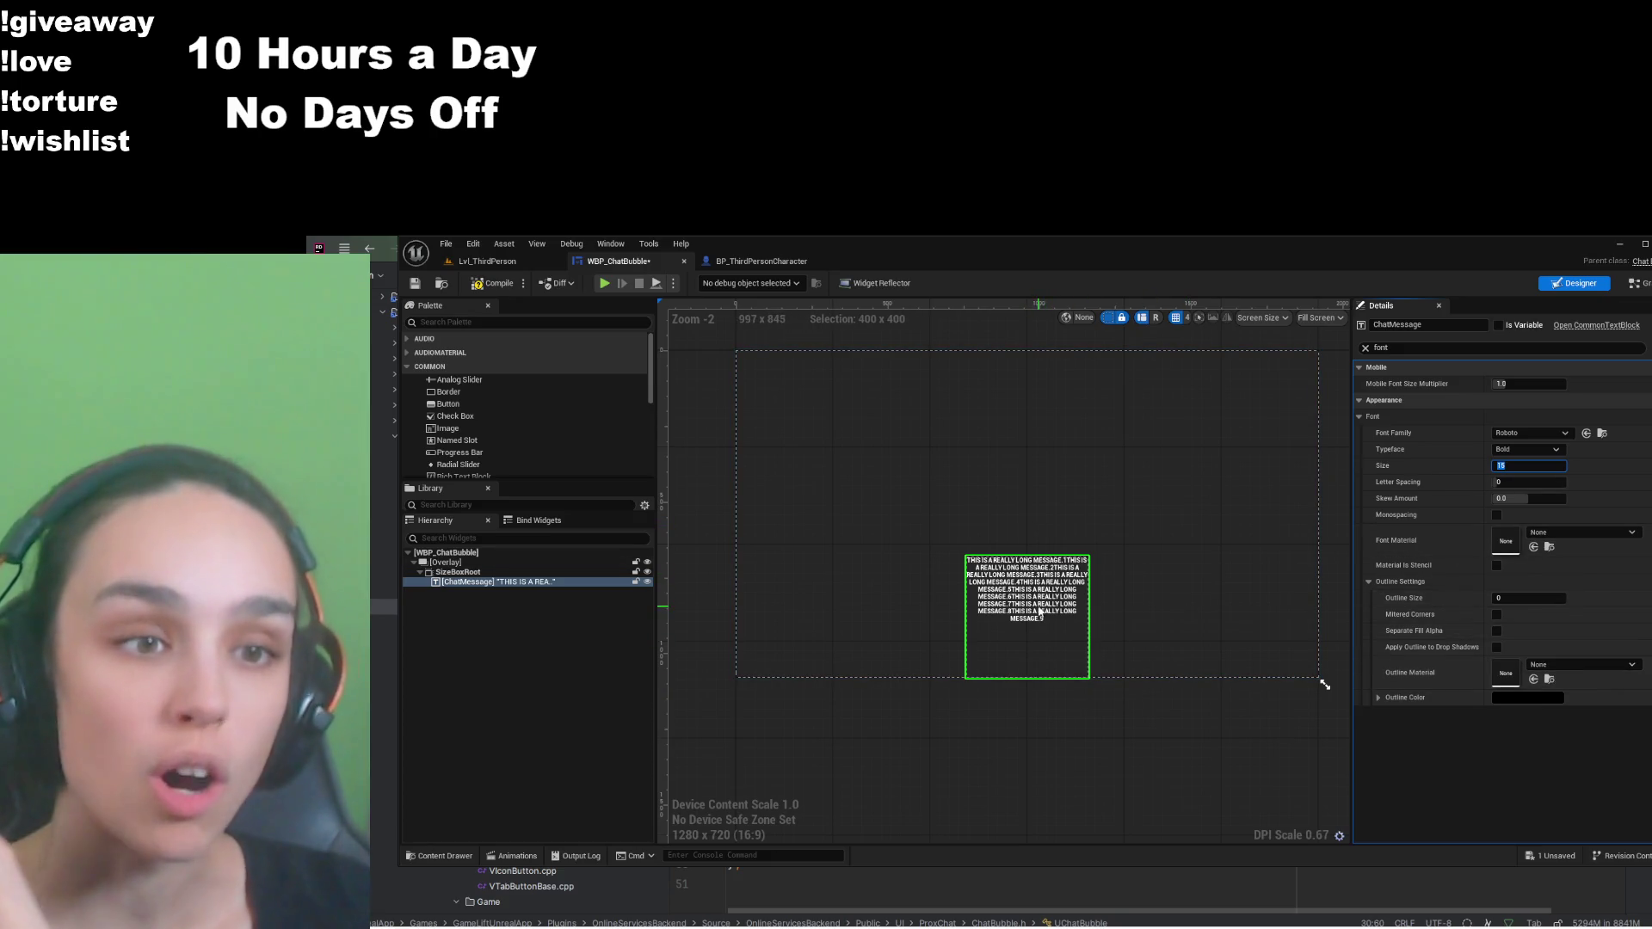
pyautogui.click(1363, 349)
pyautogui.click(1537, 482)
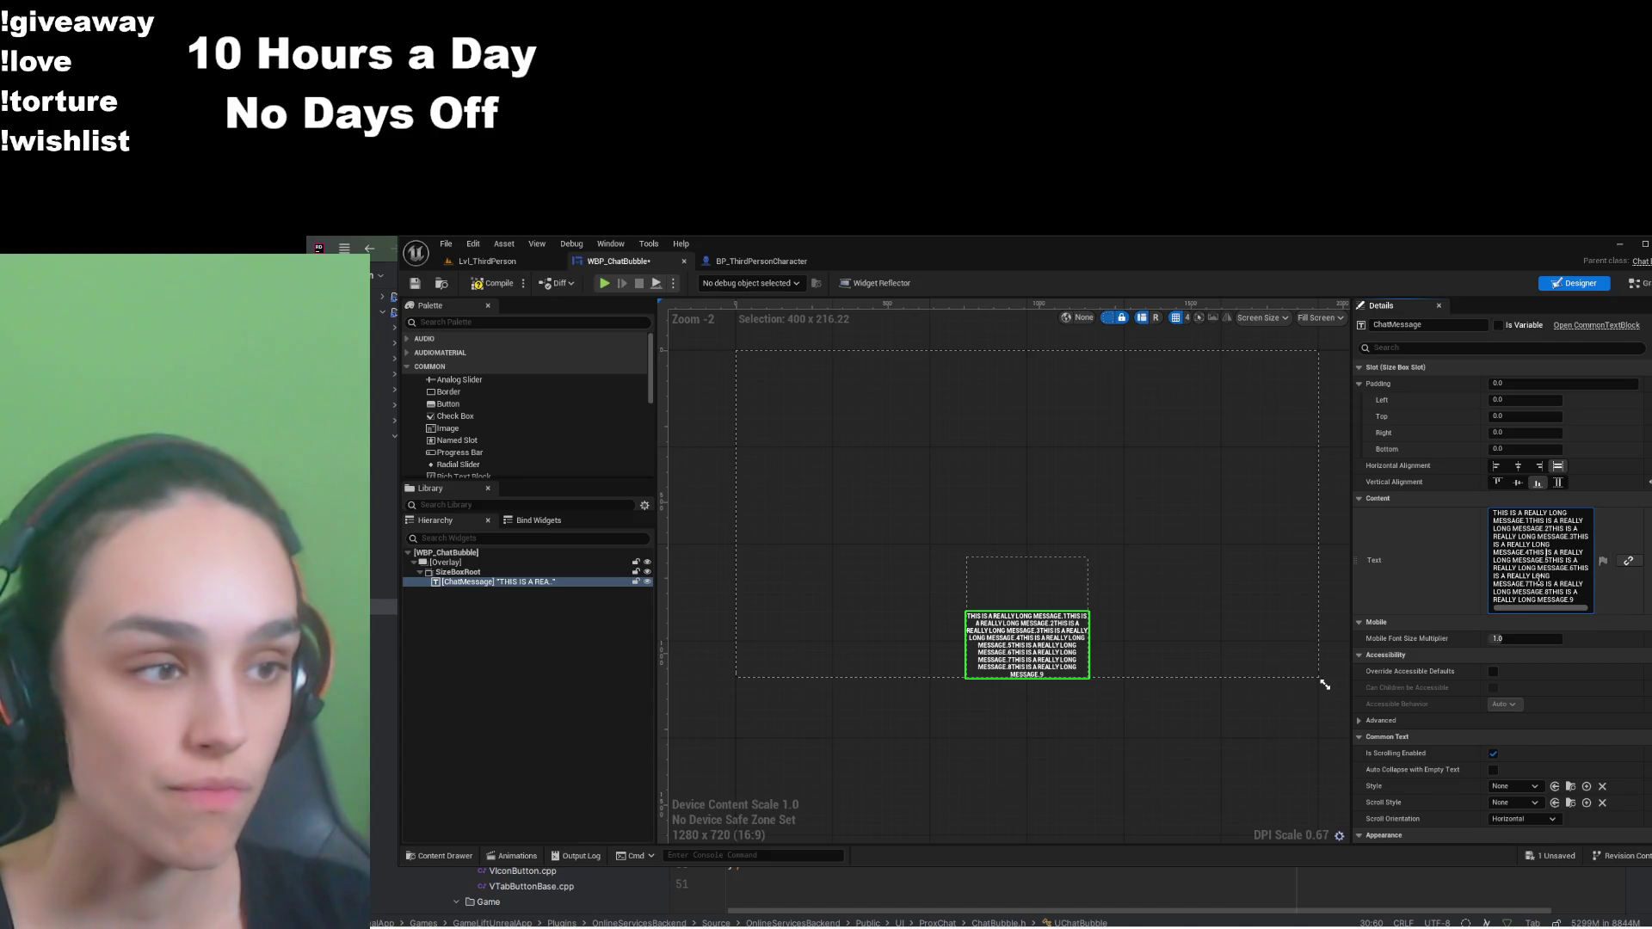
pyautogui.hotkey('ctrl', 'a')
pyautogui.press('BackSpace')
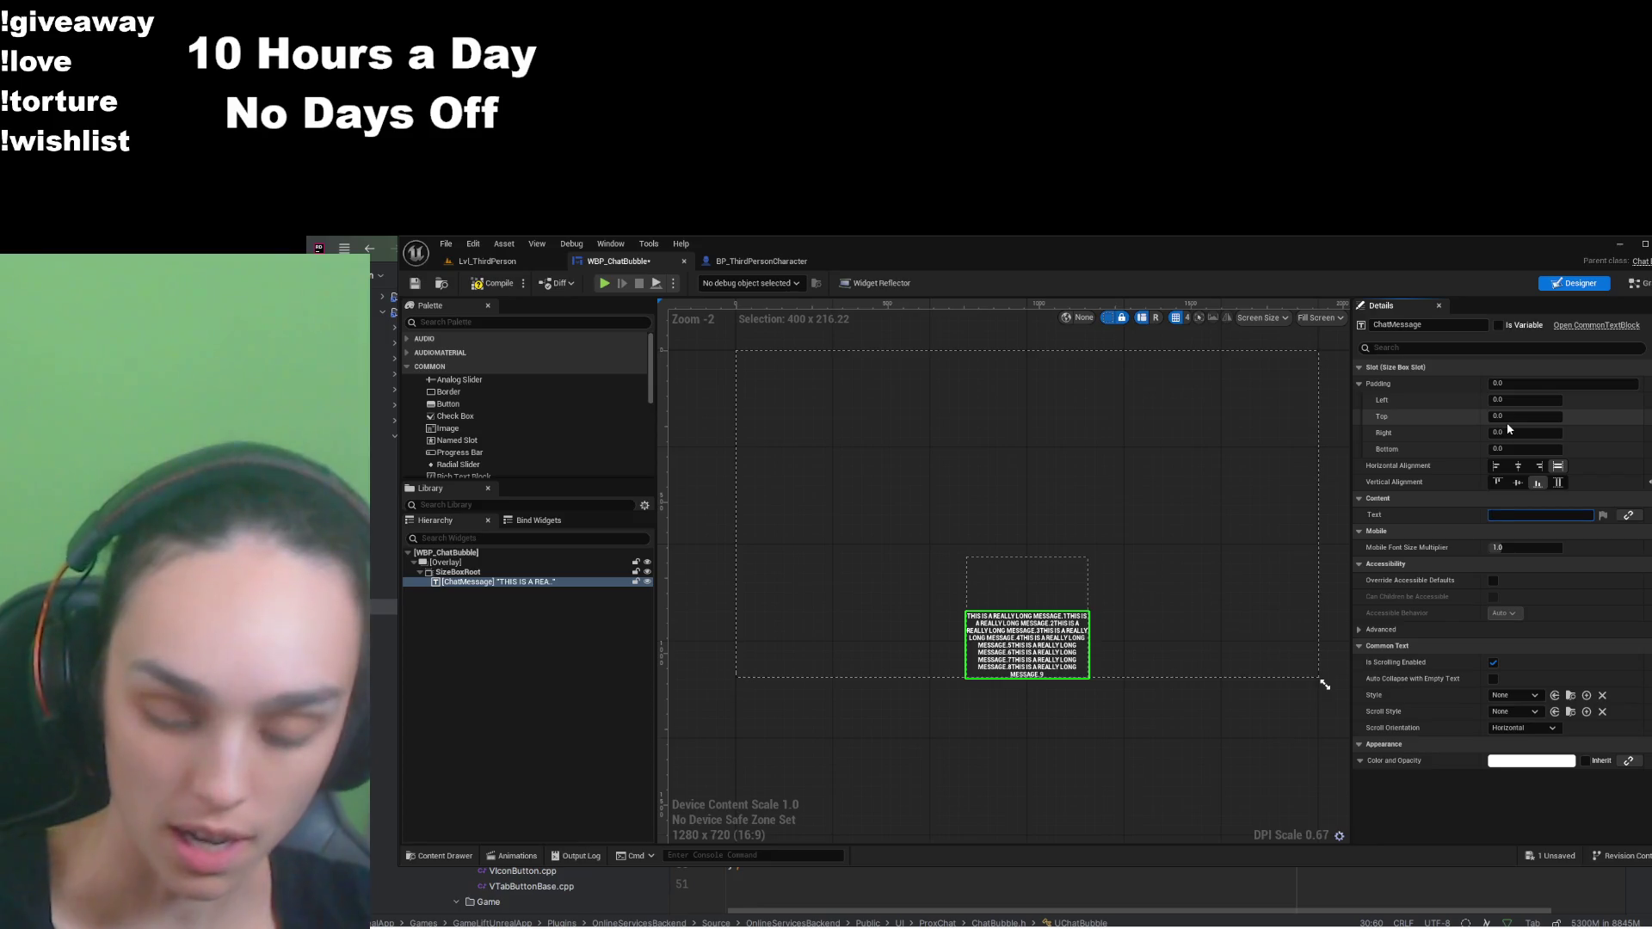
pyautogui.write('Hi')
pyautogui.press('Return')
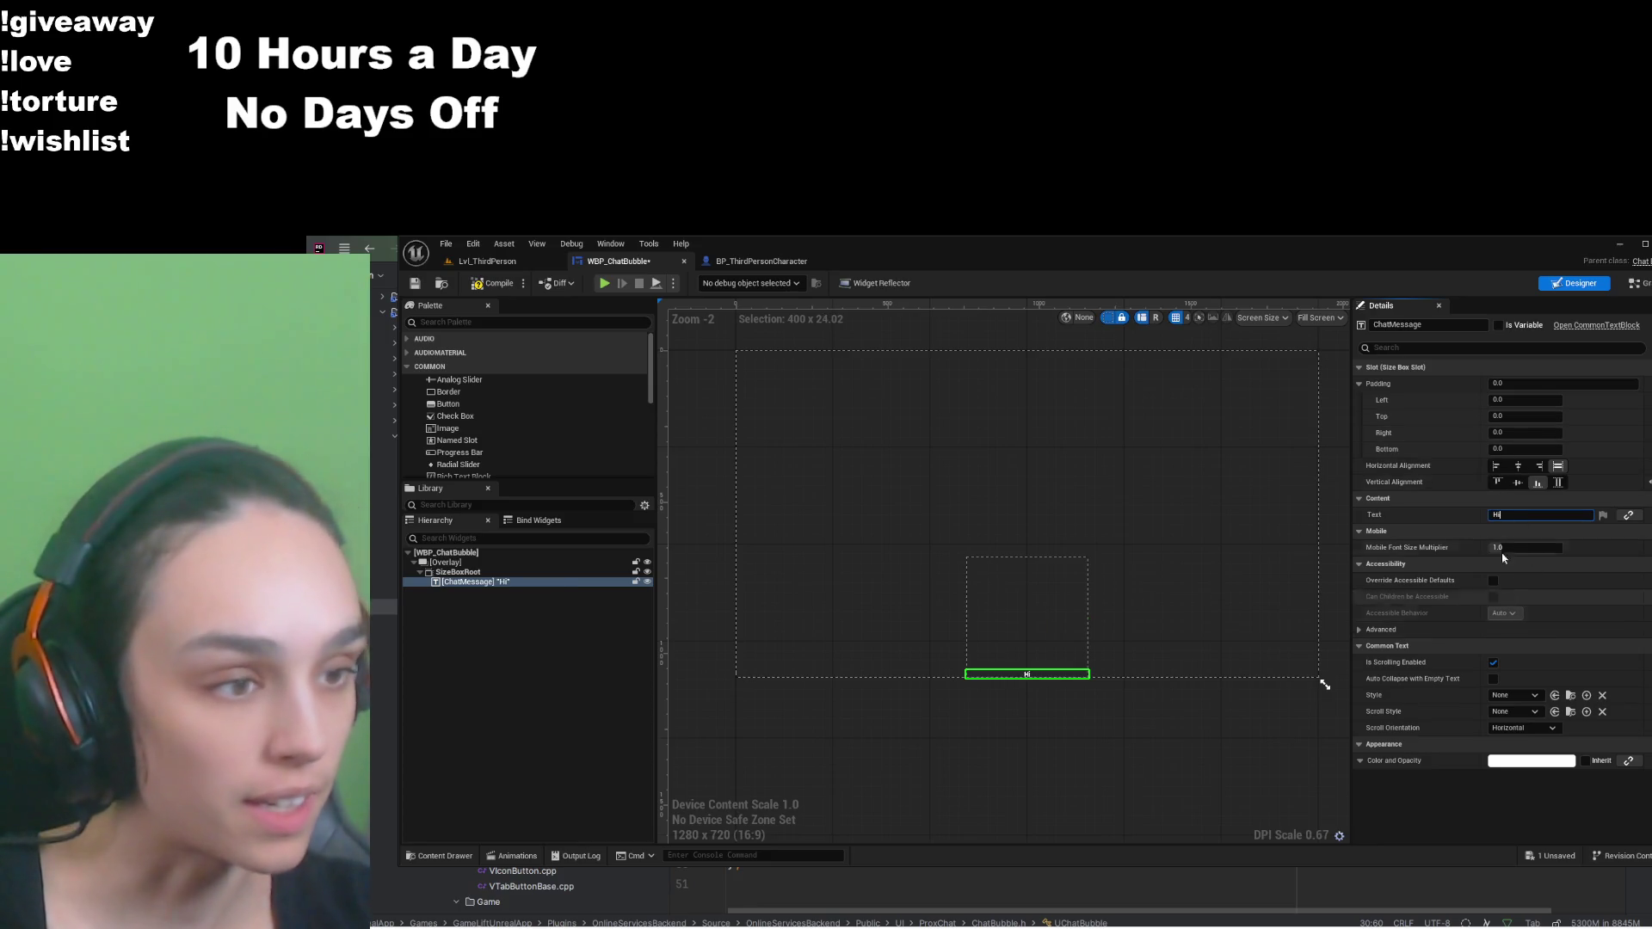
pyautogui.click(1458, 346)
pyautogui.write('font')
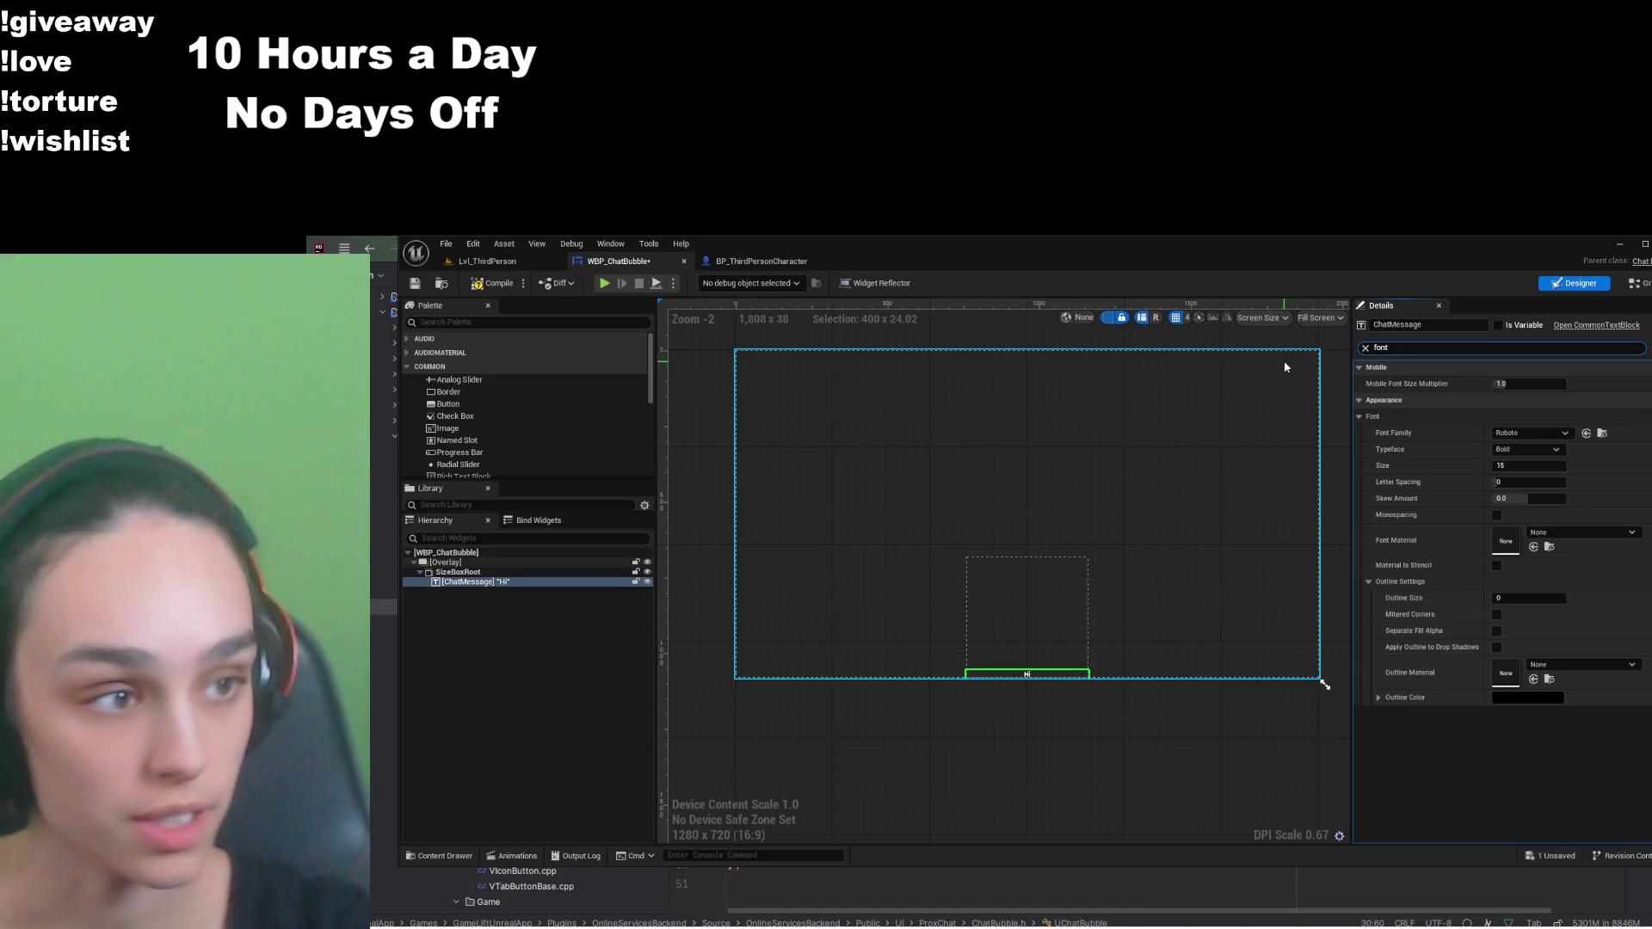
pyautogui.click(1530, 466)
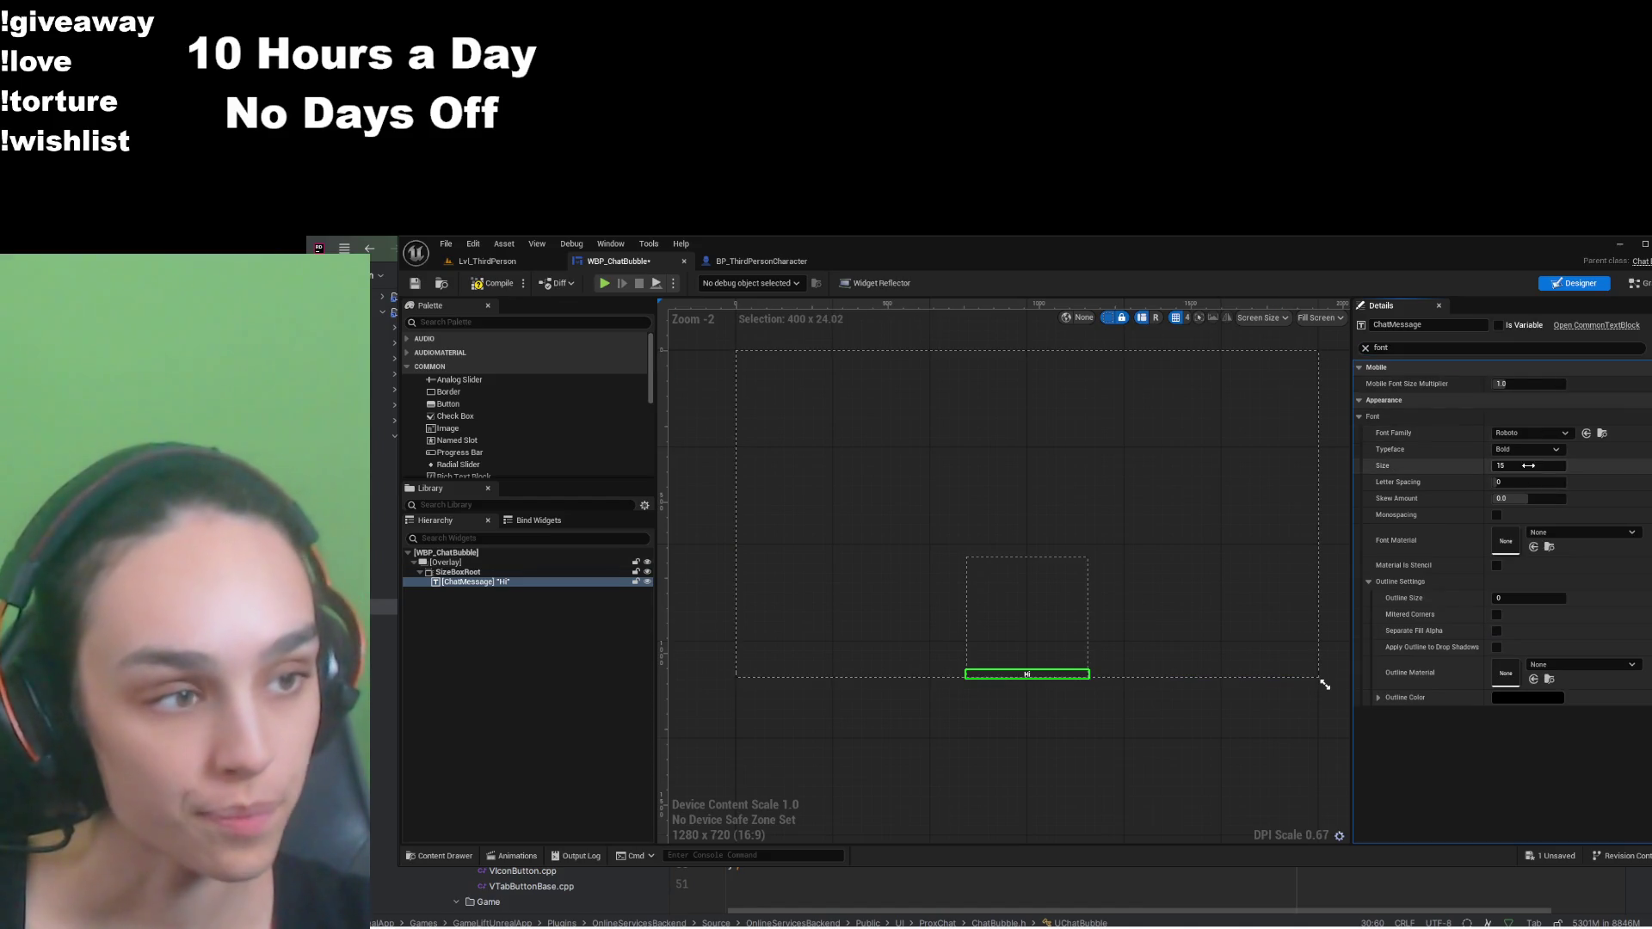
pyautogui.write('56')
pyautogui.press('Return')
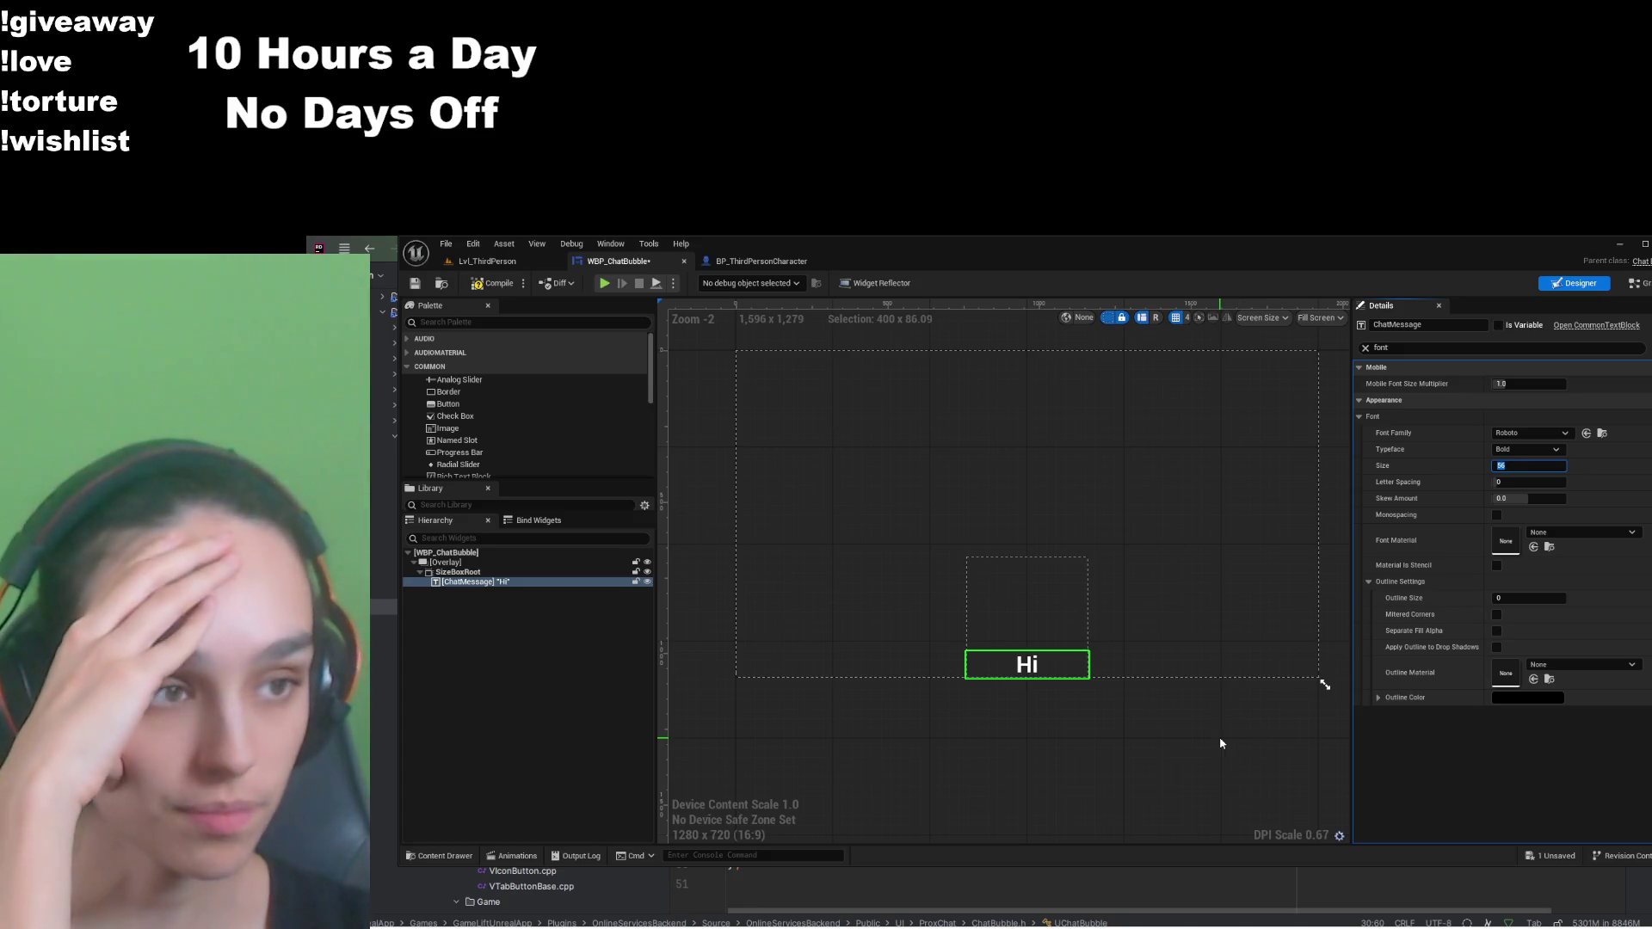
pyautogui.write('15')
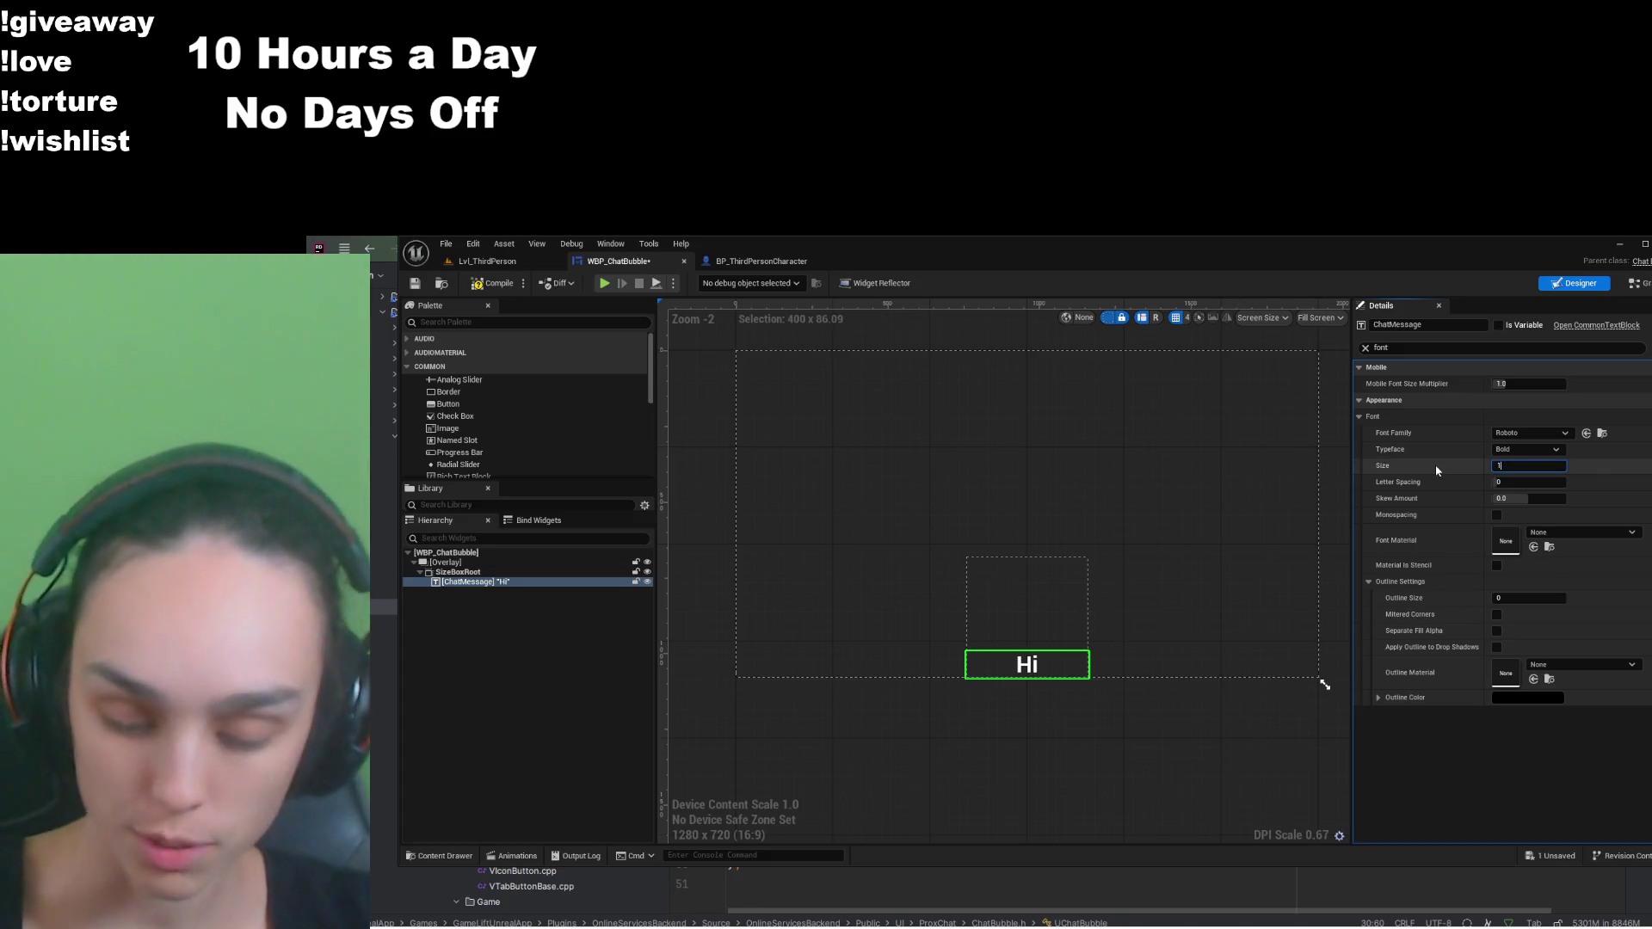
pyautogui.press('Return')
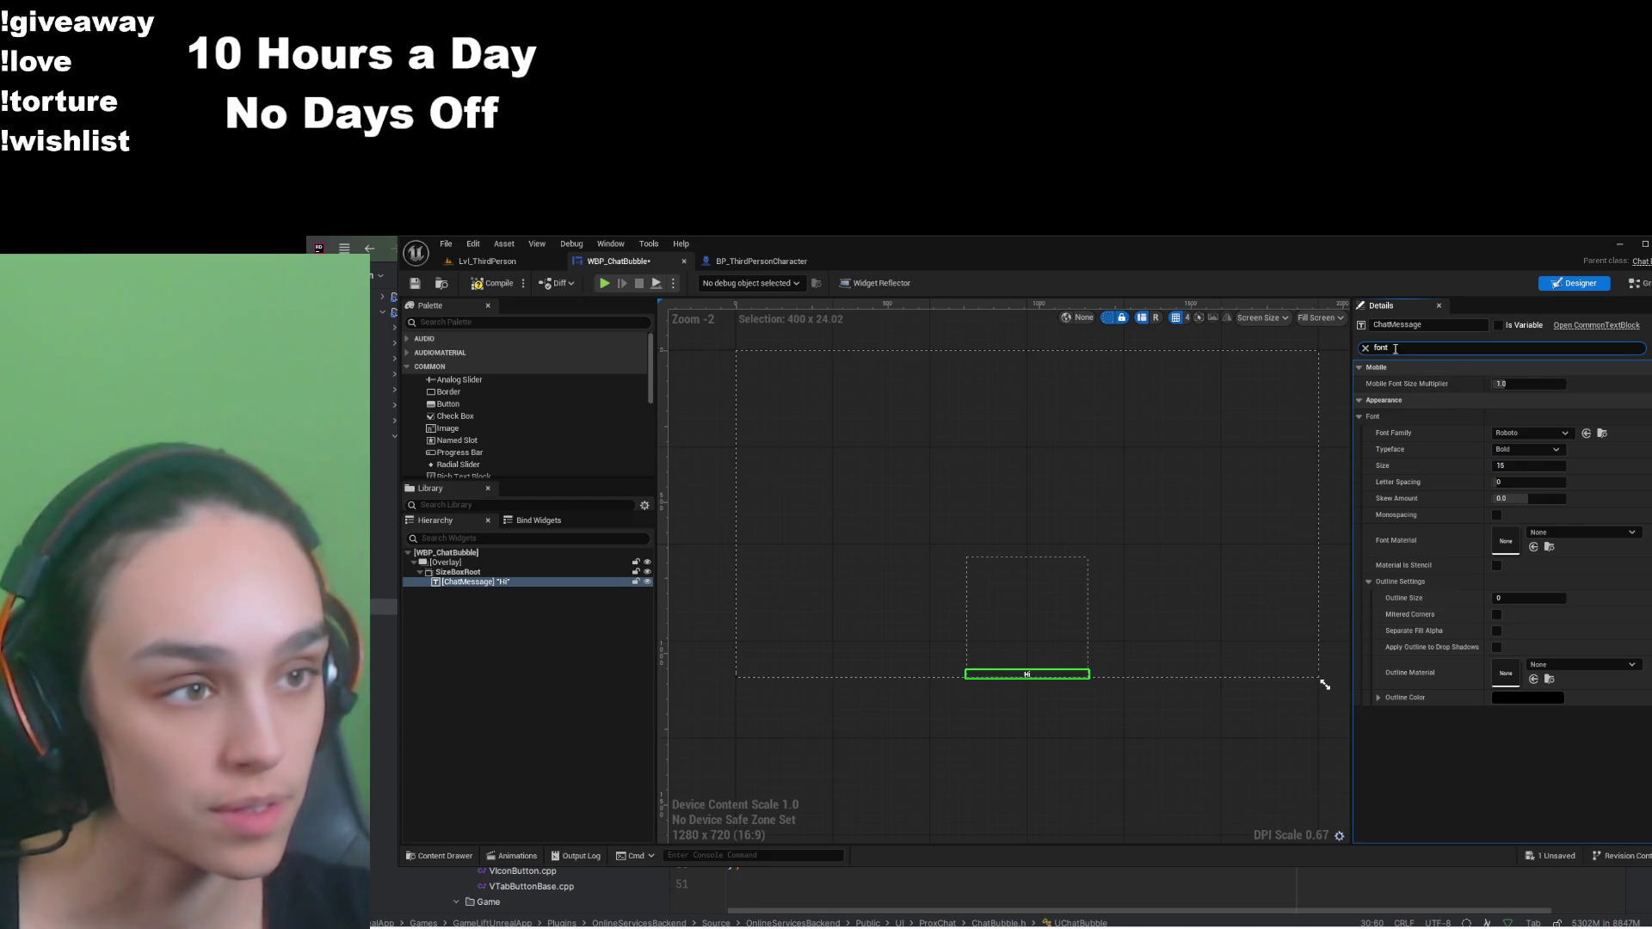
pyautogui.click(1365, 348)
pyautogui.scroll(-2, 1540, 560)
pyautogui.scroll(2, 1541, 560)
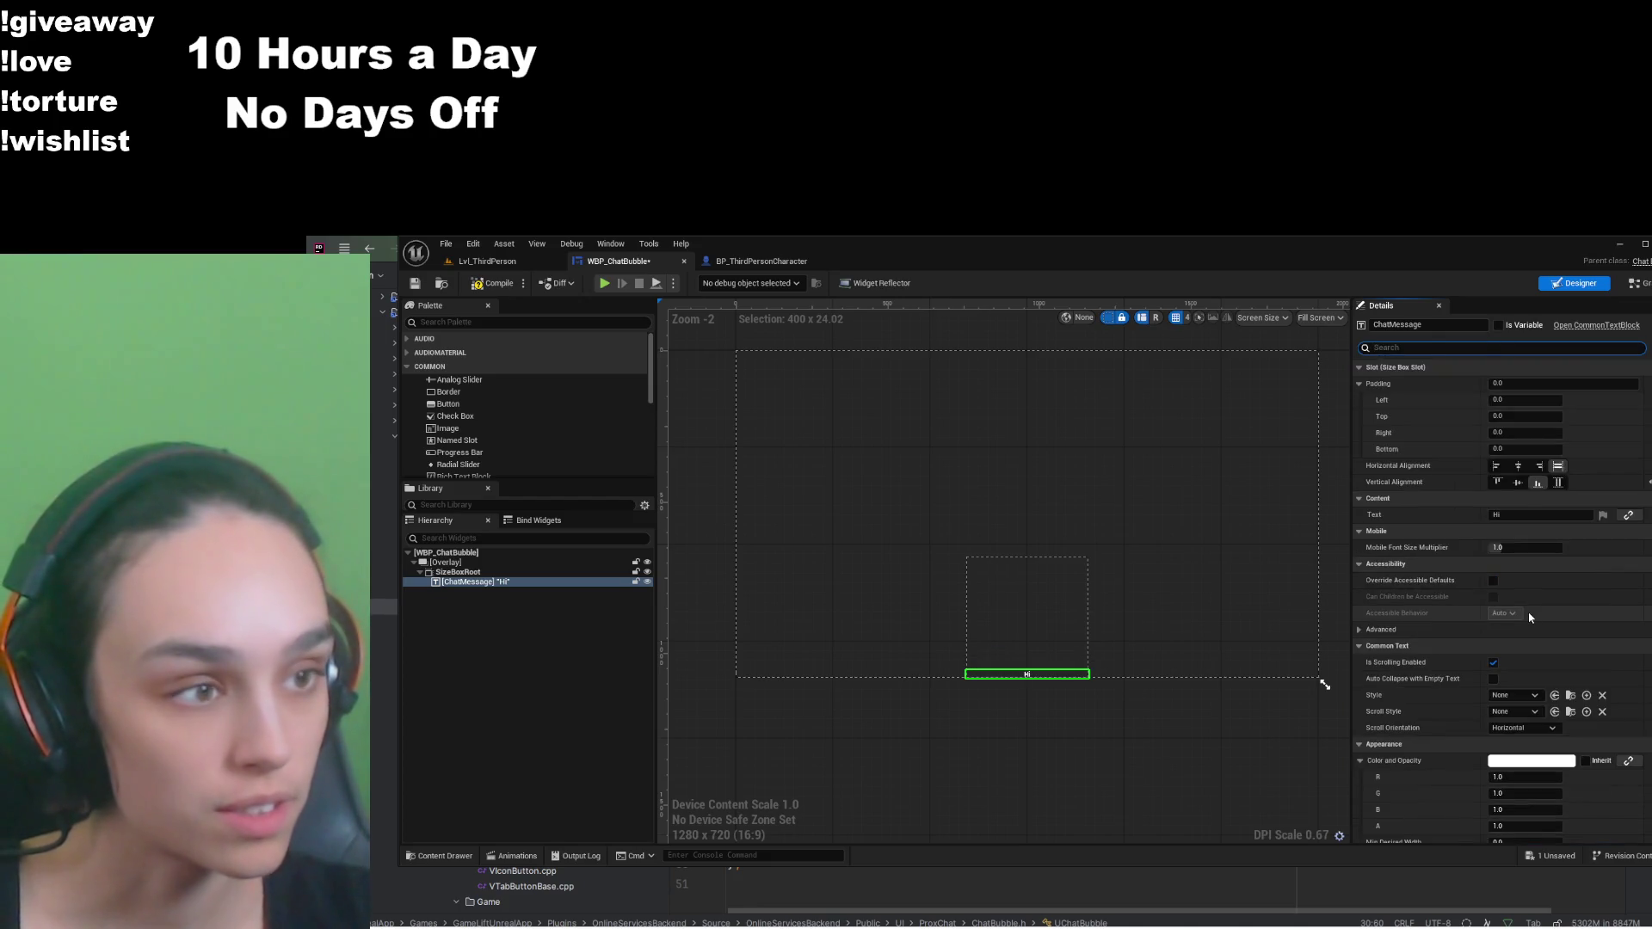
pyautogui.click(1519, 515)
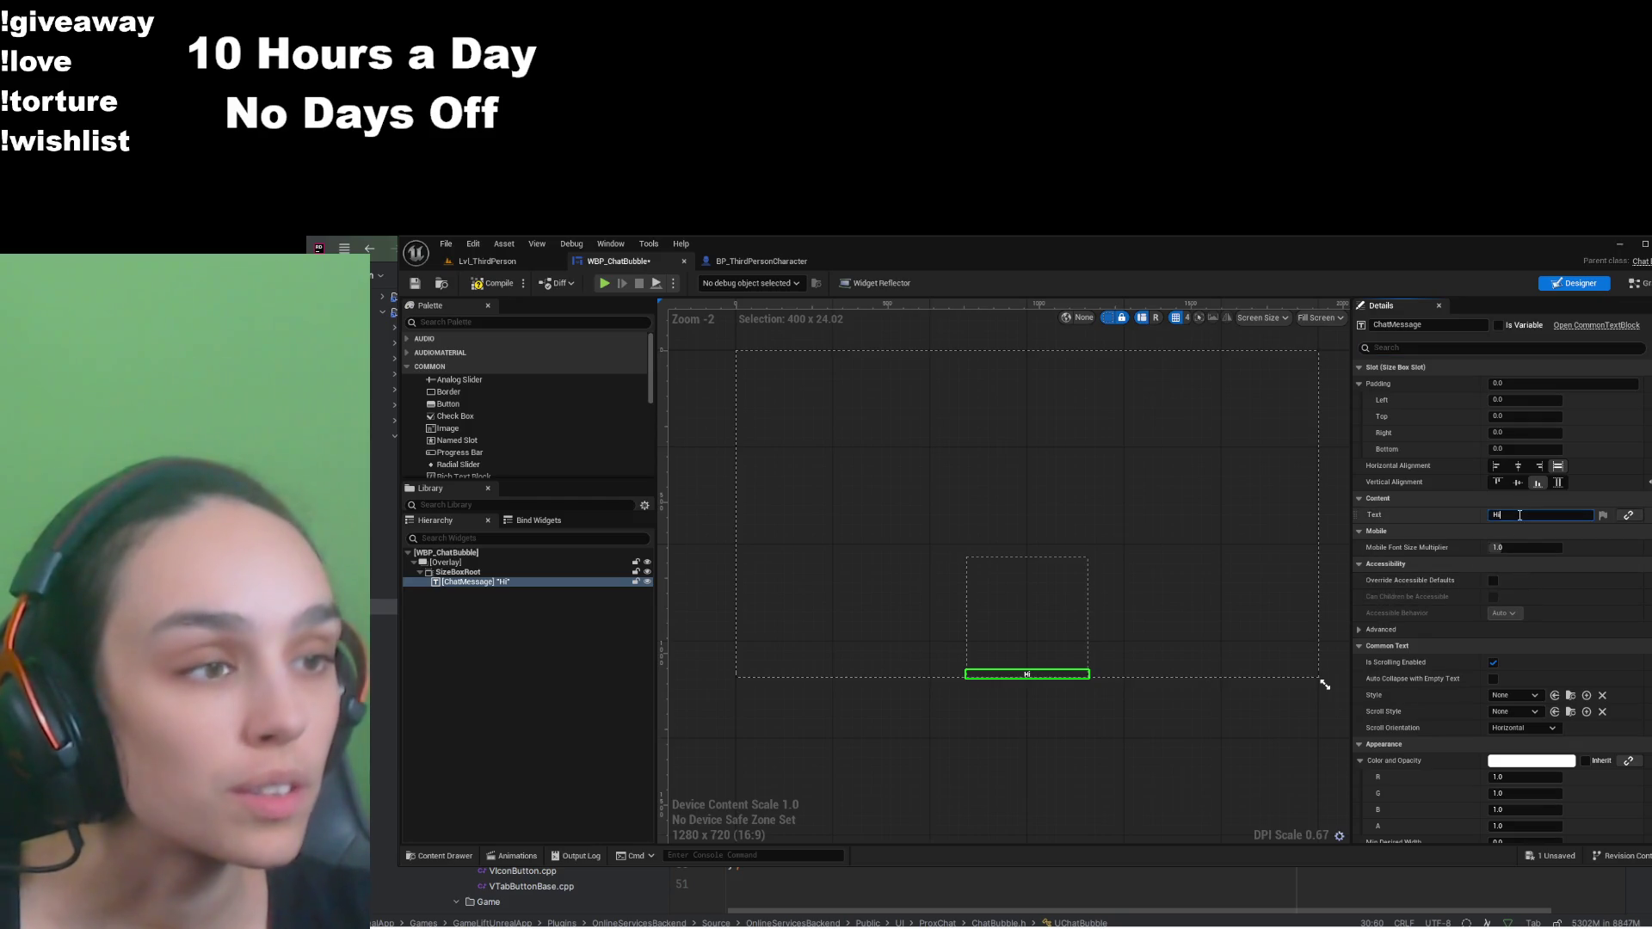
pyautogui.hotkey('ctrl', 'v')
pyautogui.click(1298, 620)
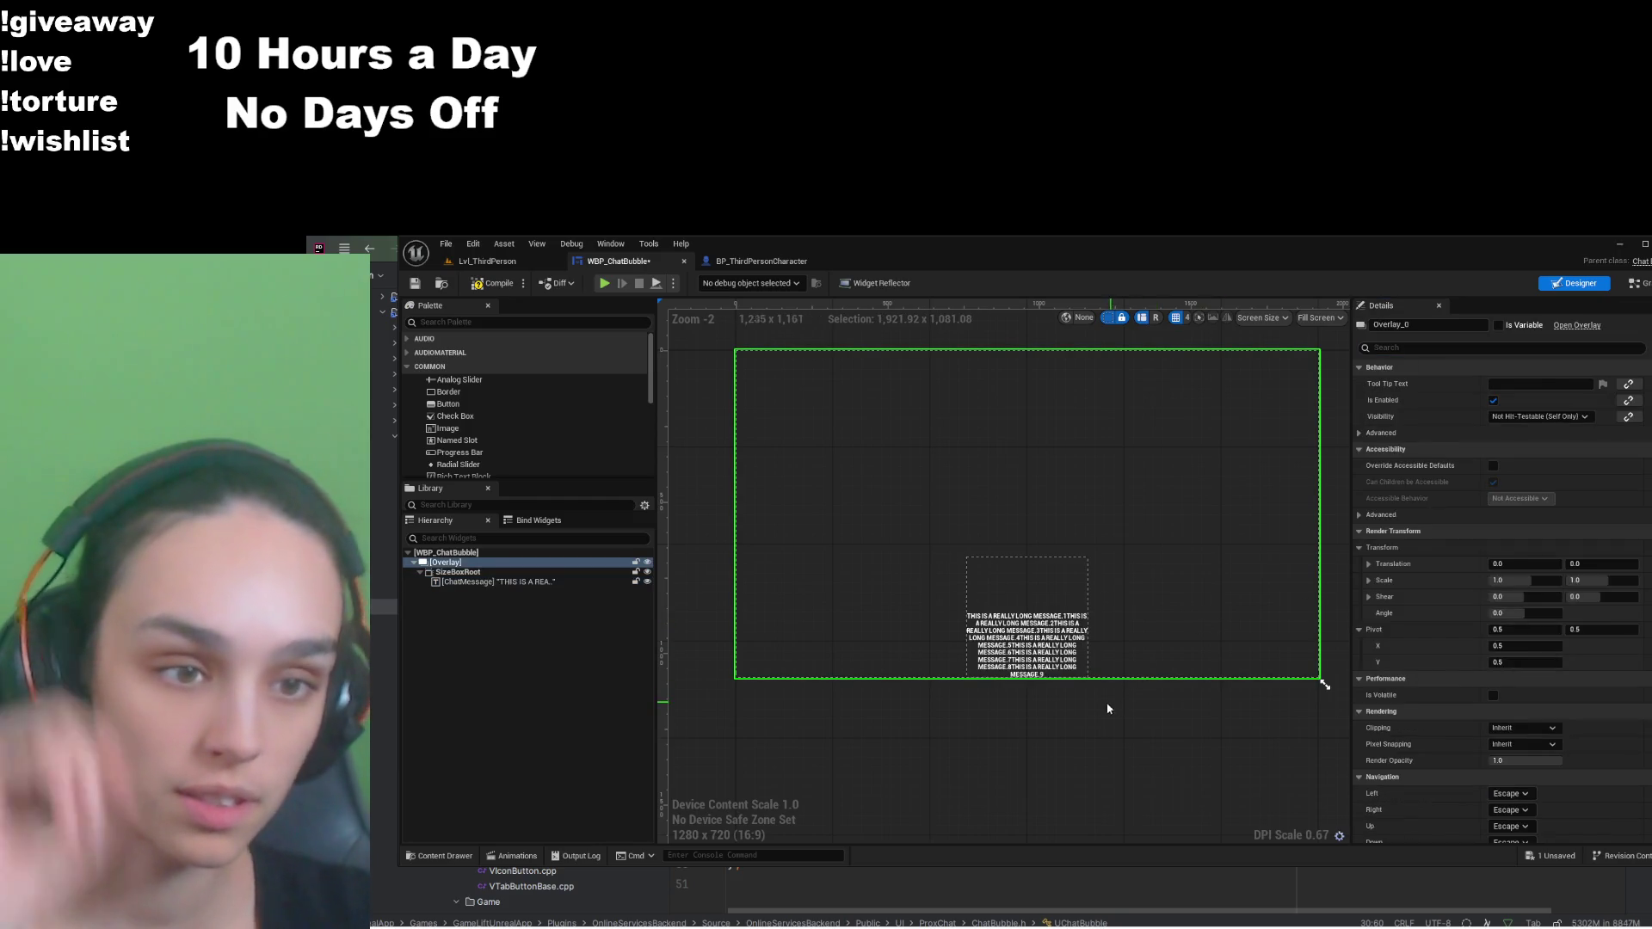
# Step: Set SizeBoxRoot Height Override to 250 after trying 300 and 275
pyautogui.click(551, 572)
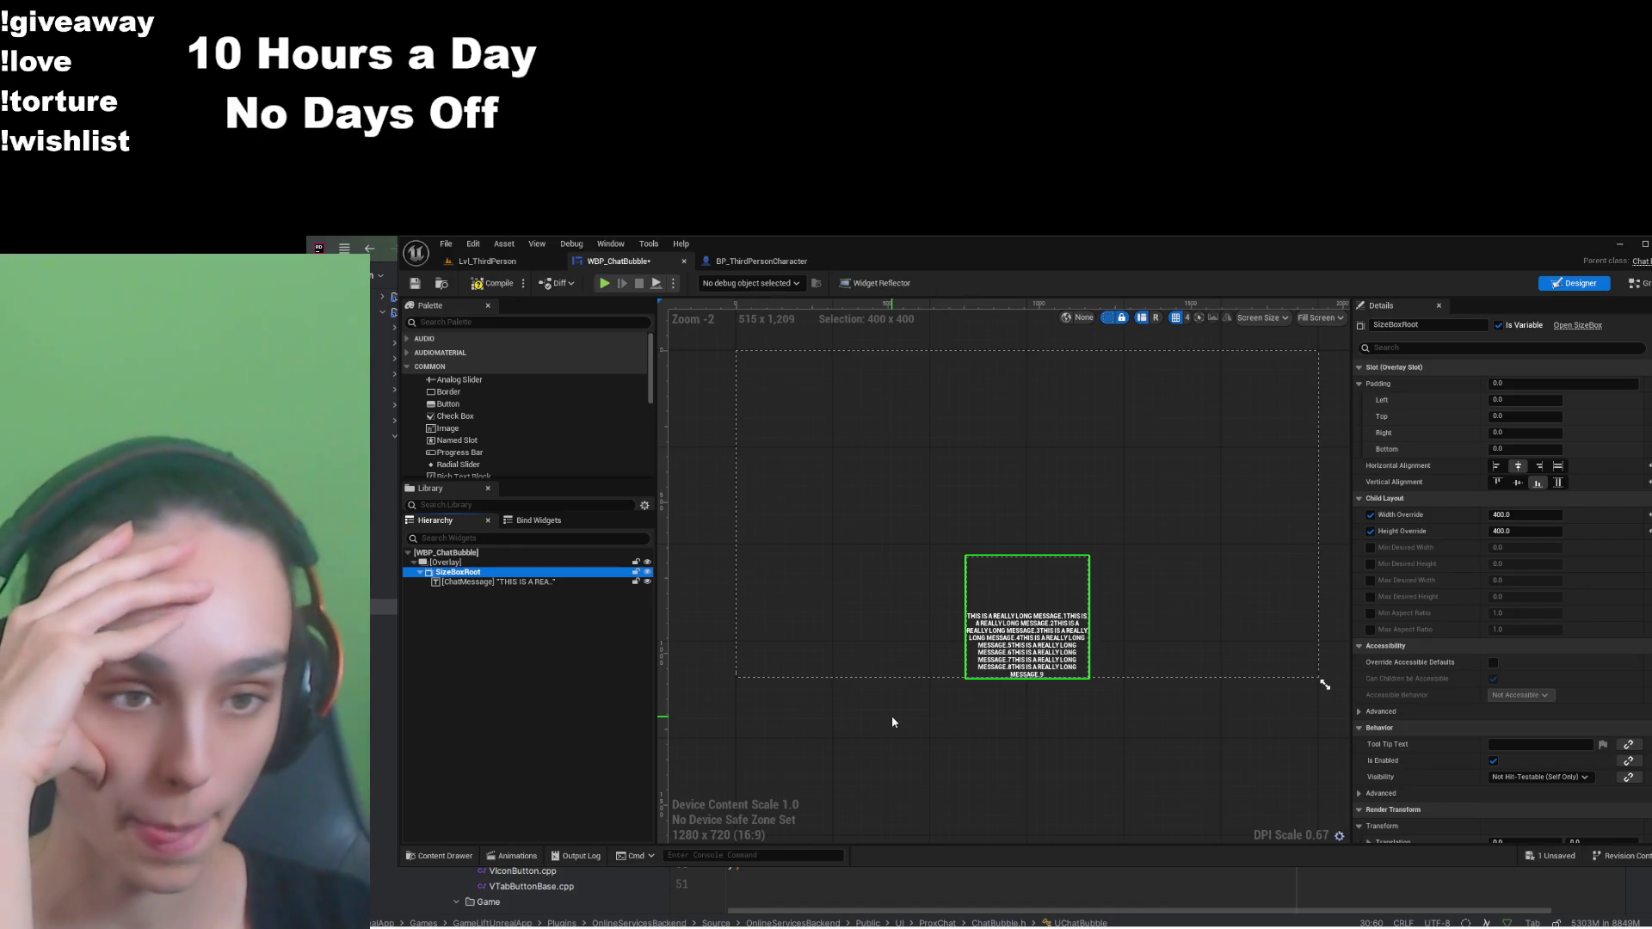
pyautogui.click(1525, 531)
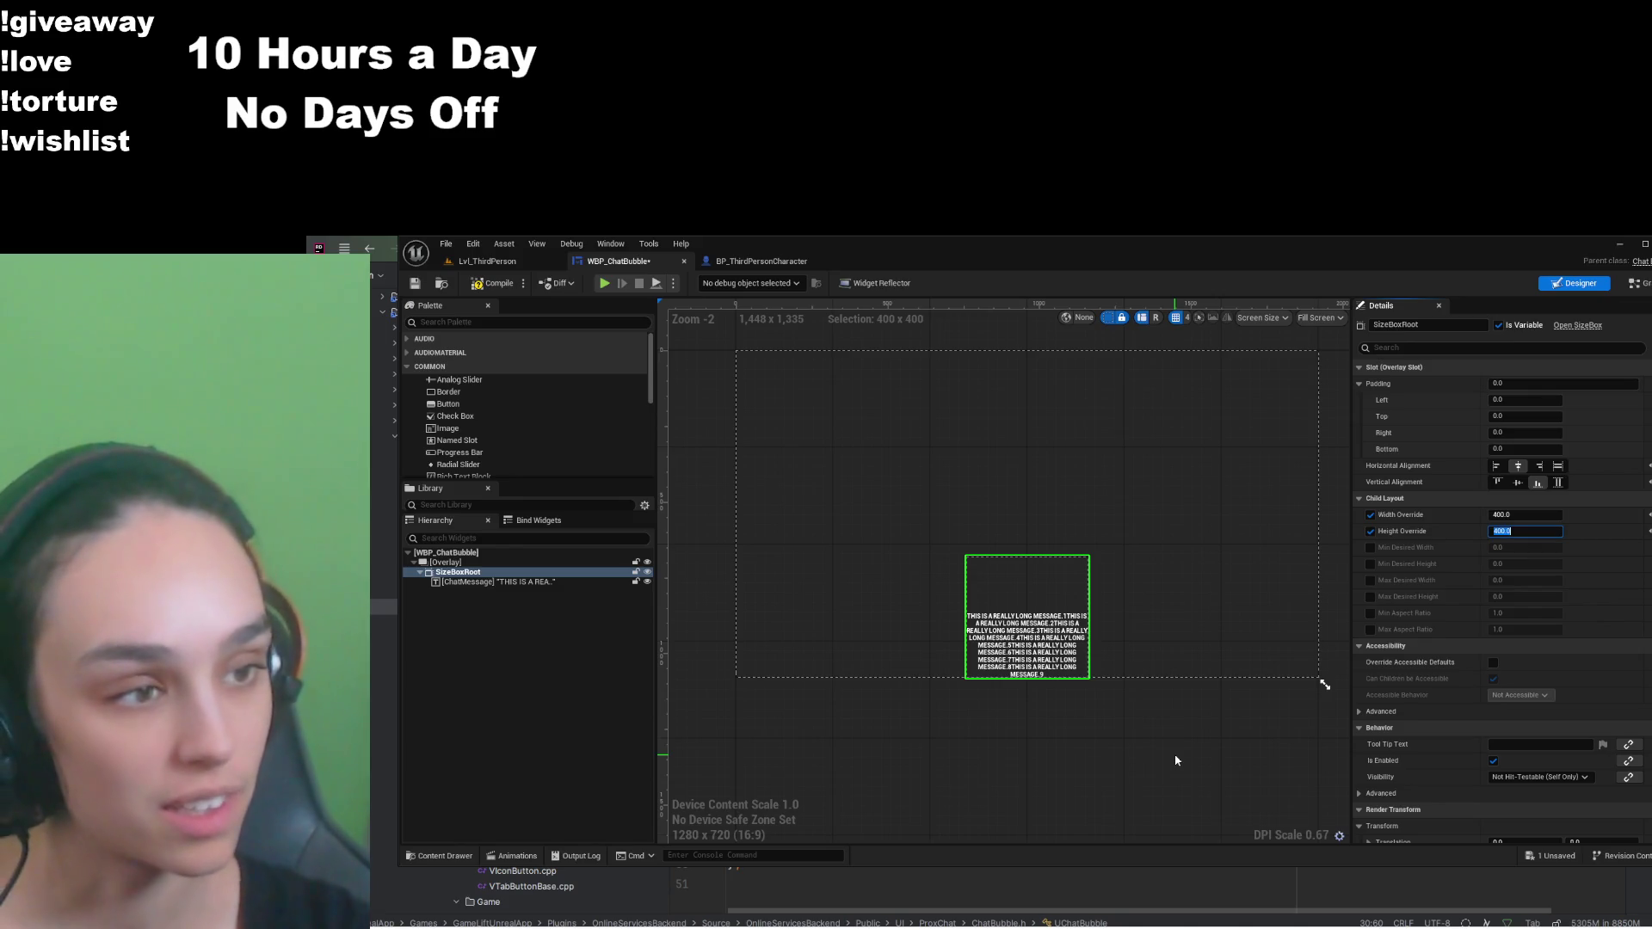
pyautogui.write('300')
pyautogui.press('Return')
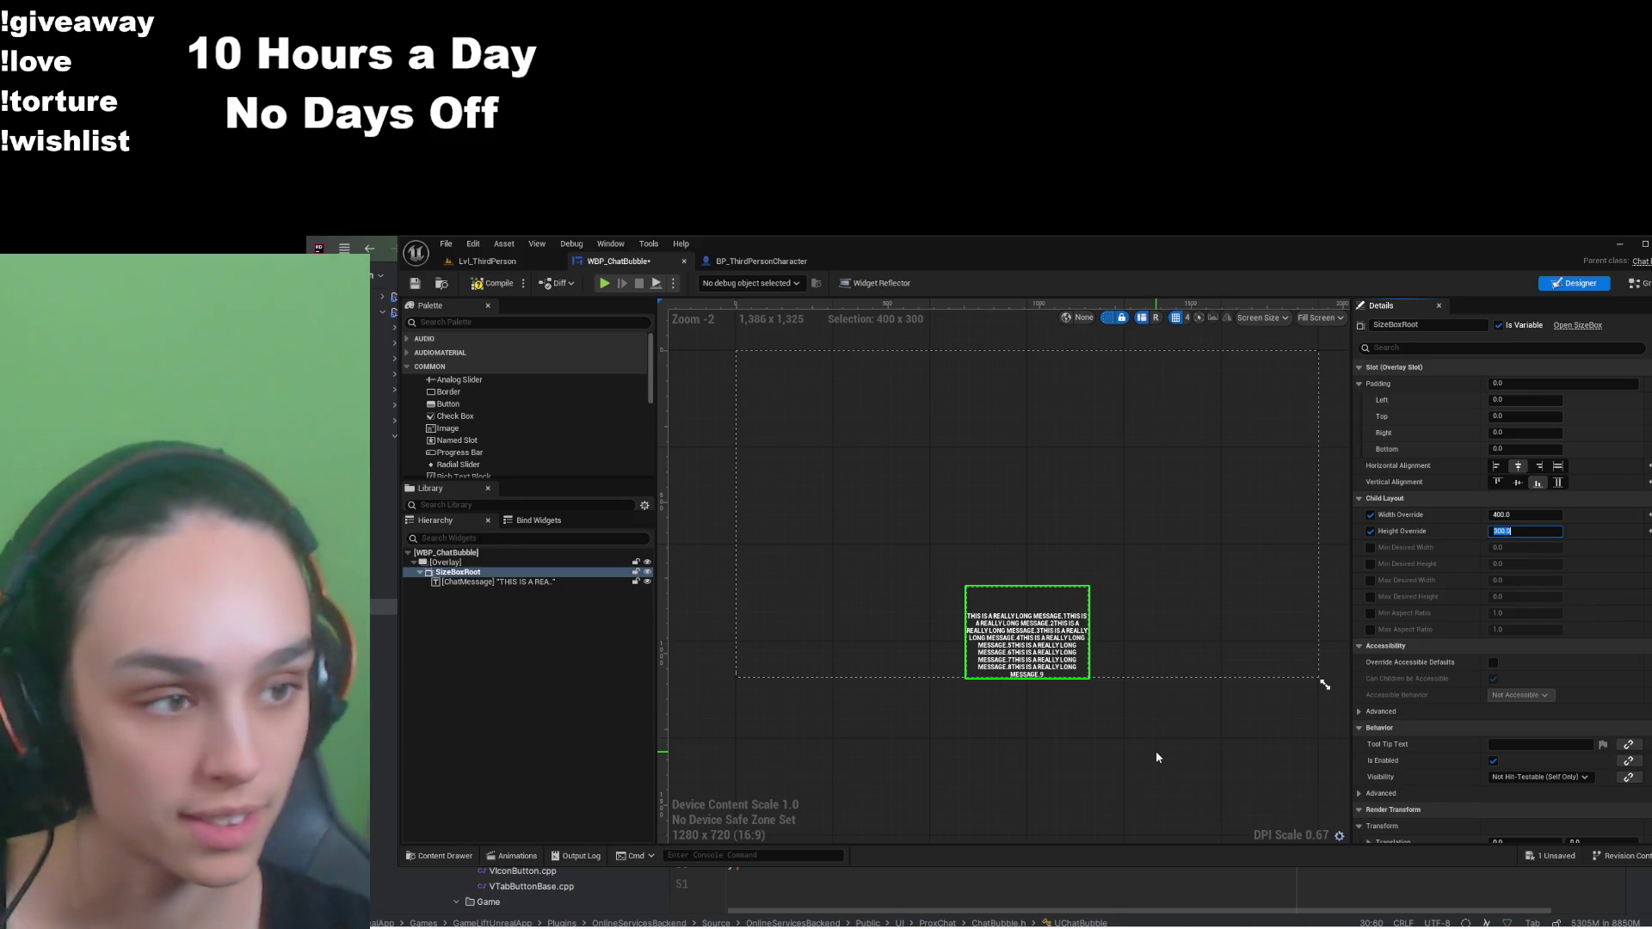
pyautogui.write('2')
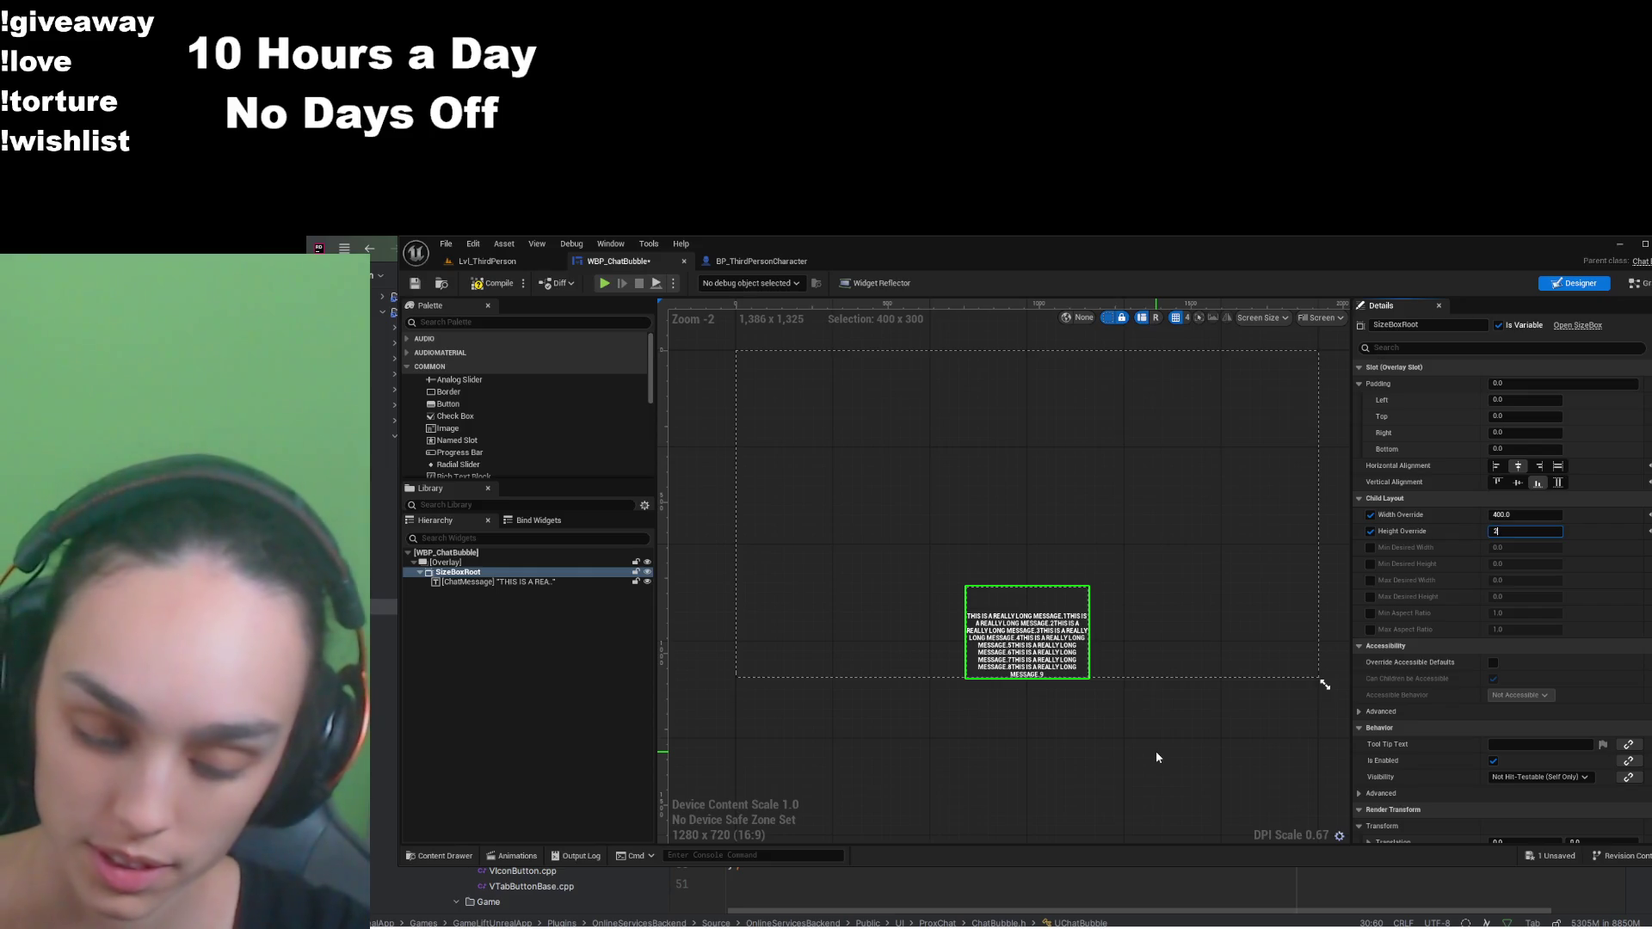
pyautogui.write('75')
pyautogui.press('Return')
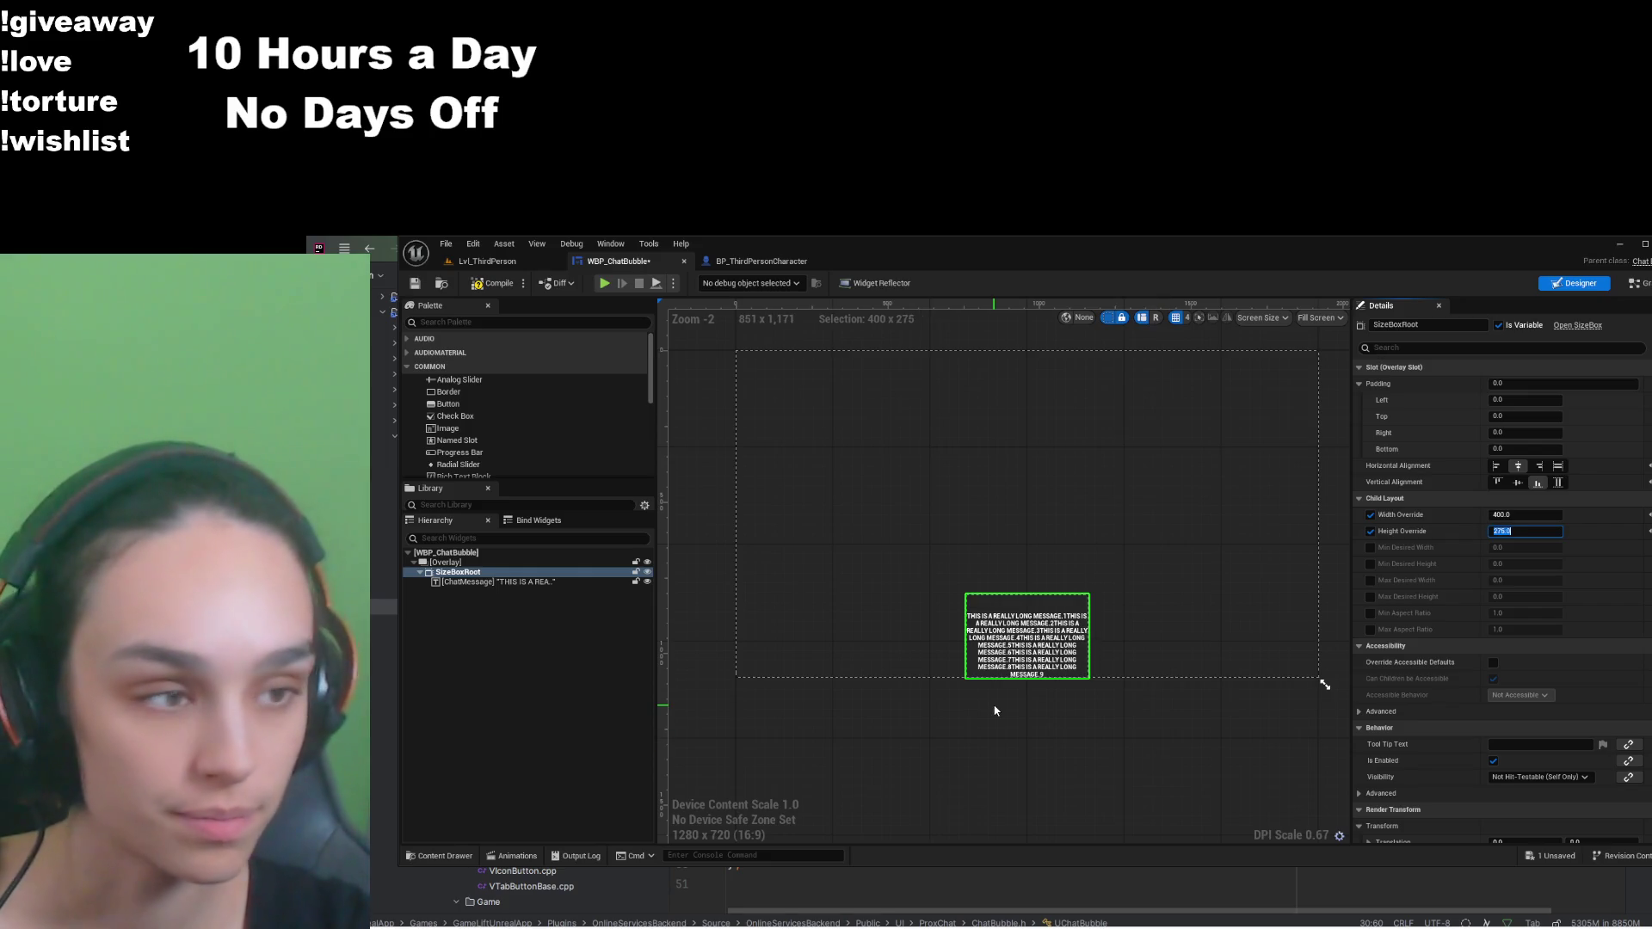
pyautogui.write('250')
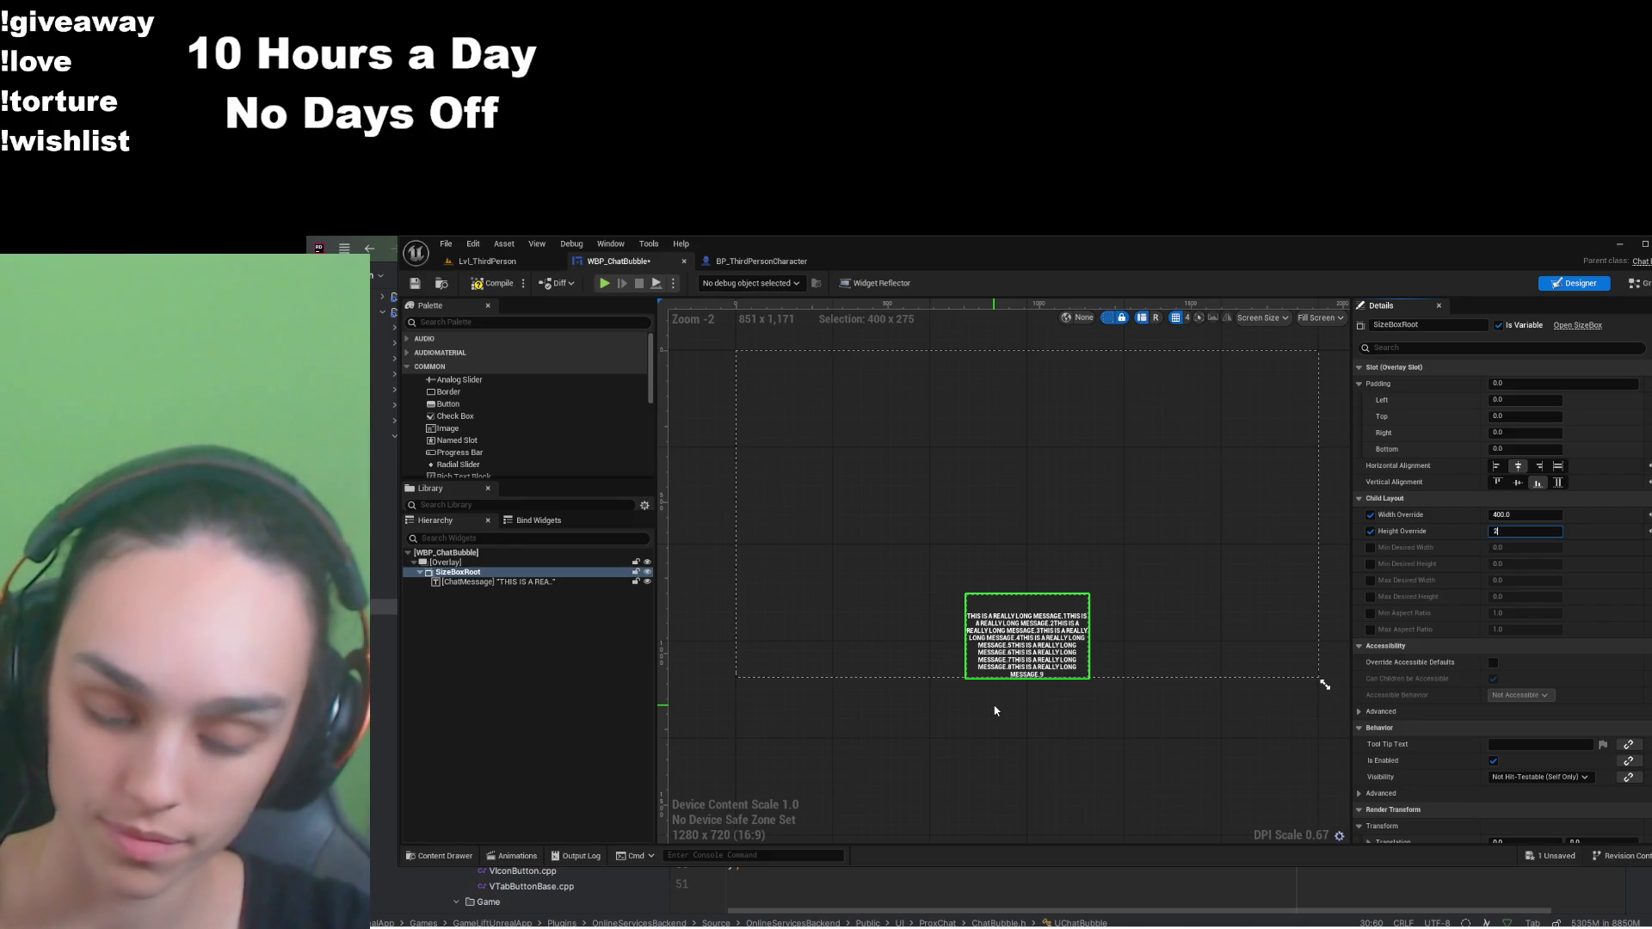
pyautogui.press('Return')
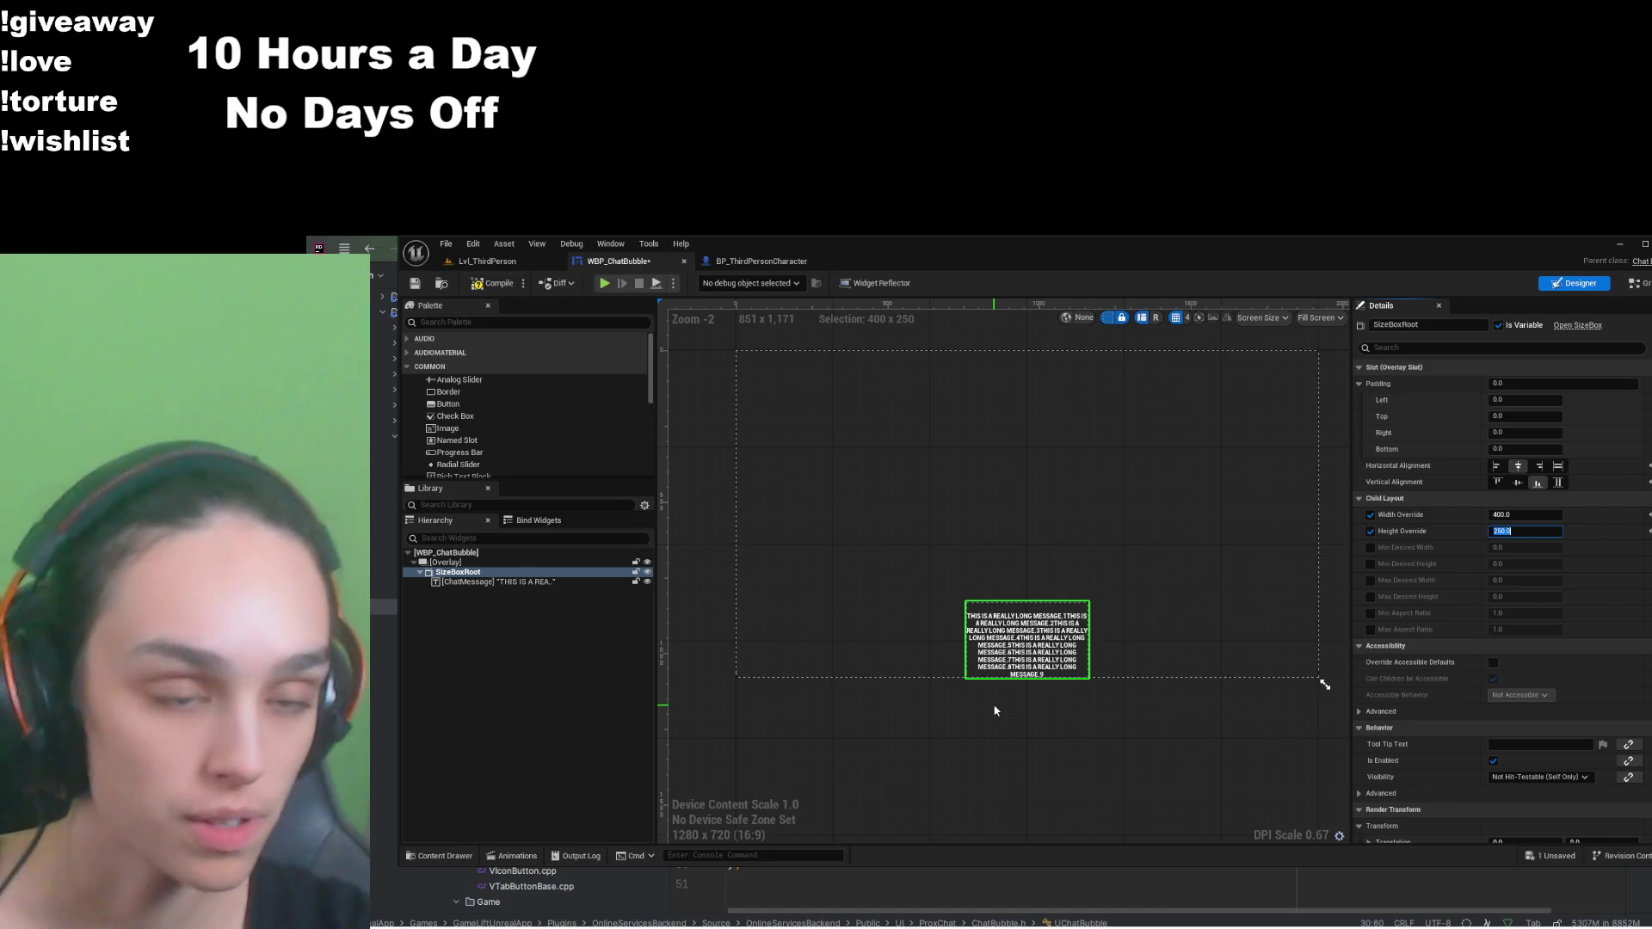
# Step: Compile and save WBP_ChatBubble, then switch to the Lvl_ThirdPerson level
pyautogui.click(503, 284)
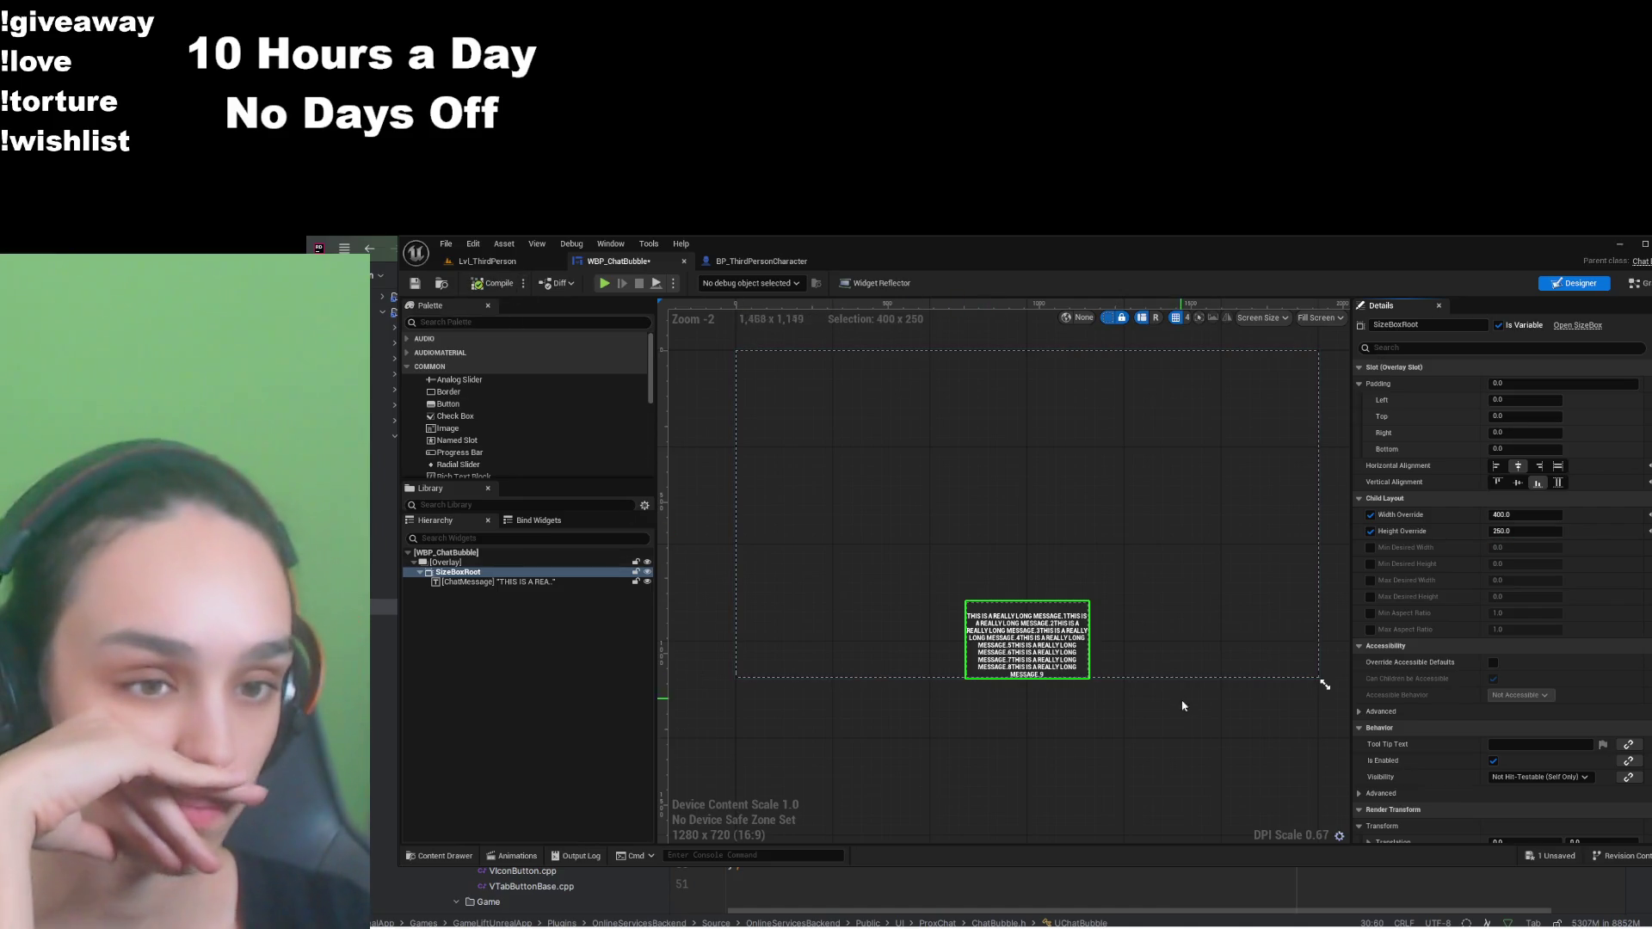
pyautogui.click(413, 284)
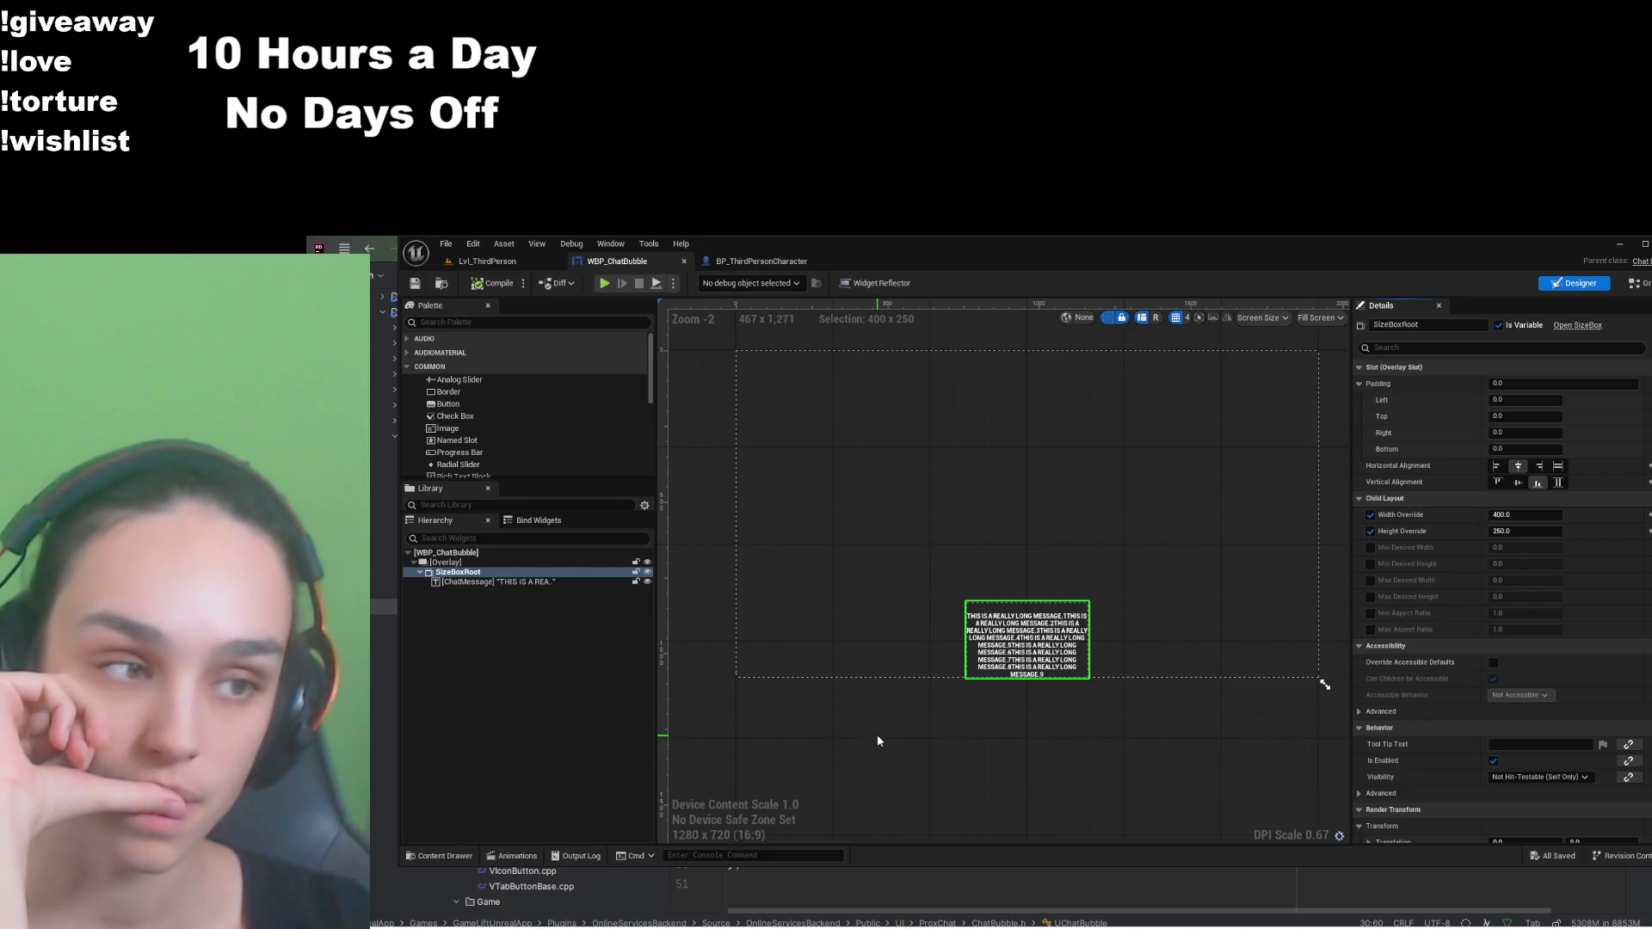
pyautogui.click(487, 261)
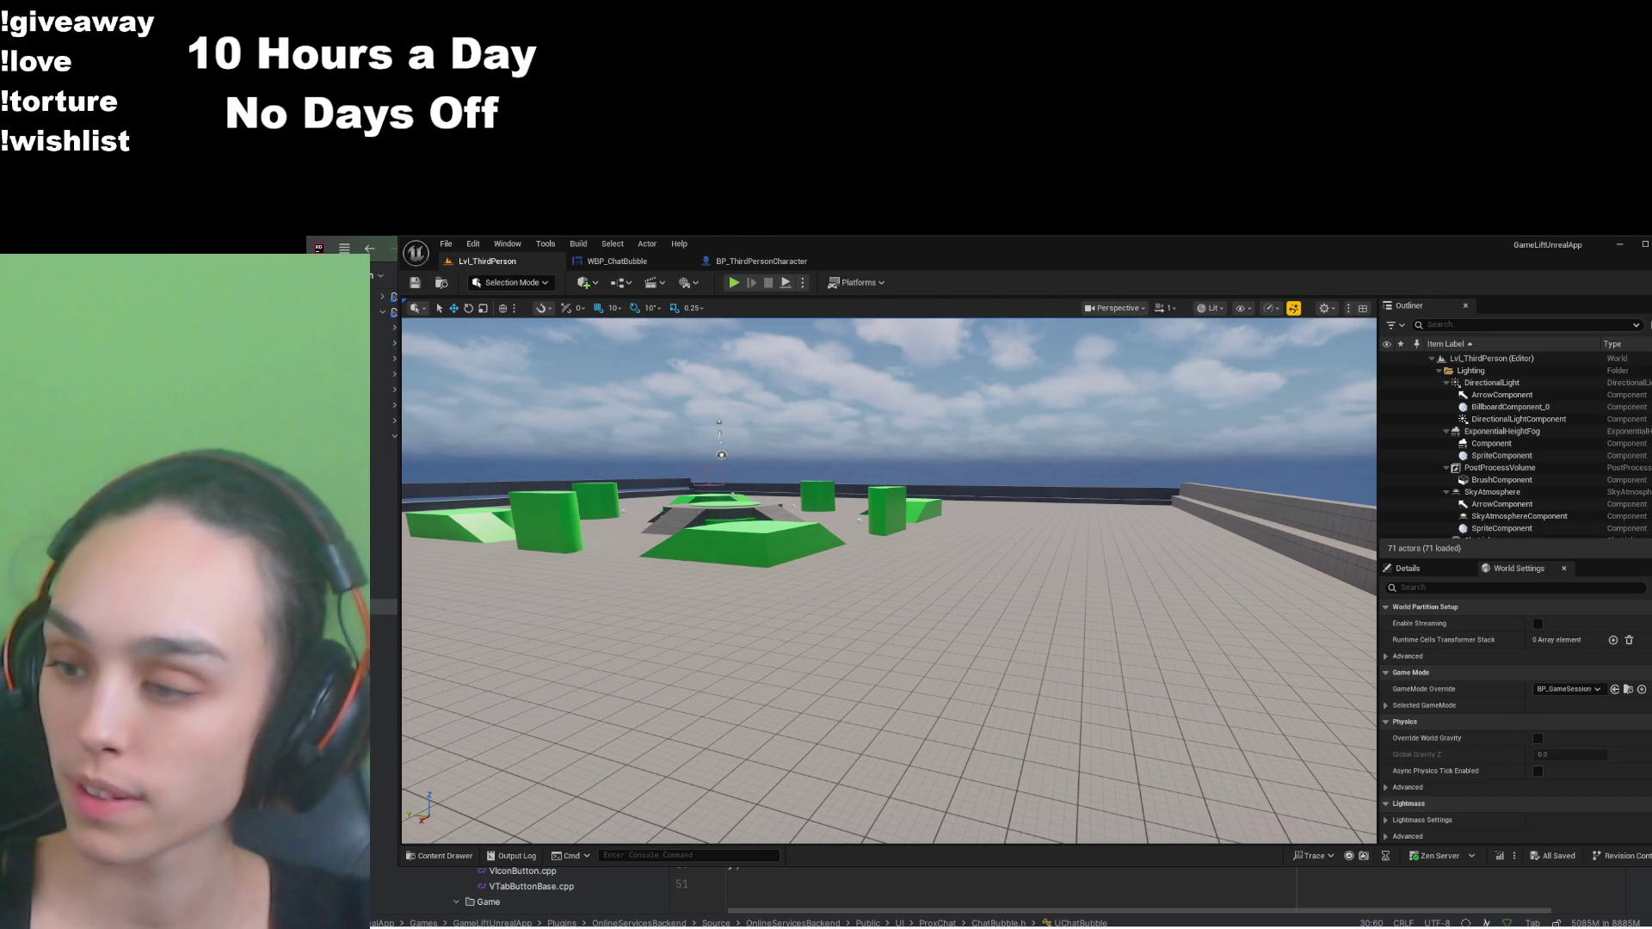
# Step: Launch the playtest and send 'hi' in chat so it floats above a character
pyautogui.hotkey('alt', 'Tab')
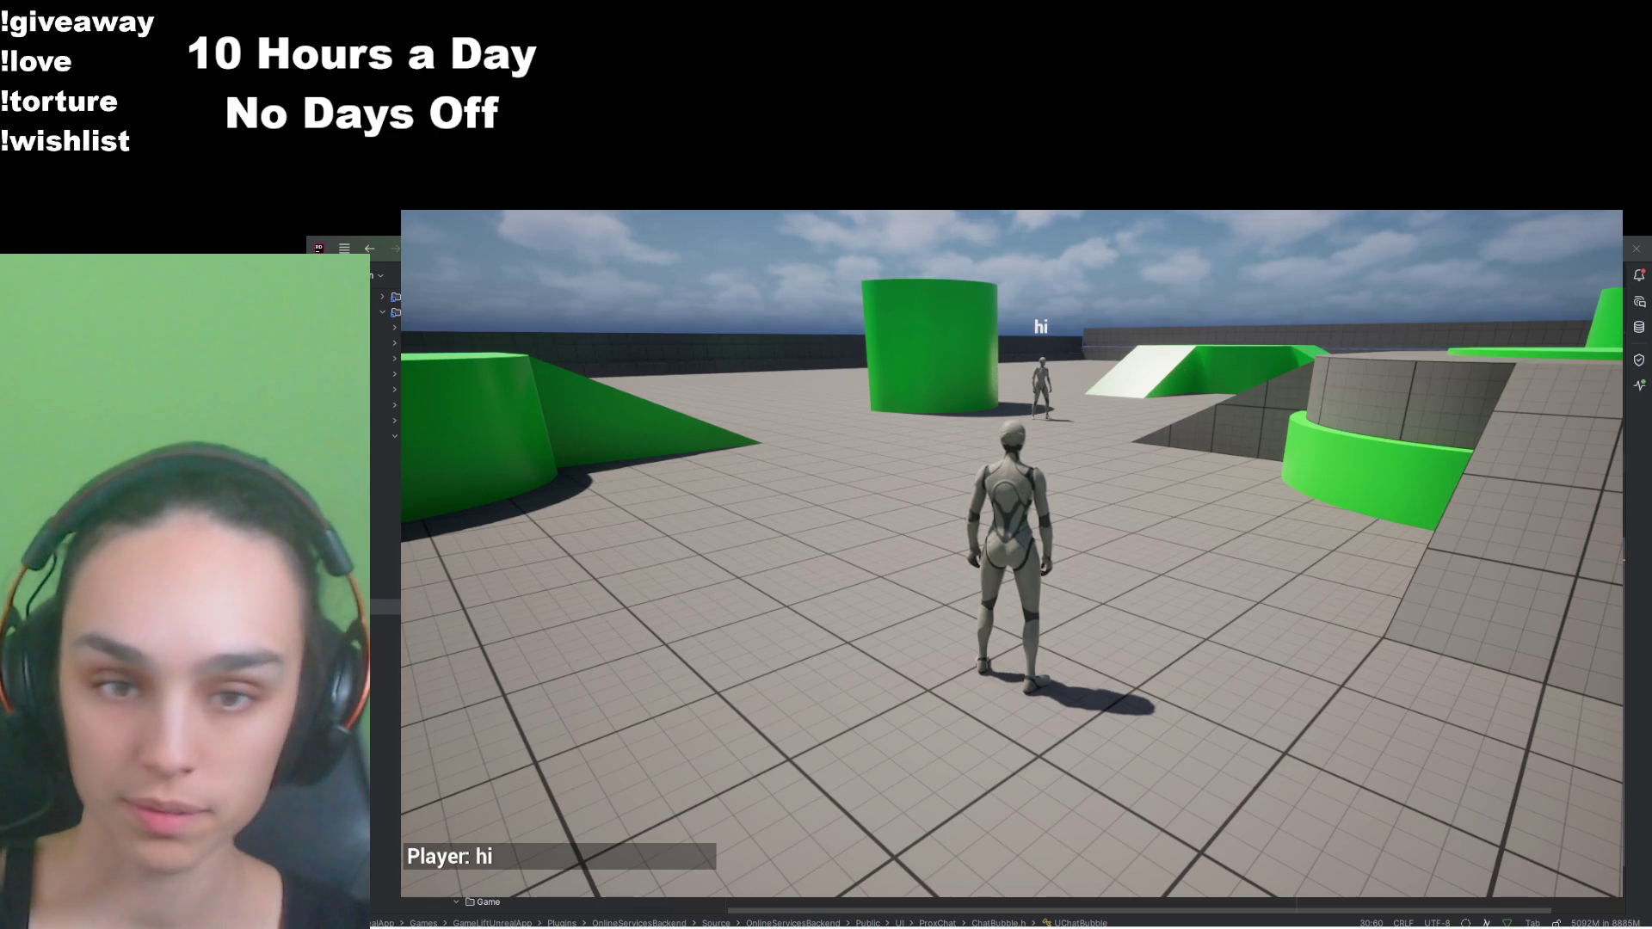
# Step: Walk toward and away from the other character to check the long message's shrunken bubble
pyautogui.press('w')
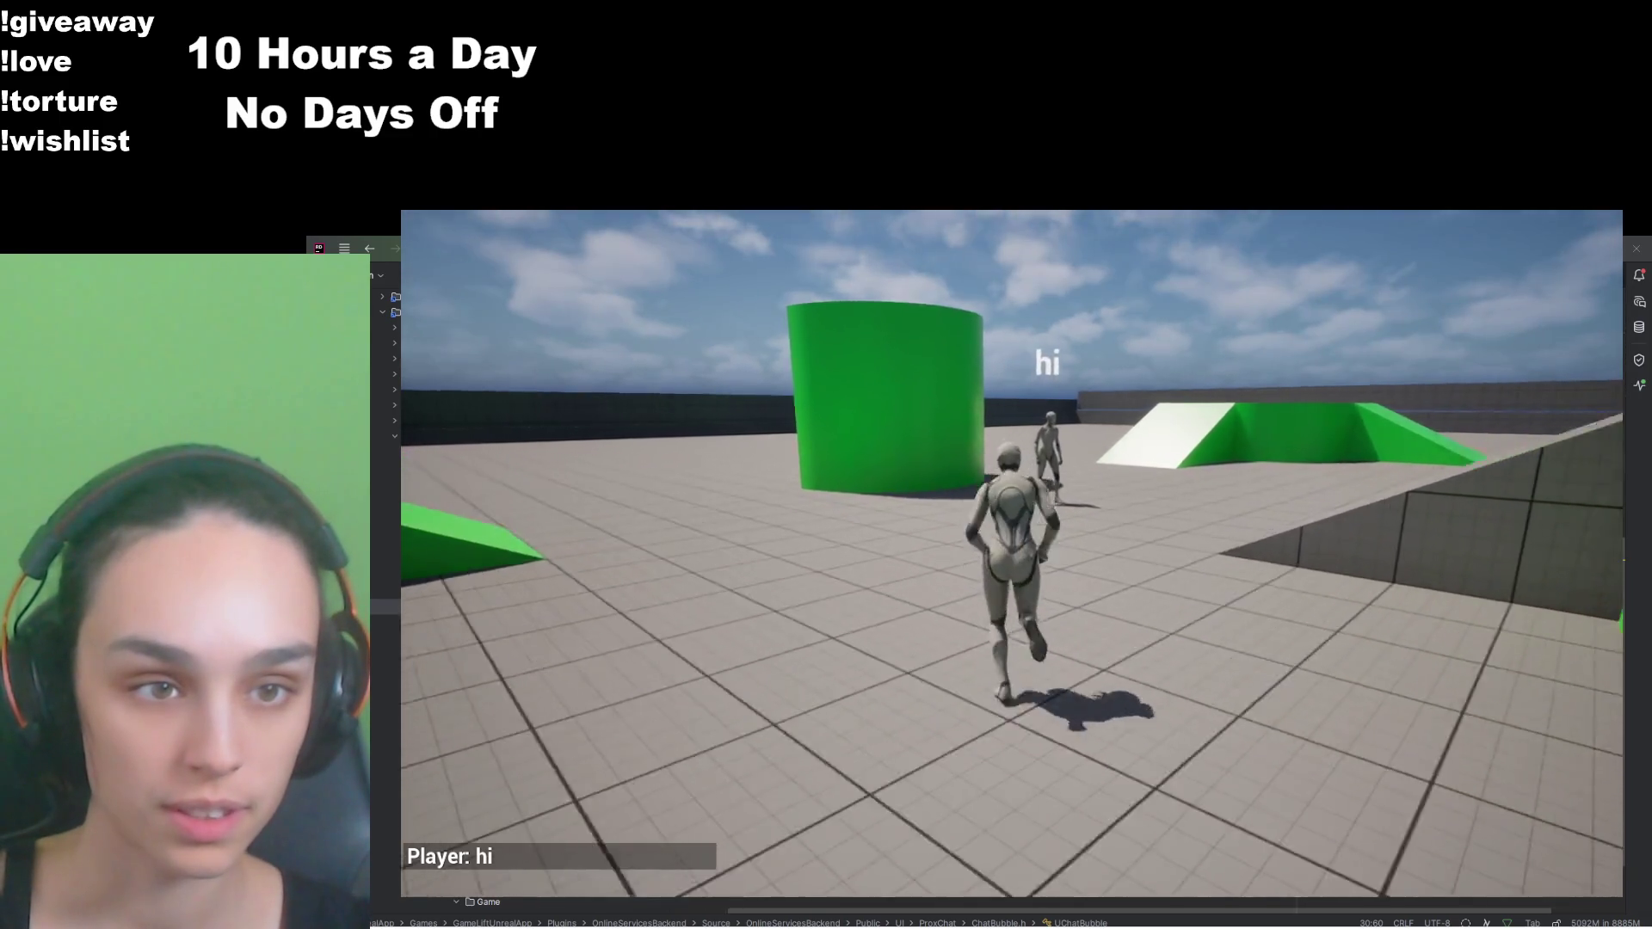
pyautogui.press('w')
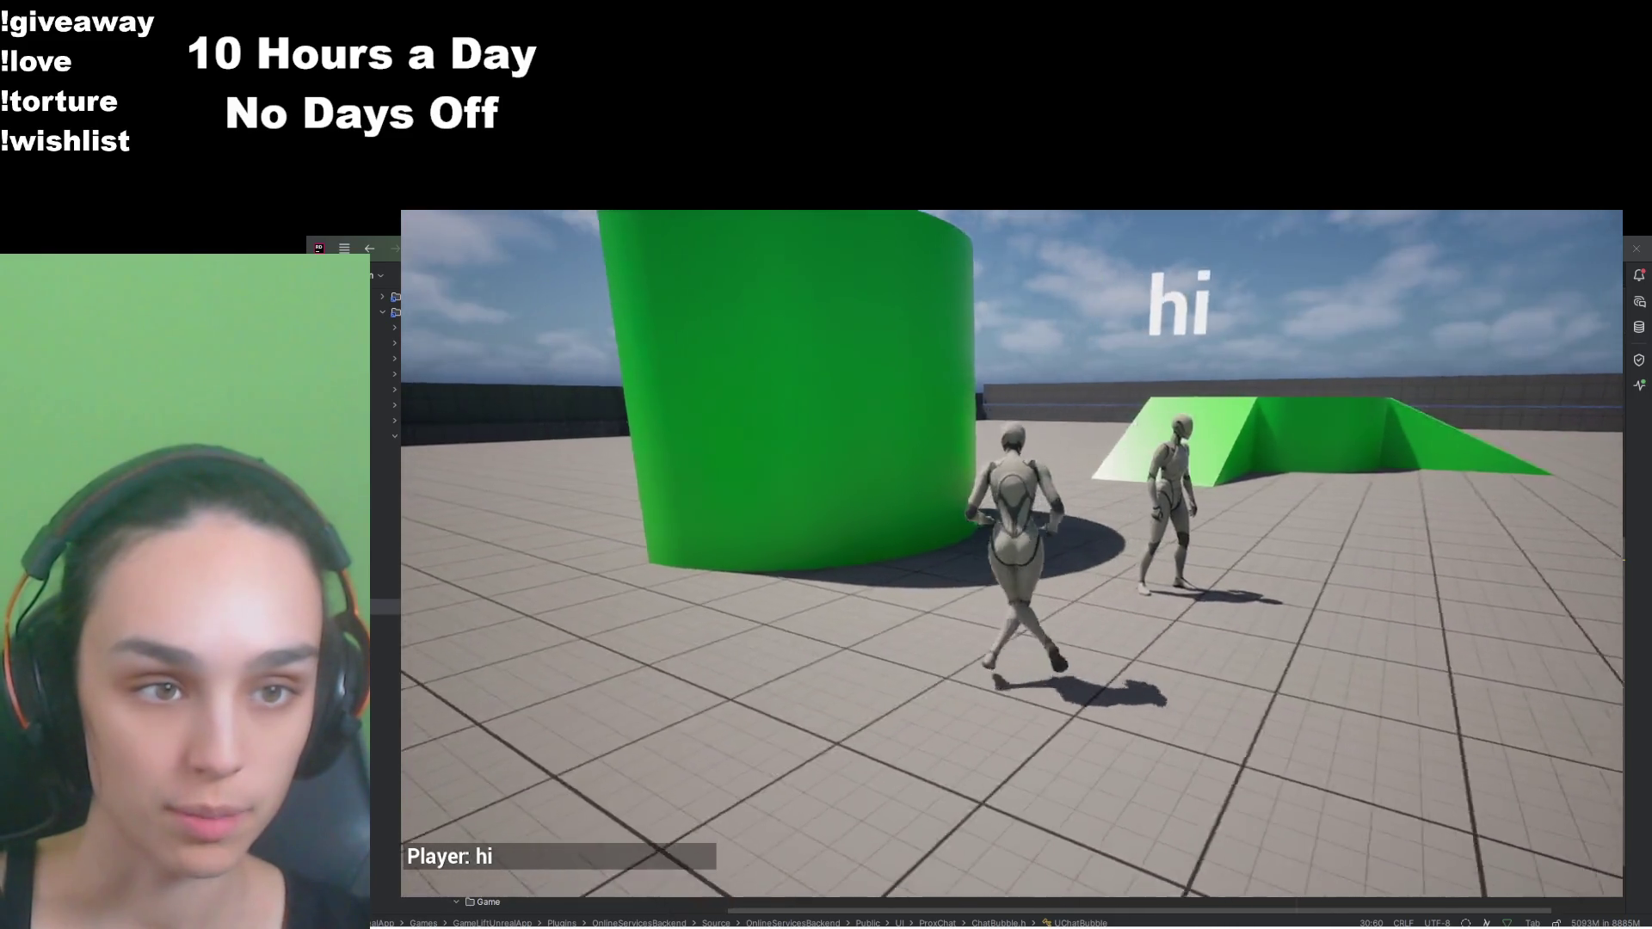
pyautogui.press('w')
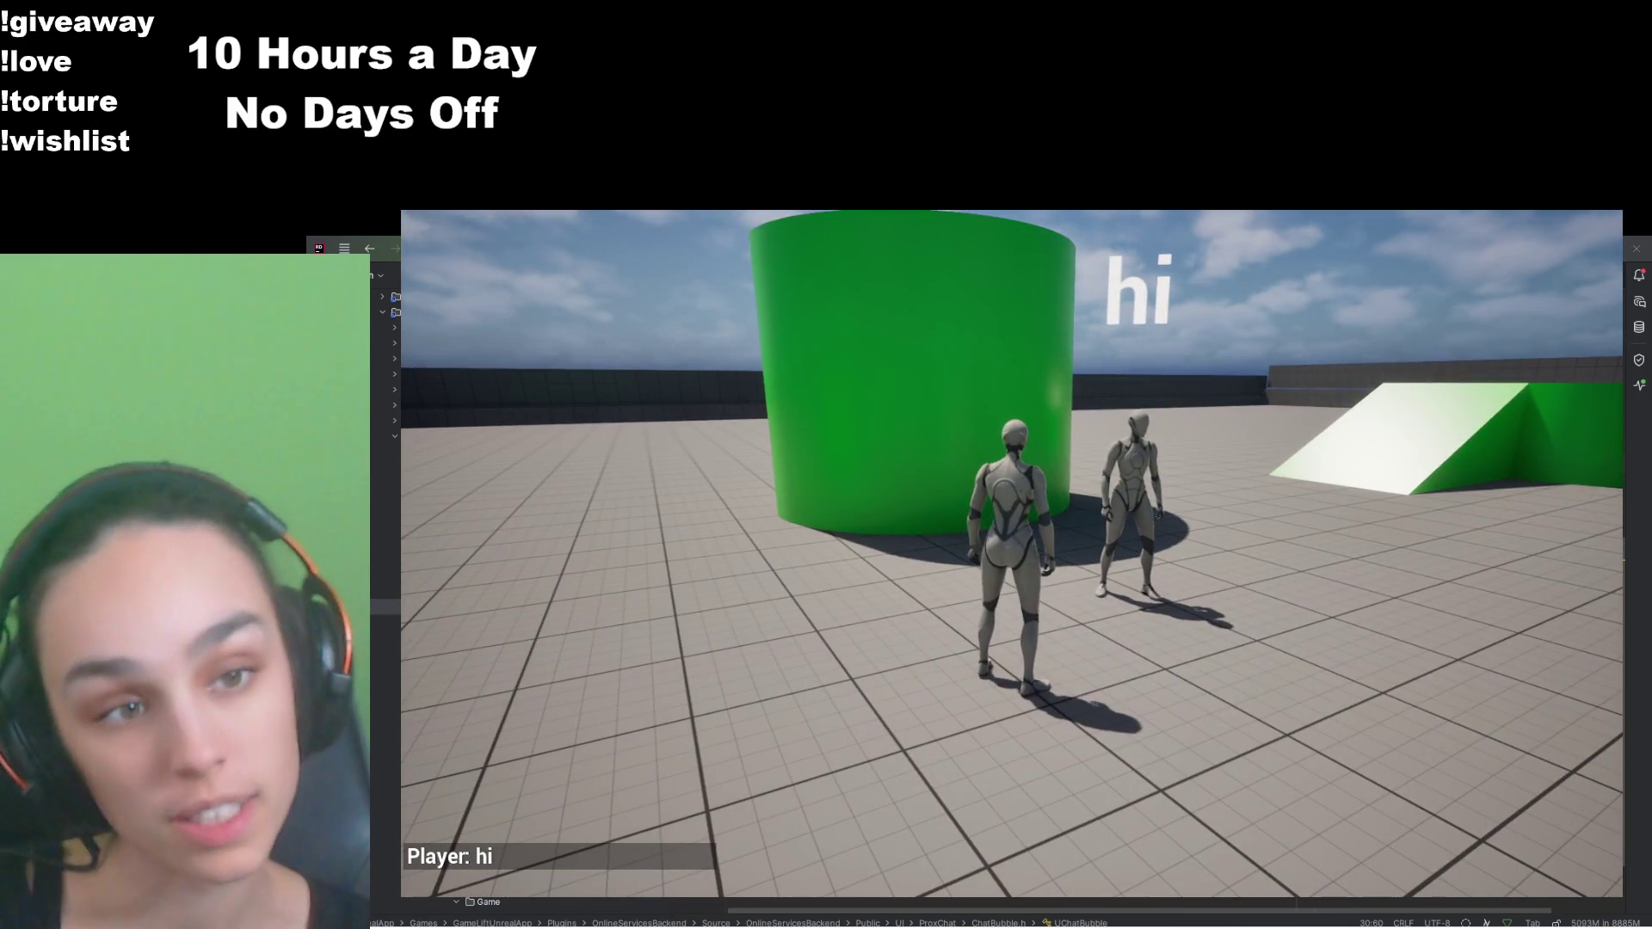
pyautogui.press('s')
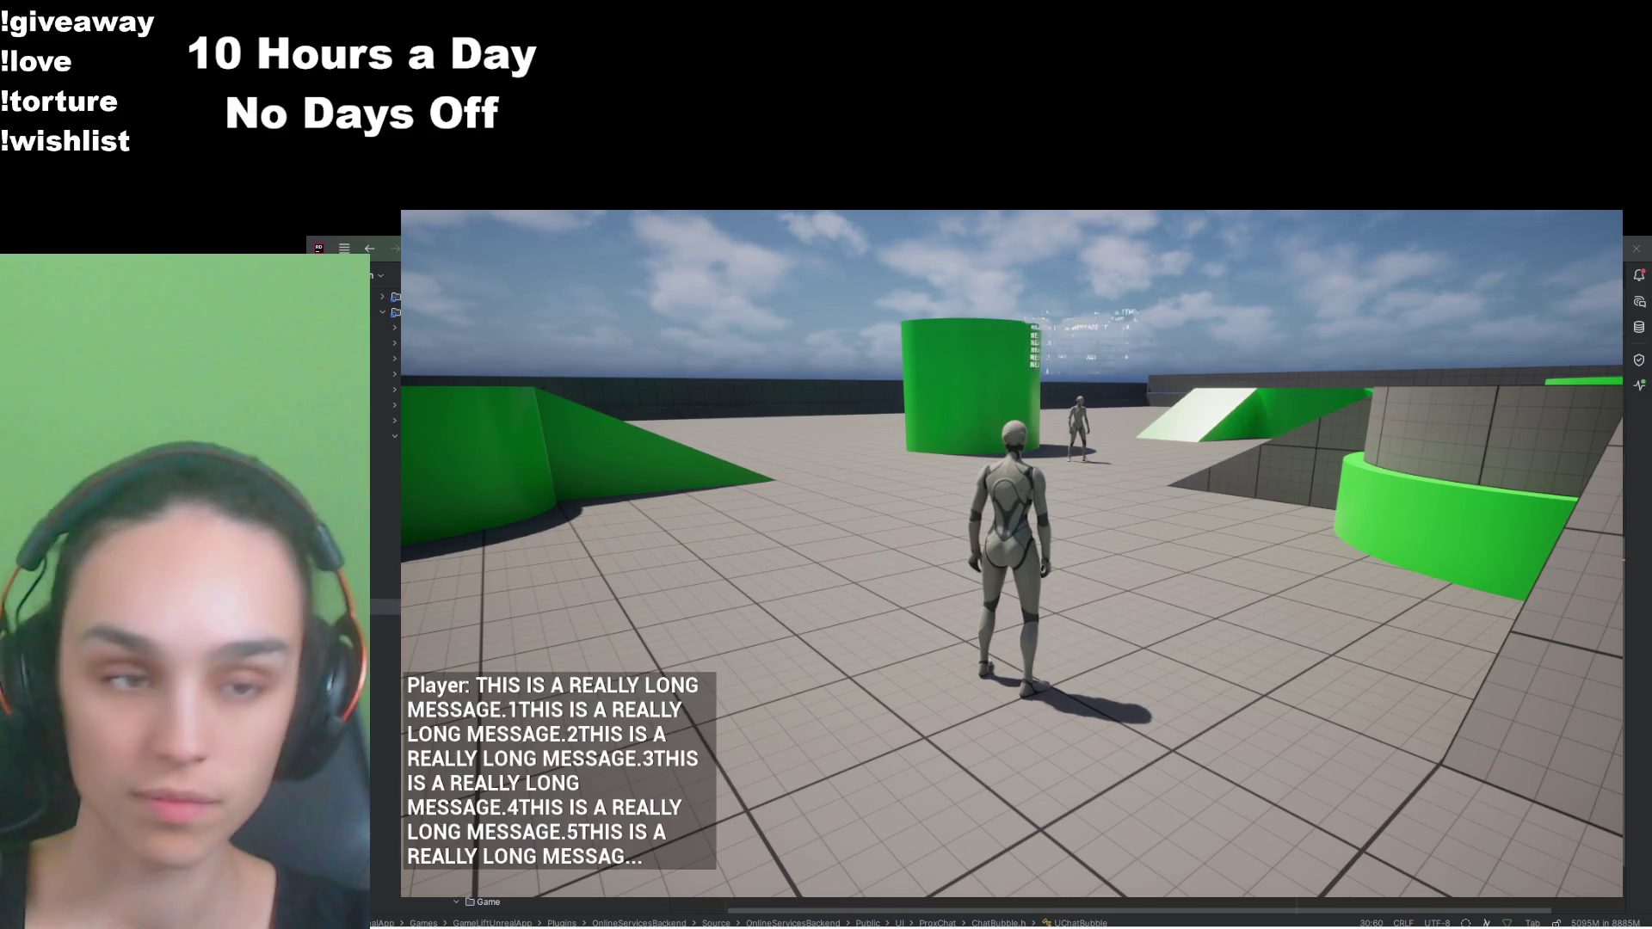
pyautogui.press('w')
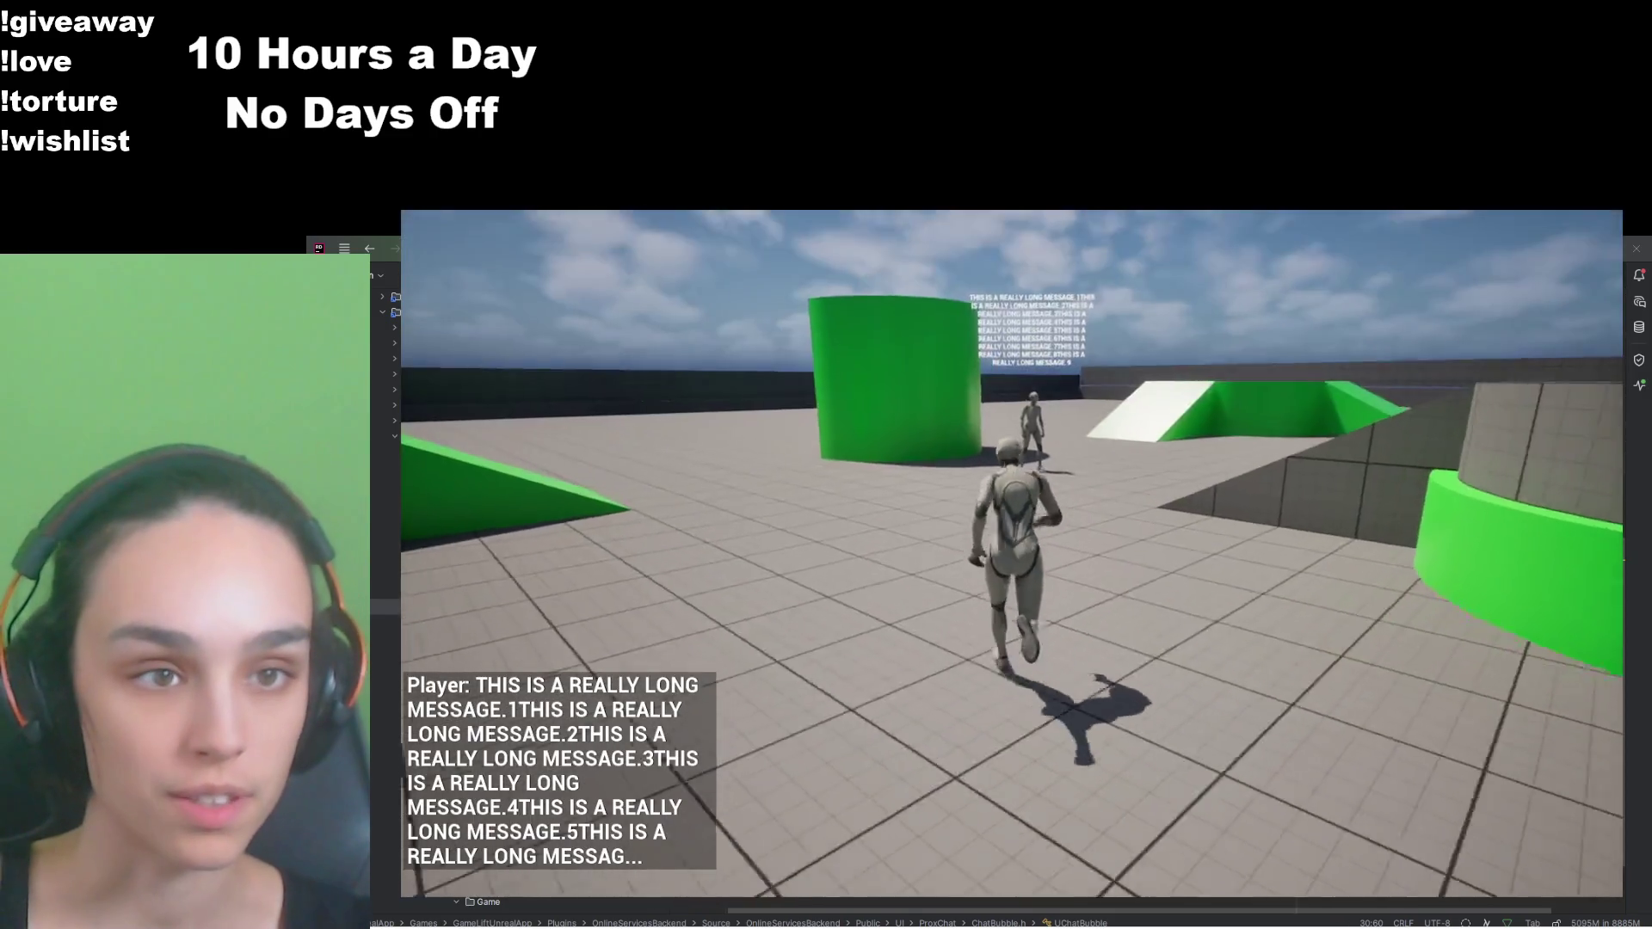
pyautogui.press('w')
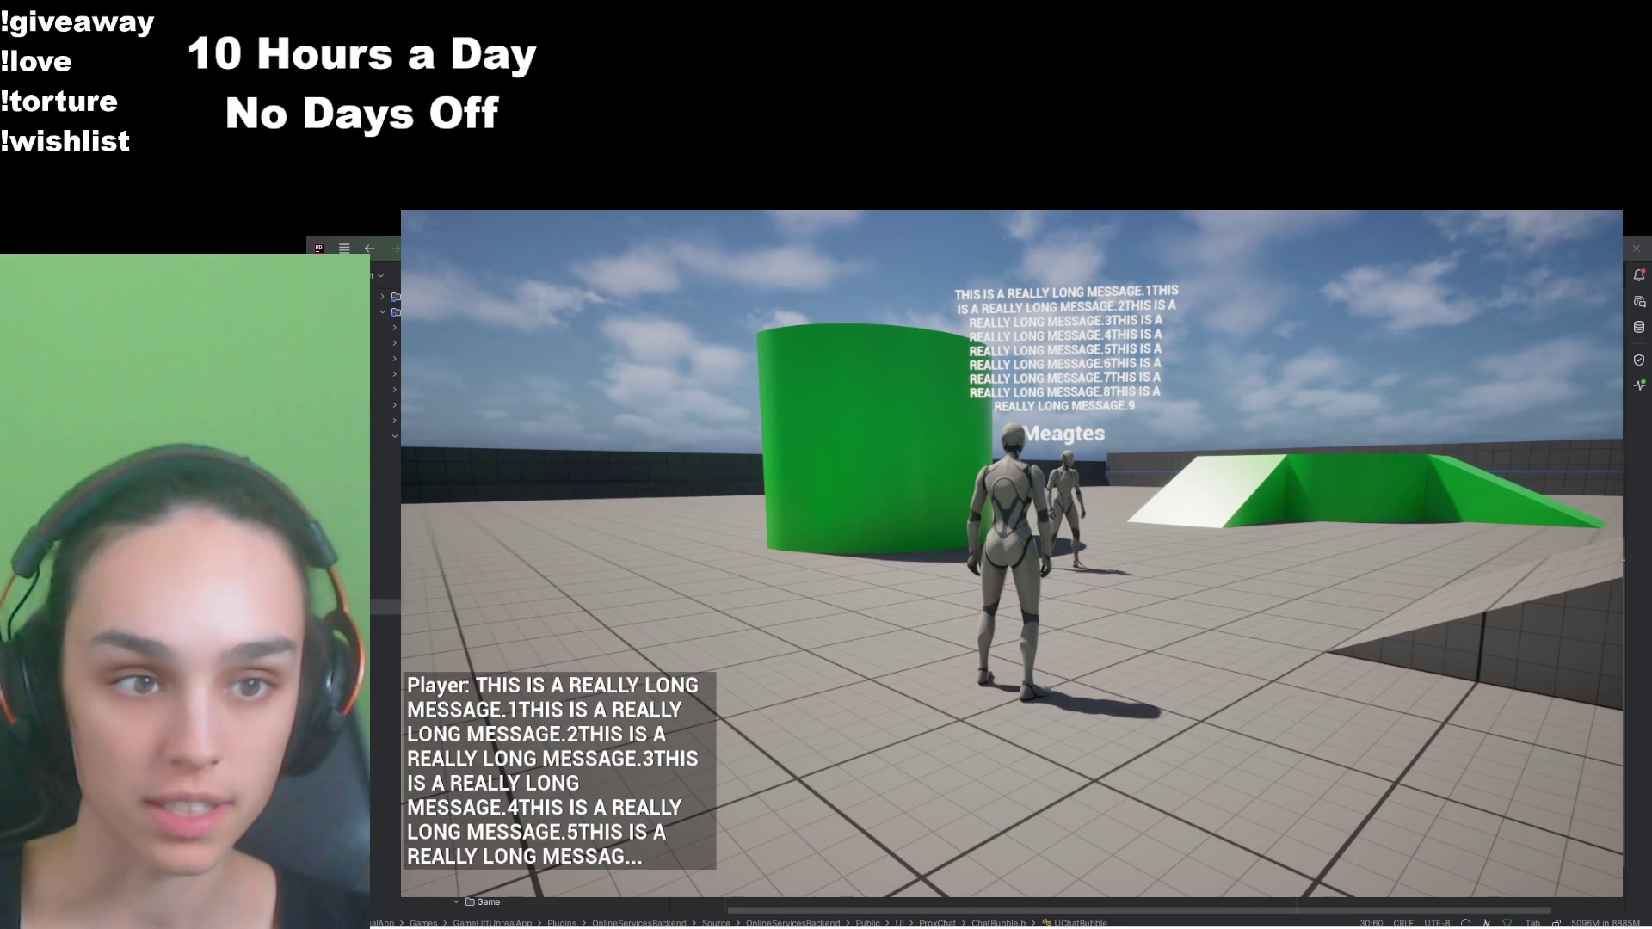
pyautogui.press('s')
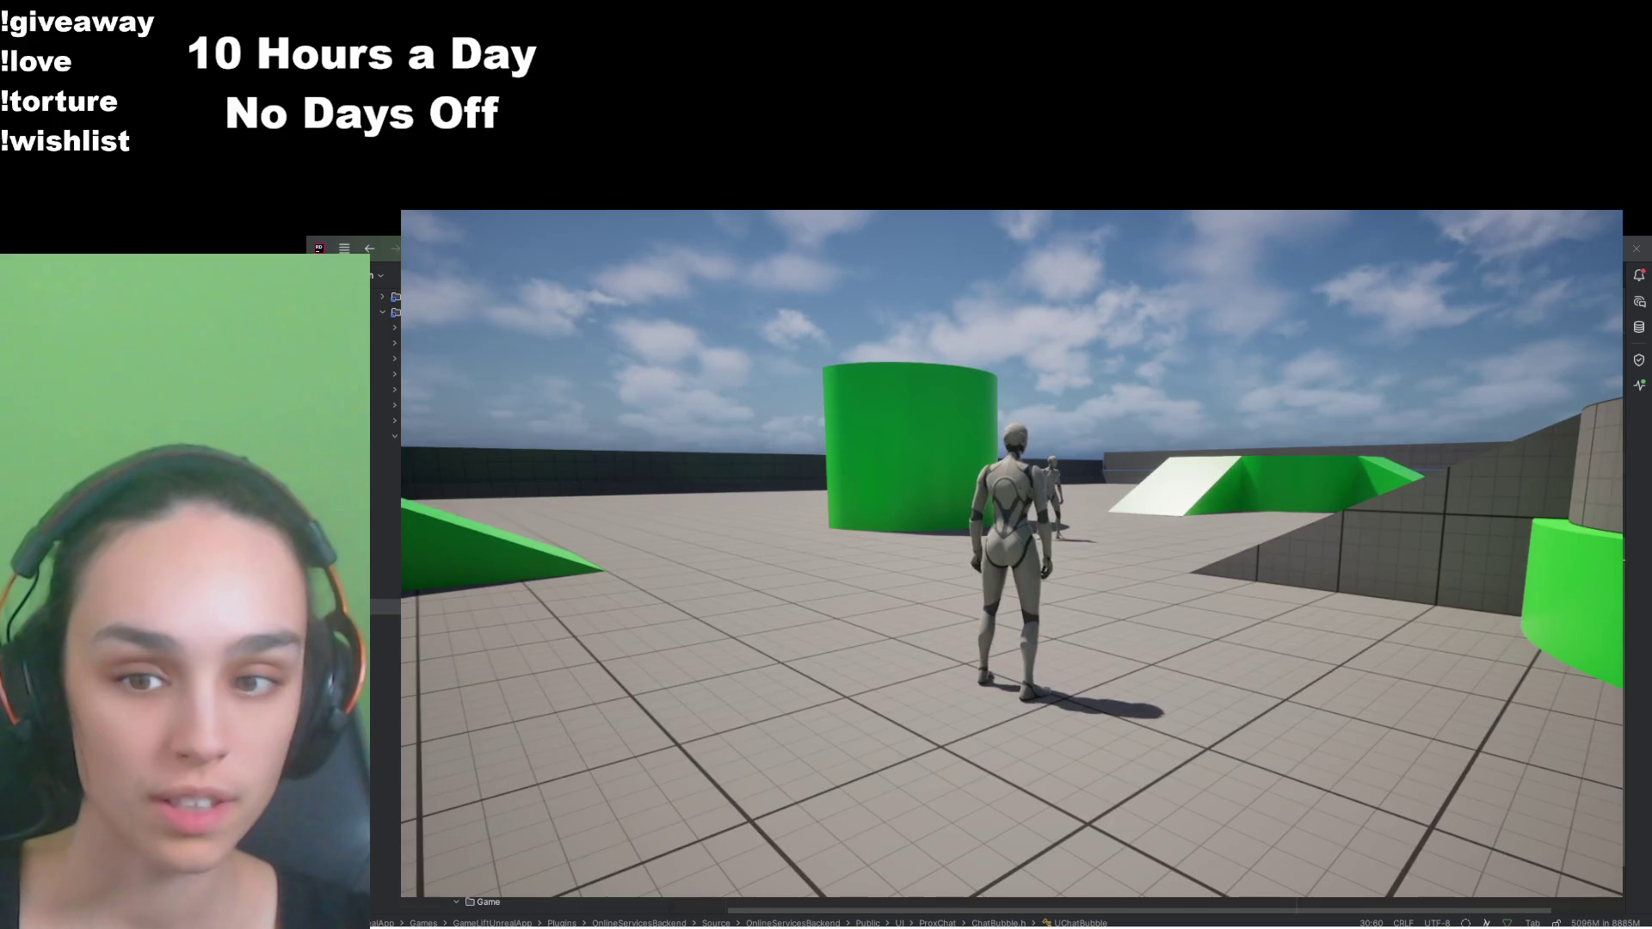
pyautogui.moveTo(1012, 555)
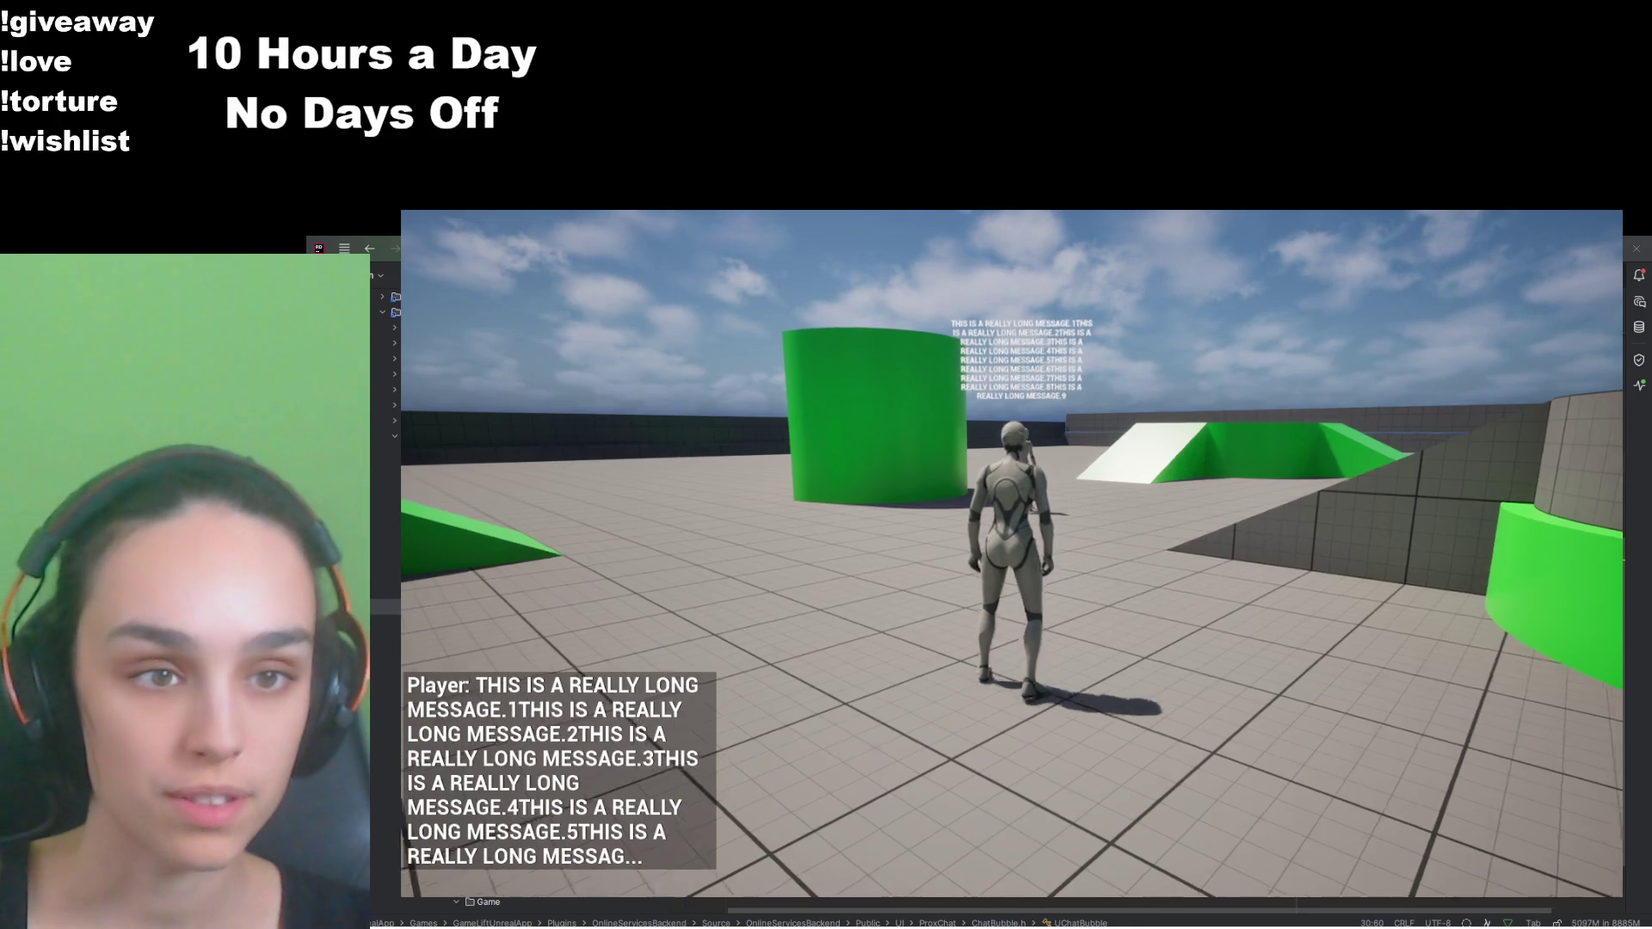
pyautogui.press('w')
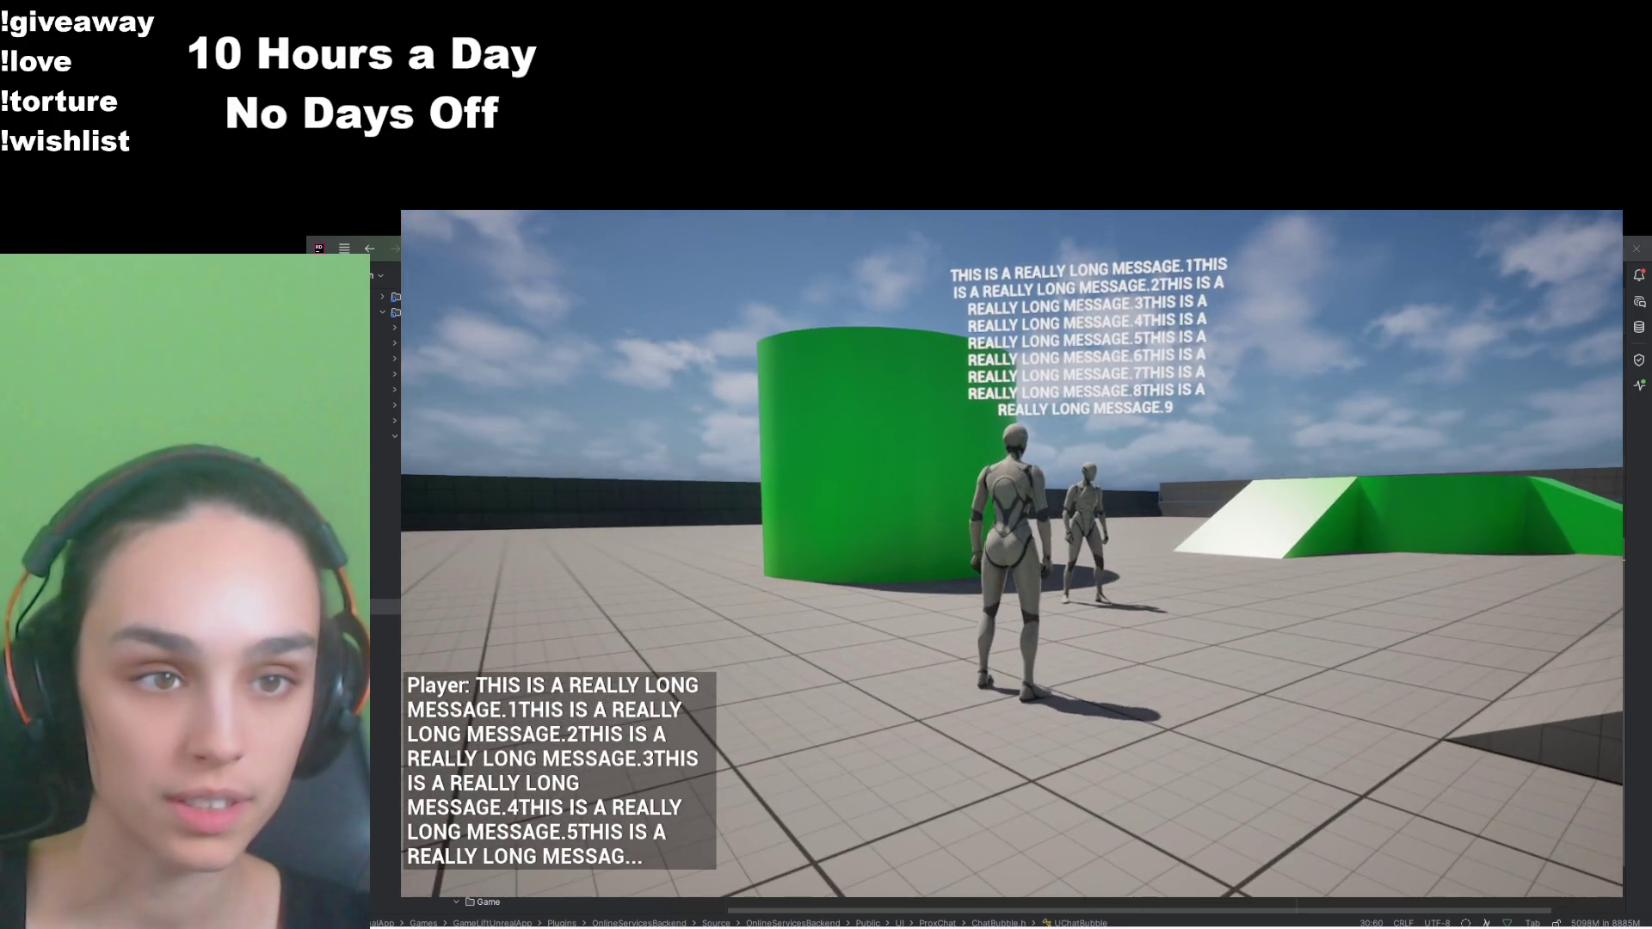
pyautogui.press('w')
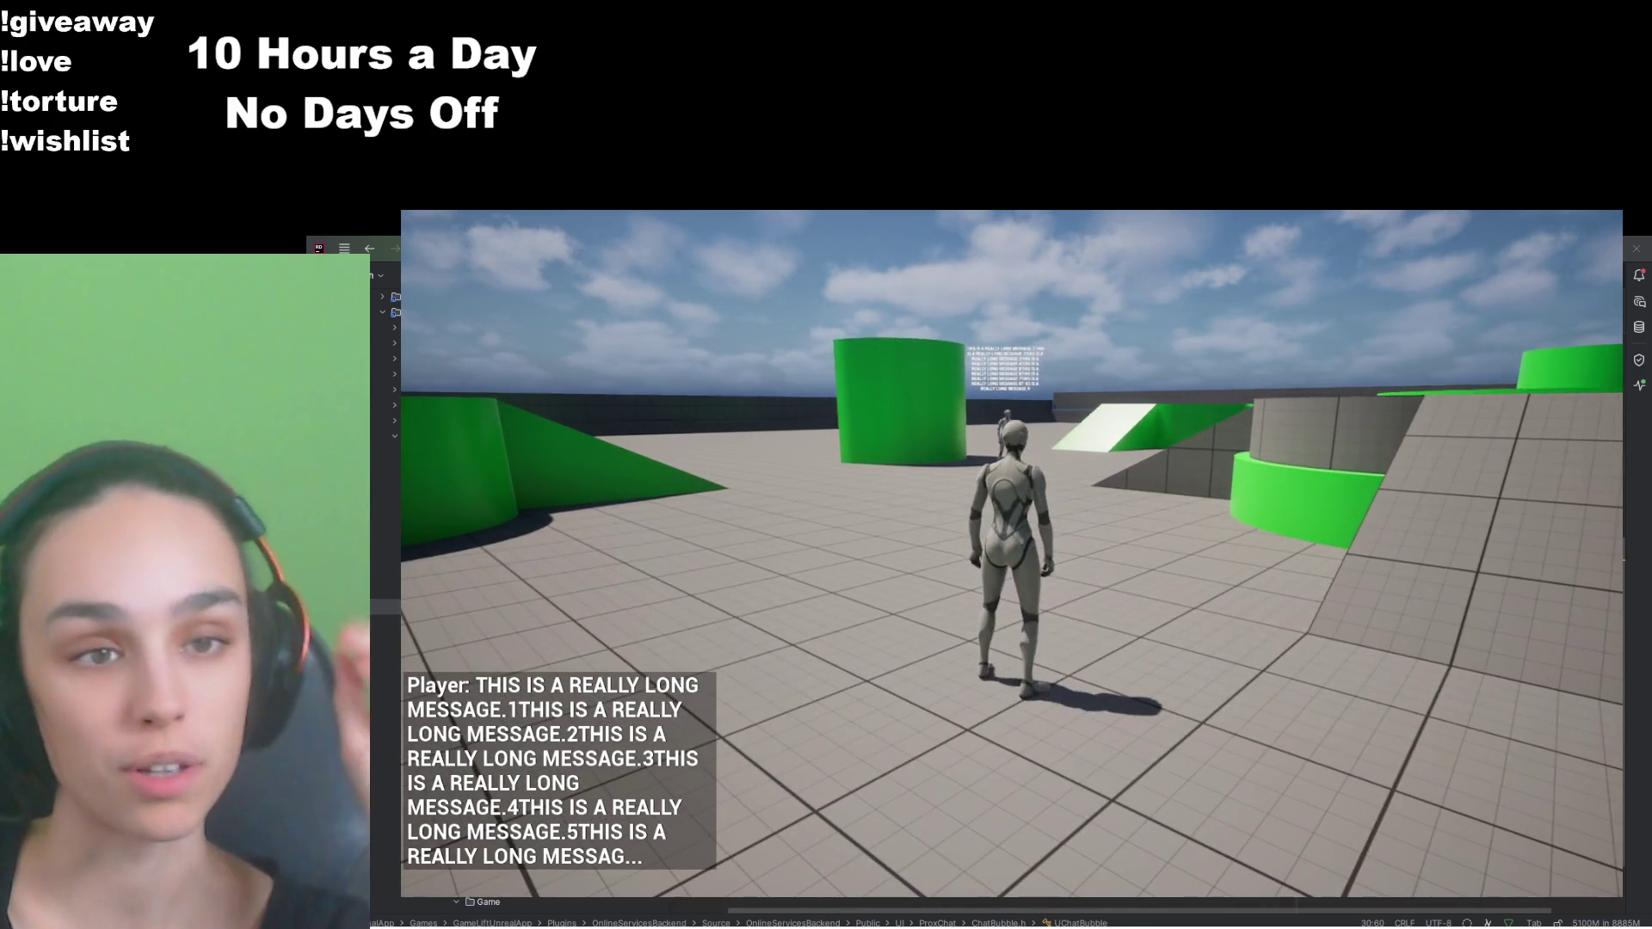
pyautogui.press('w')
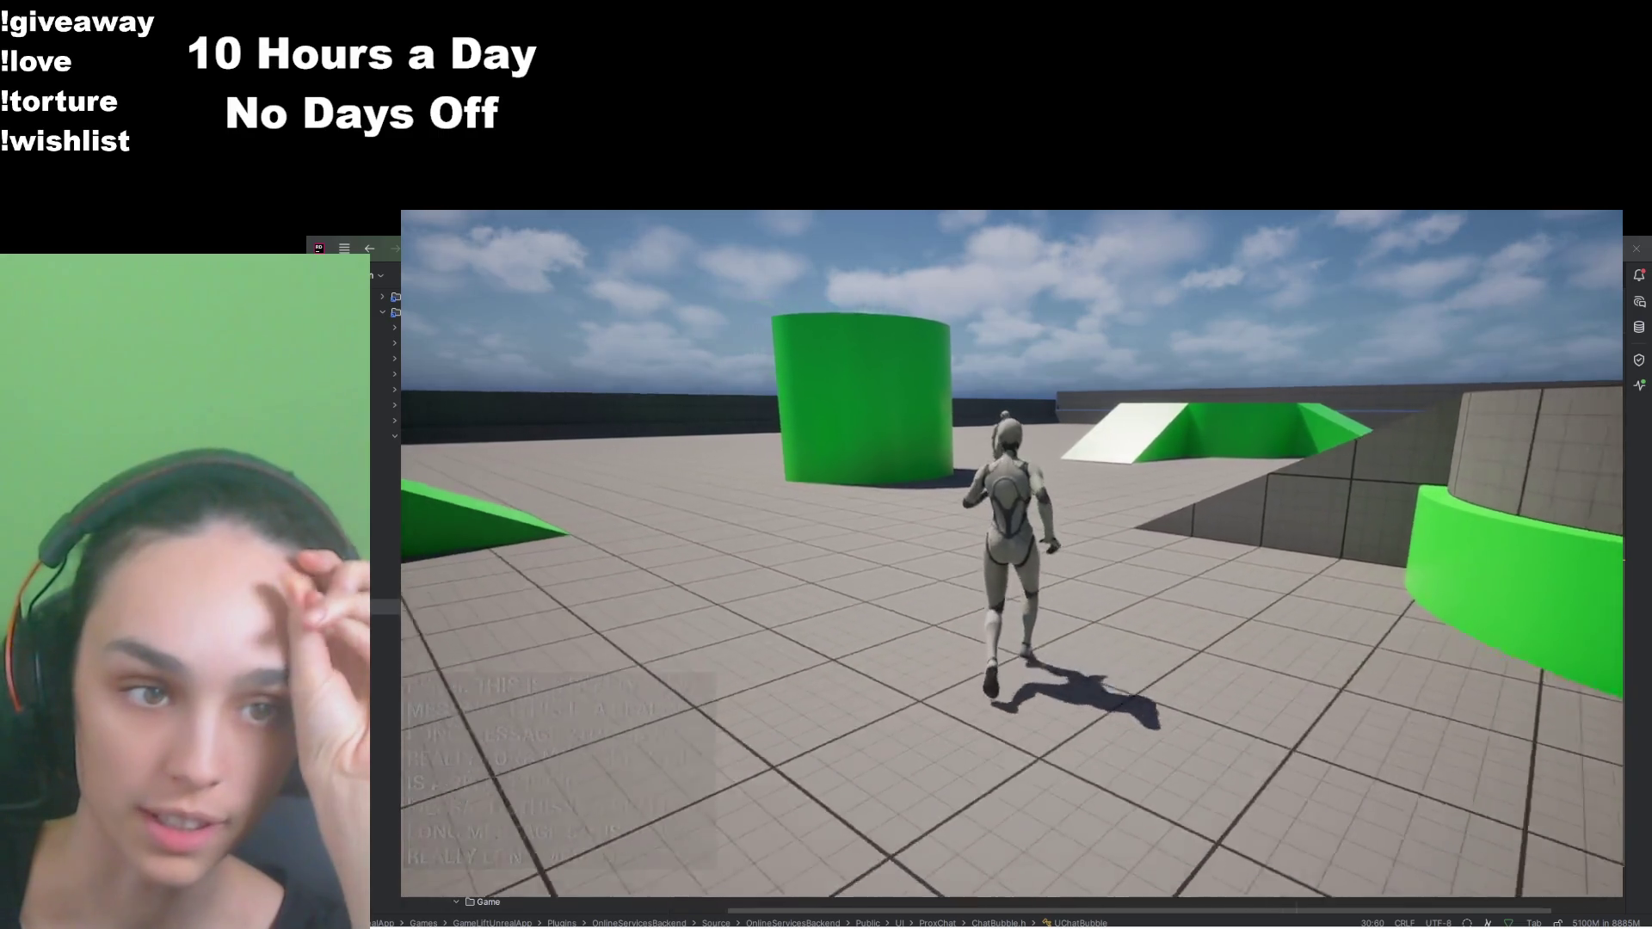
# Step: Send the long test message, then 'hi', while walking past the other character
pyautogui.press('w')
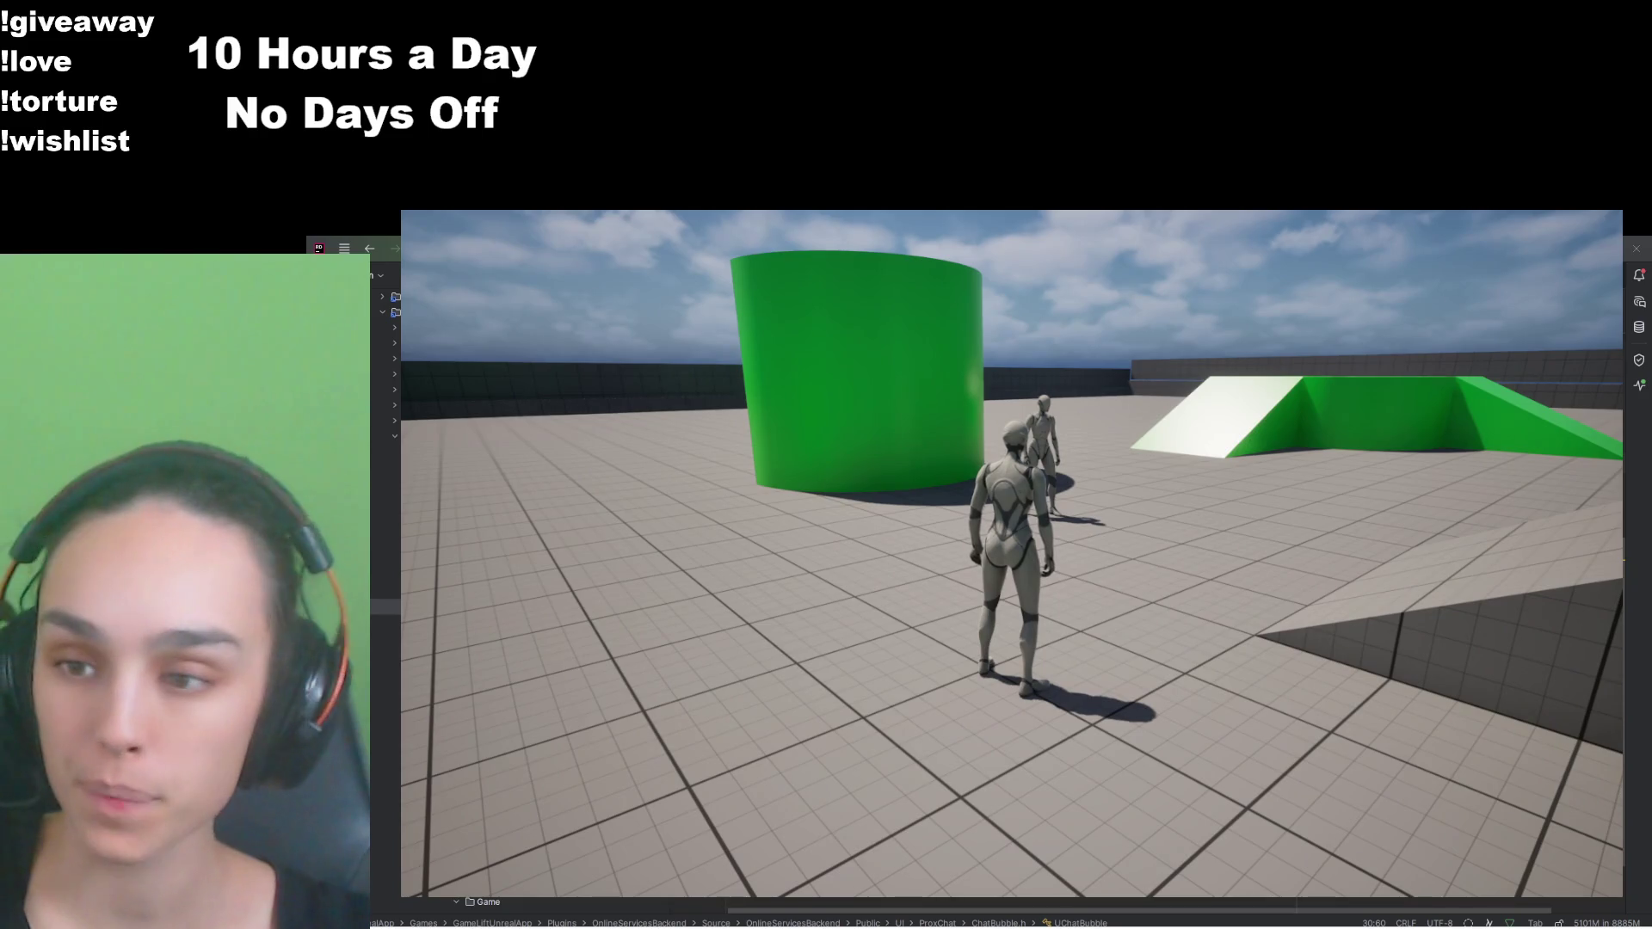
pyautogui.press('Return')
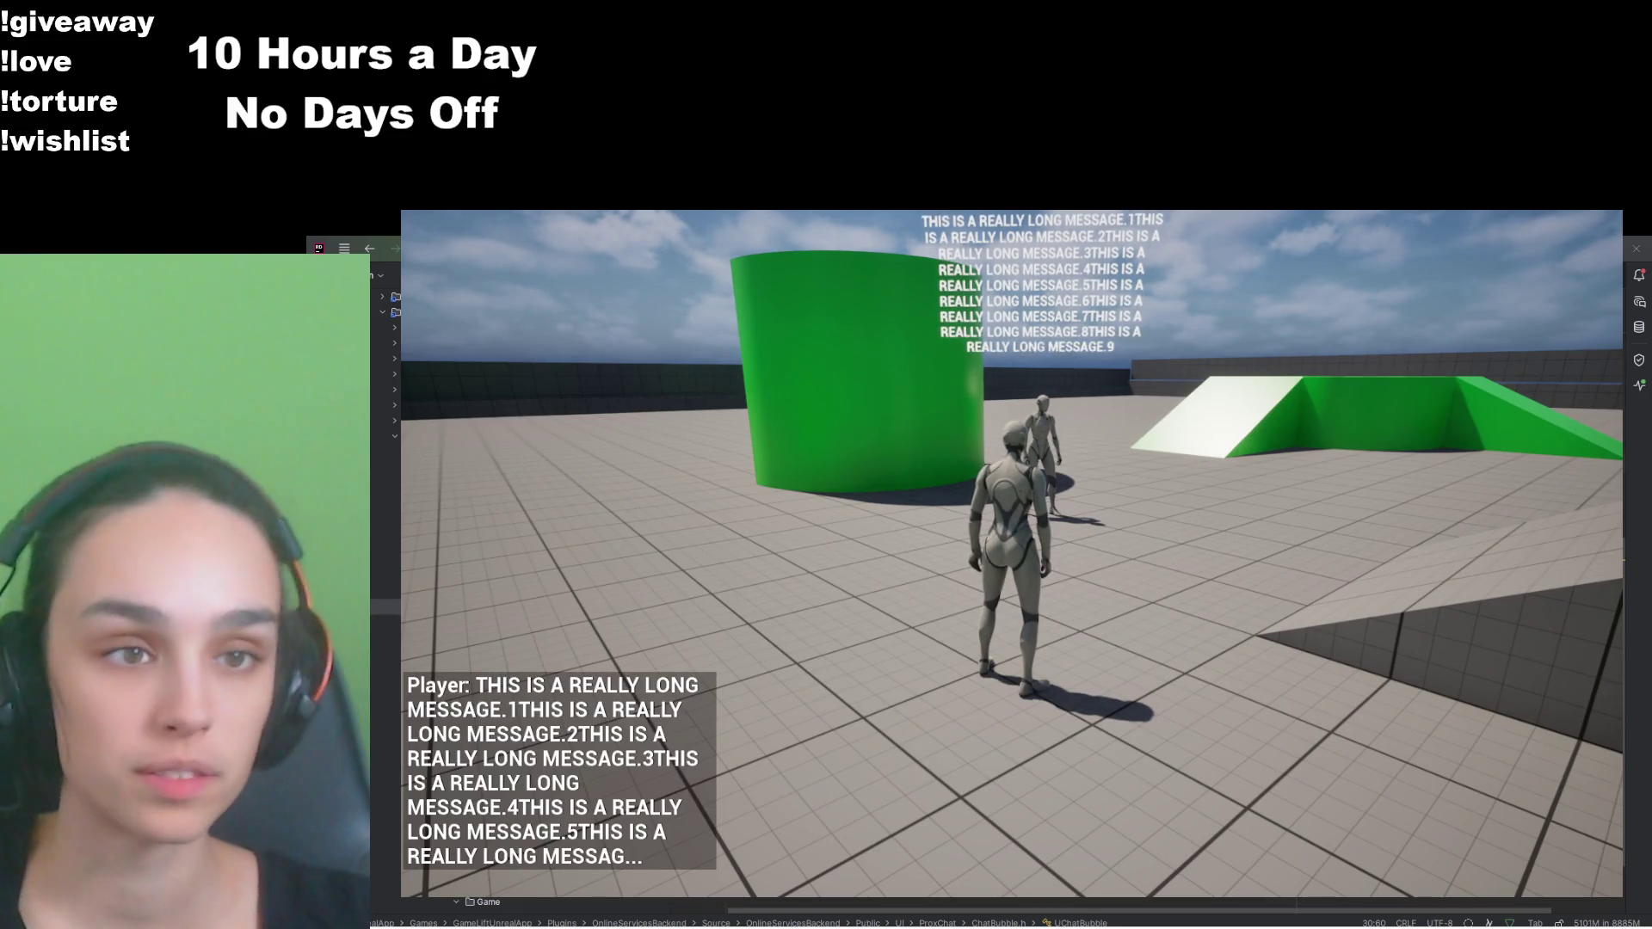
pyautogui.press('w')
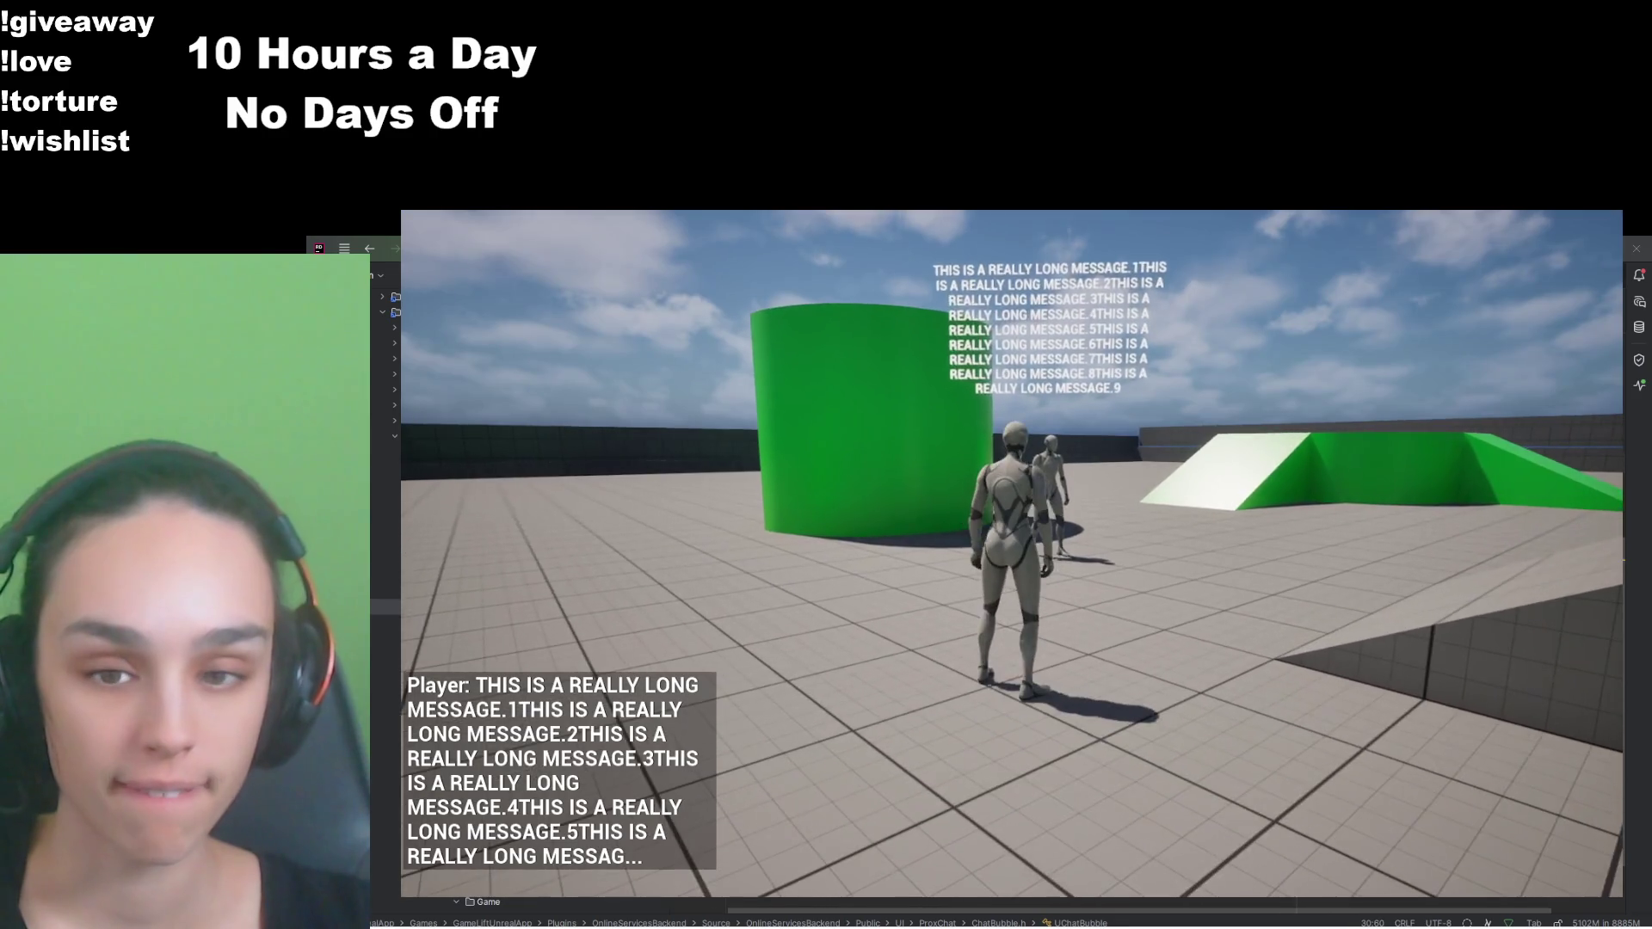
pyautogui.press('w')
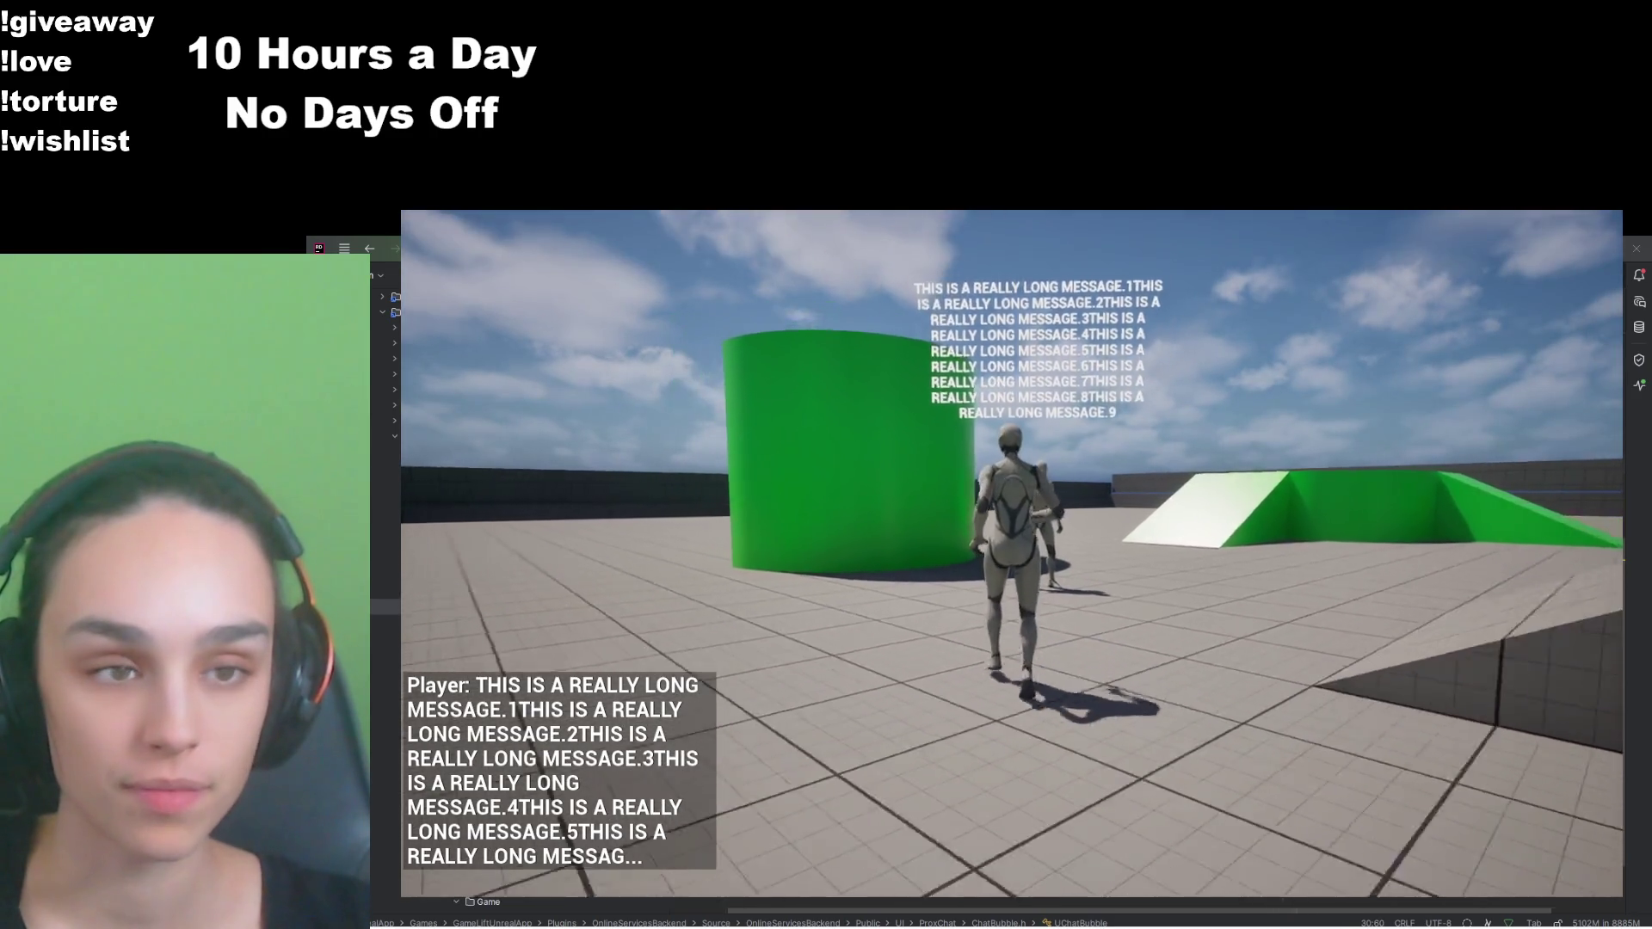
pyautogui.press('w')
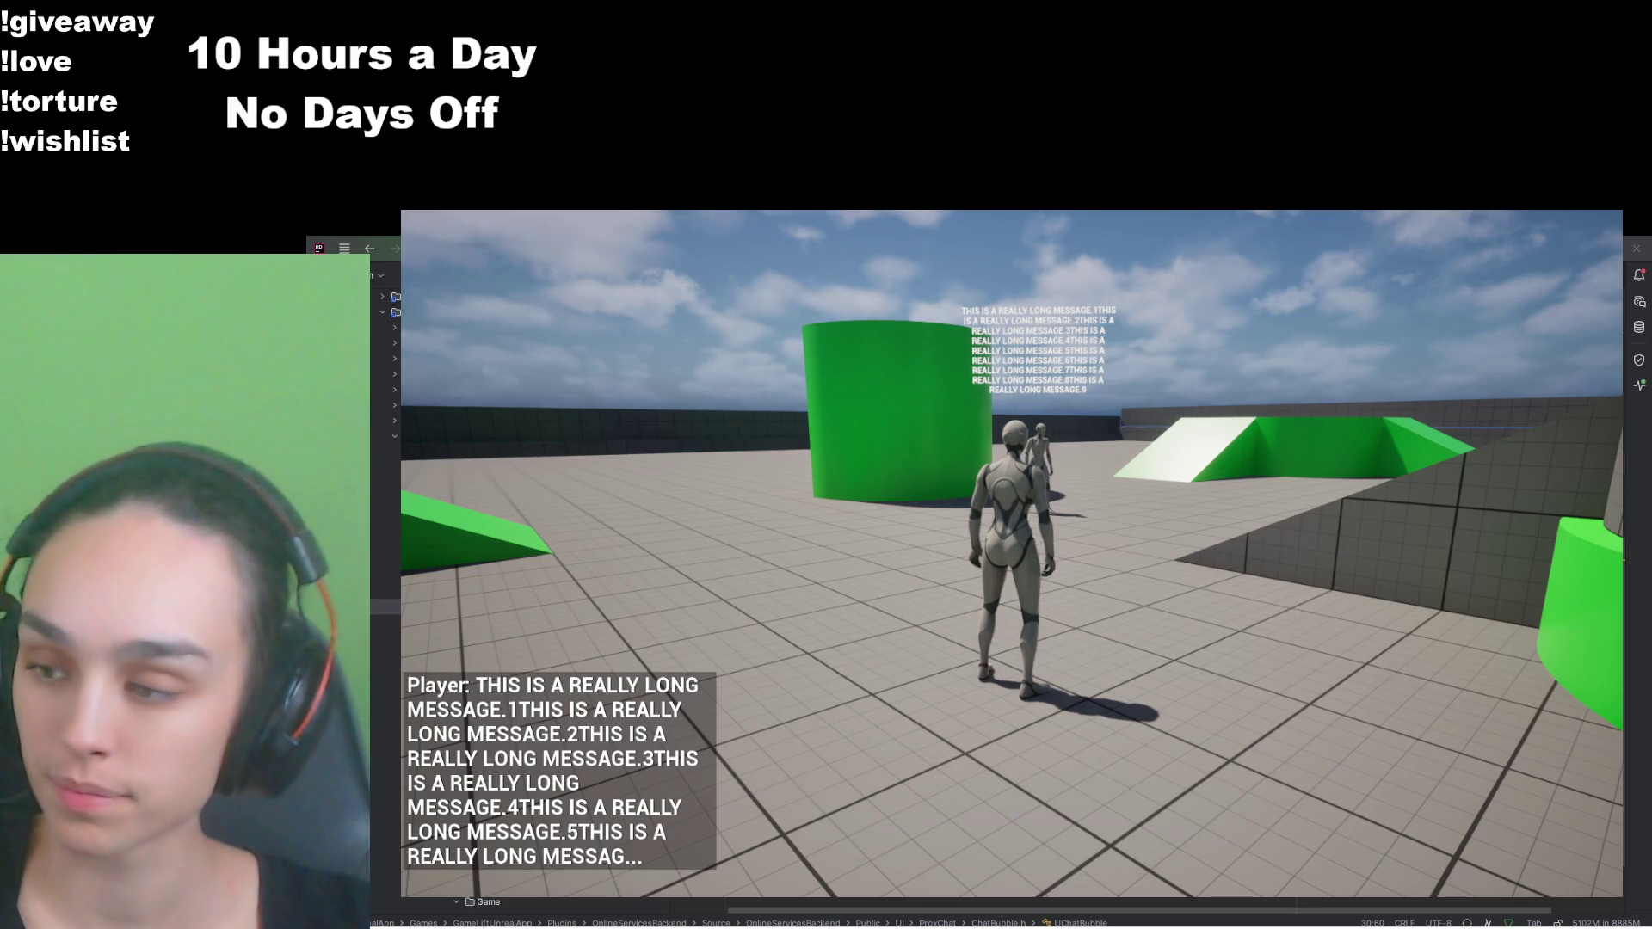
pyautogui.write('hi')
pyautogui.press('Return')
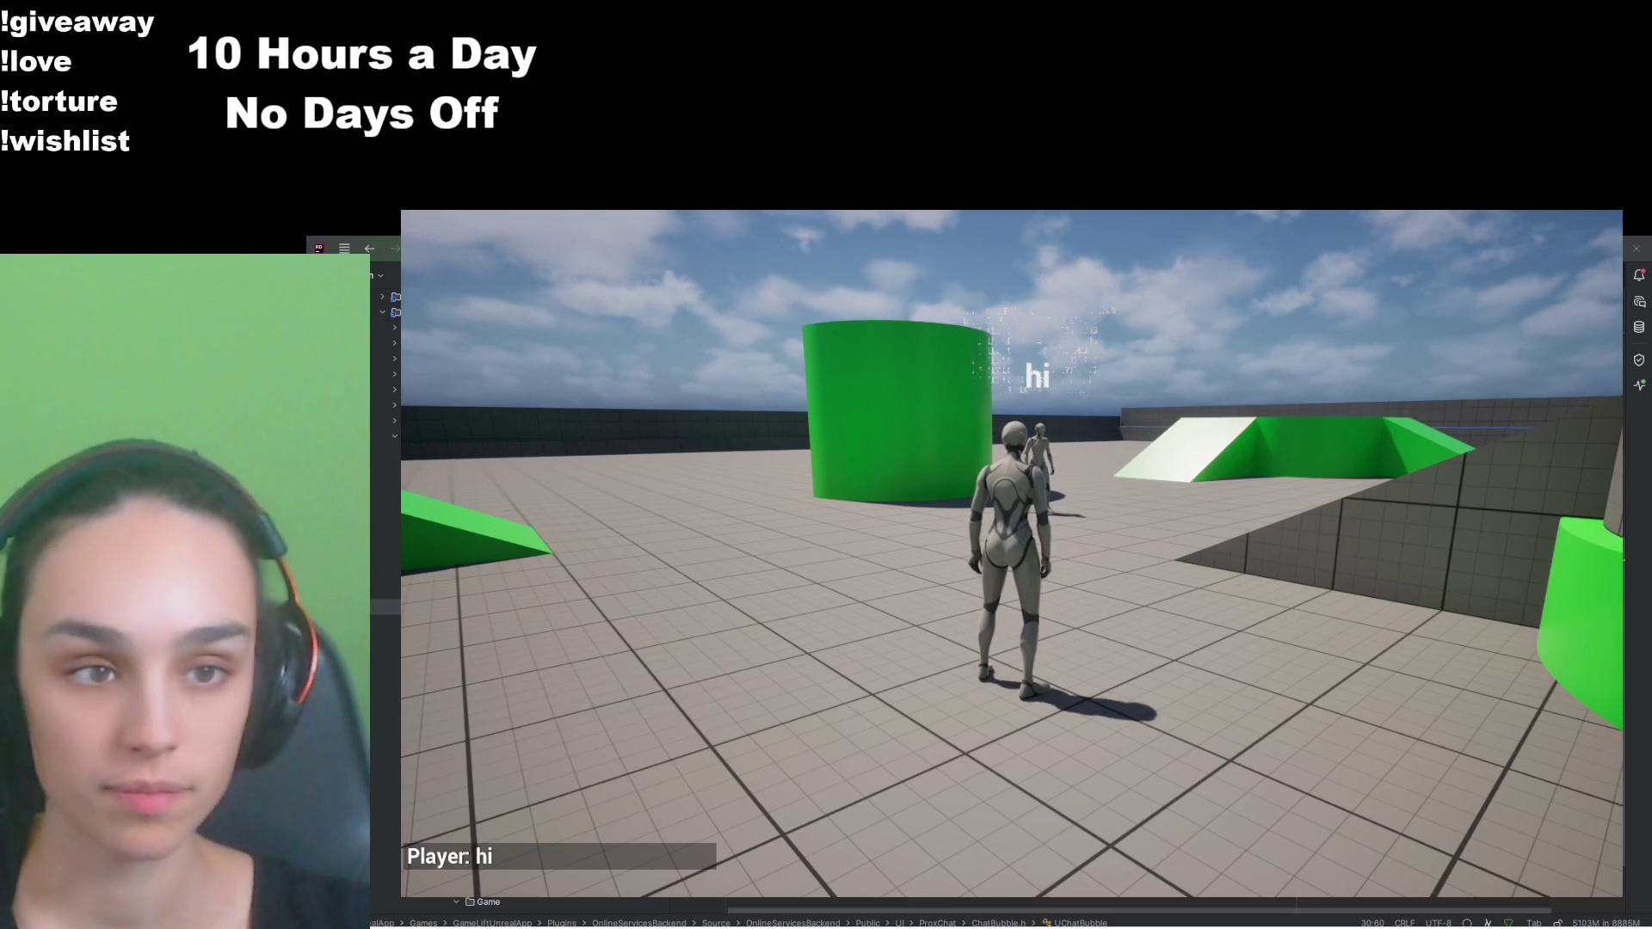
# Step: Run toward the cylinder, then quit the play session from the pause menu
pyautogui.press('w')
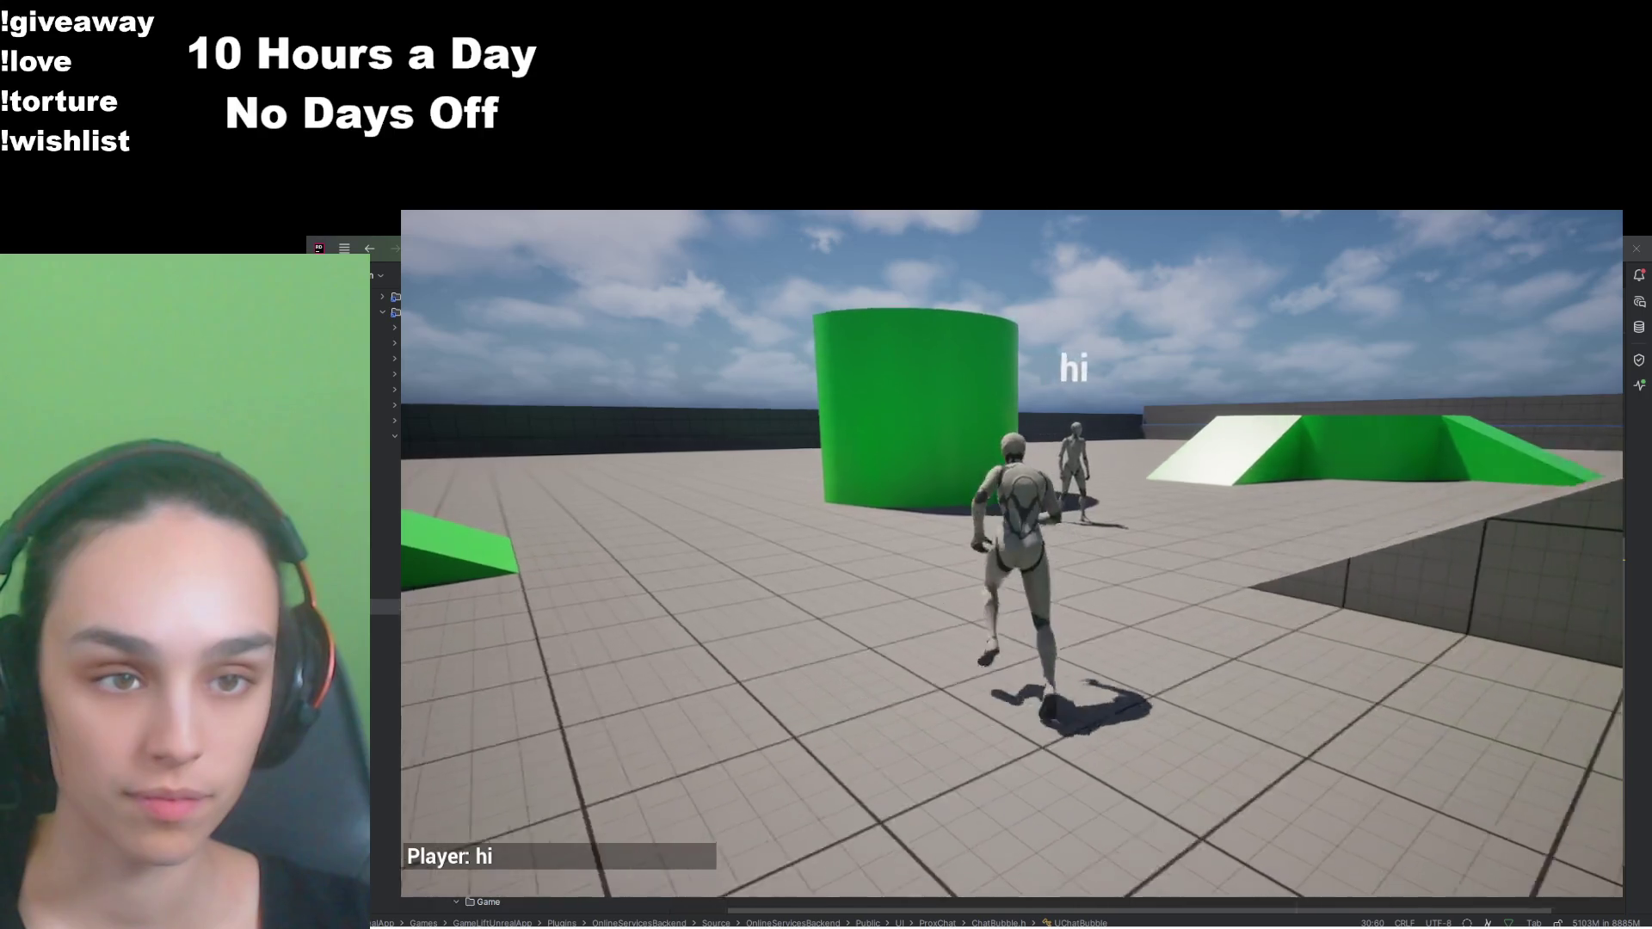
pyautogui.press('w')
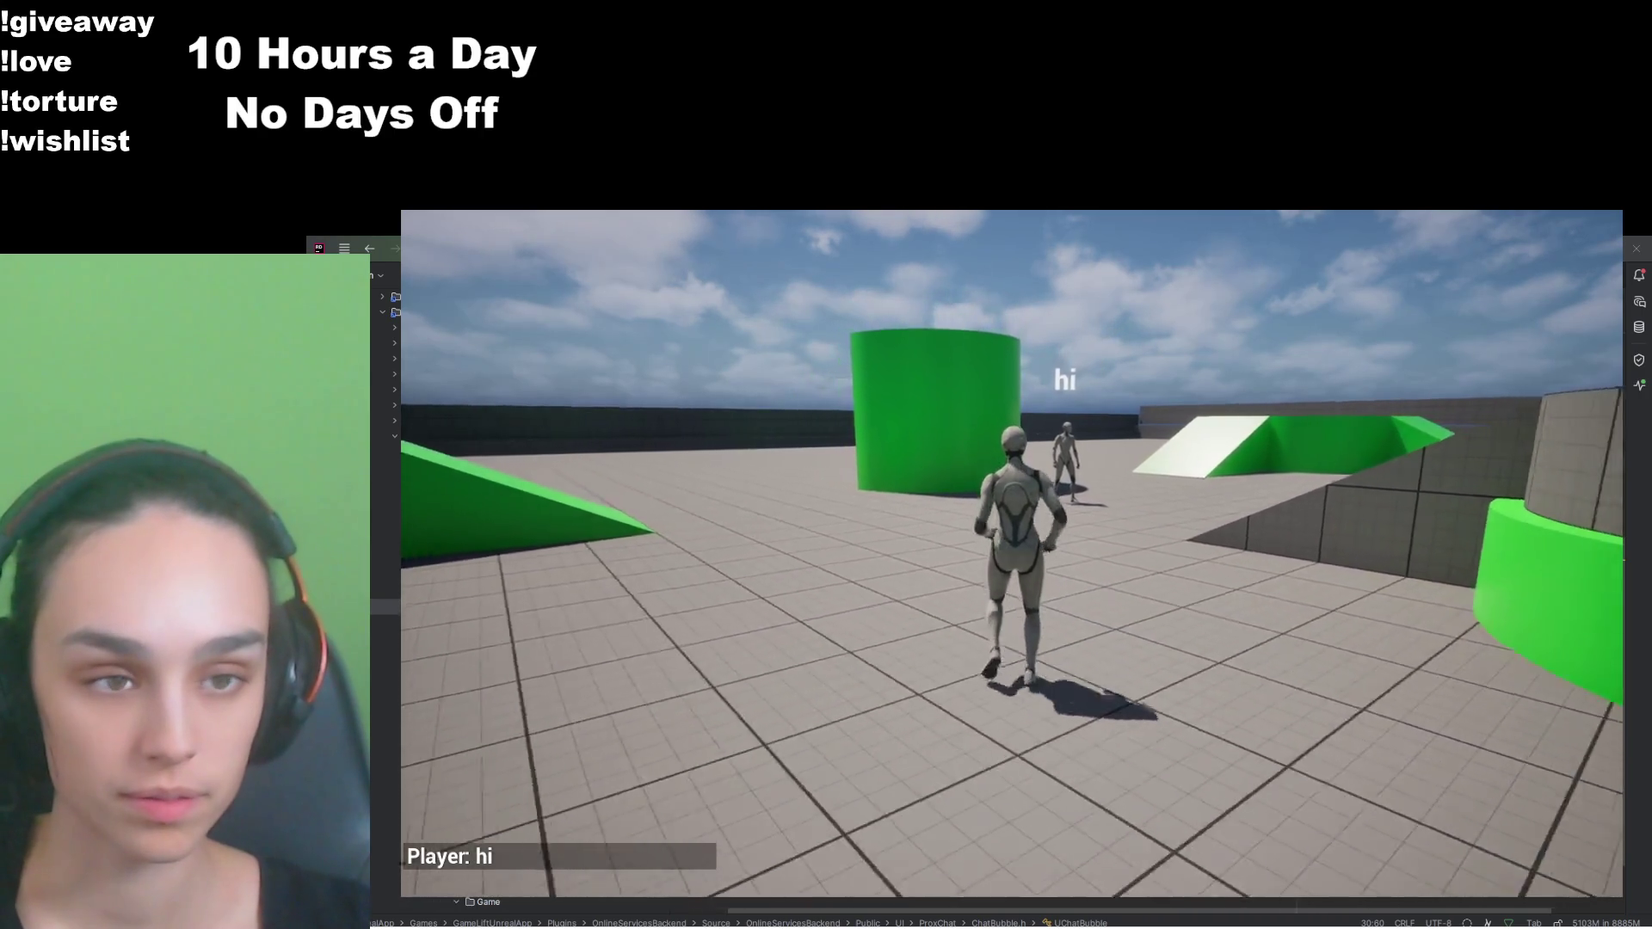
pyautogui.press('w')
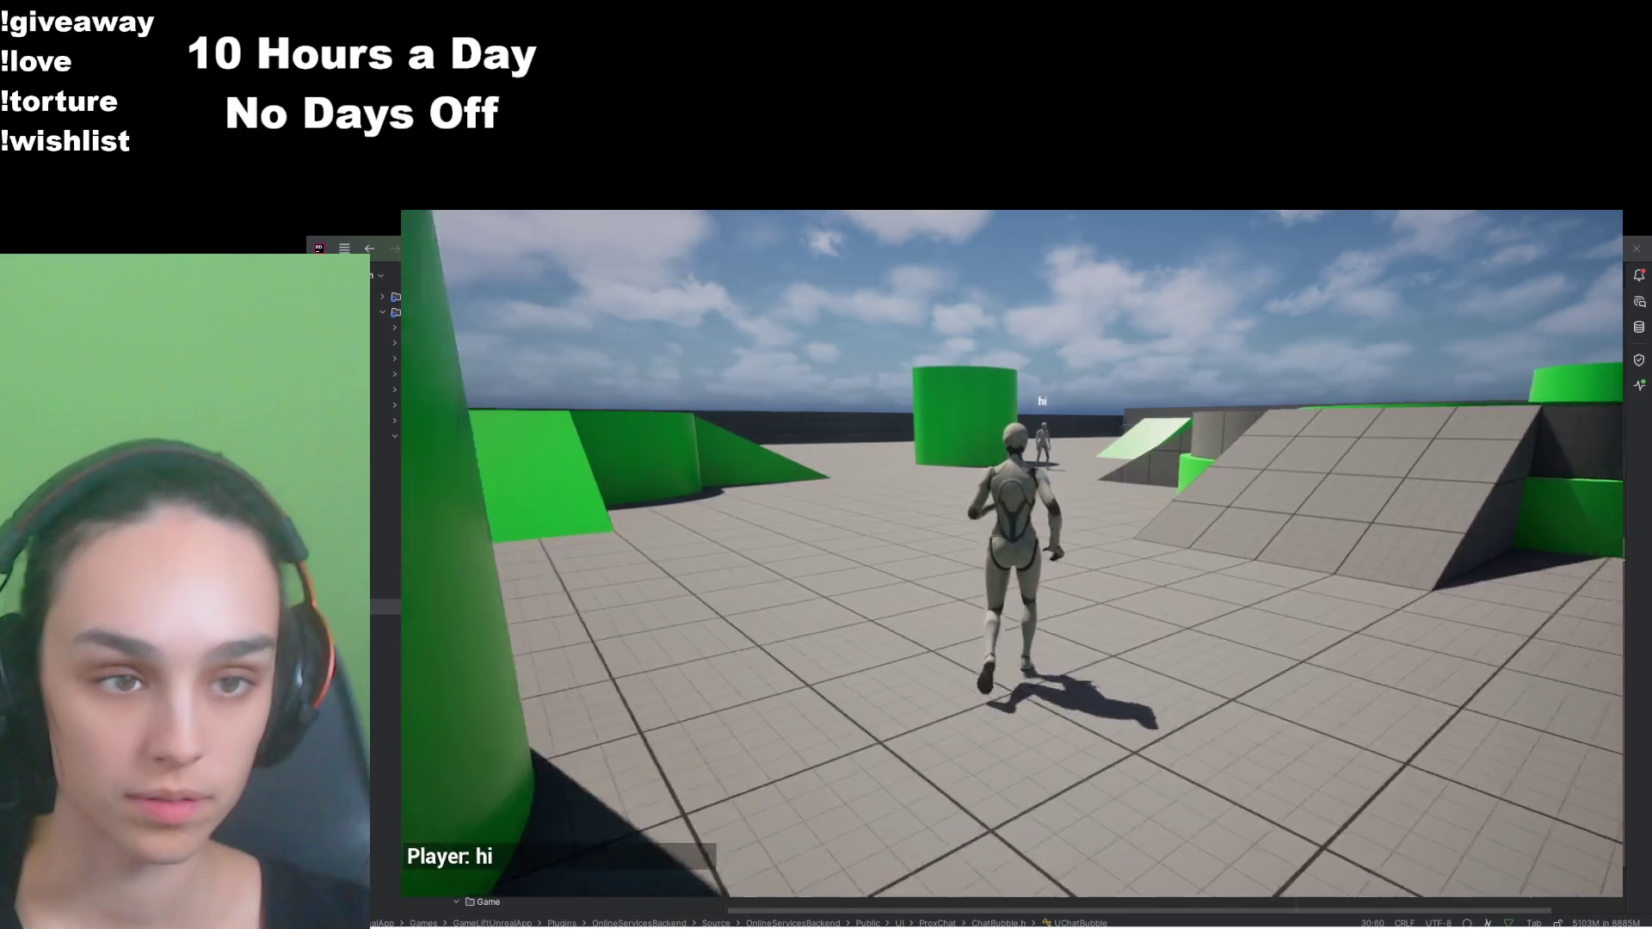
pyautogui.press('Escape')
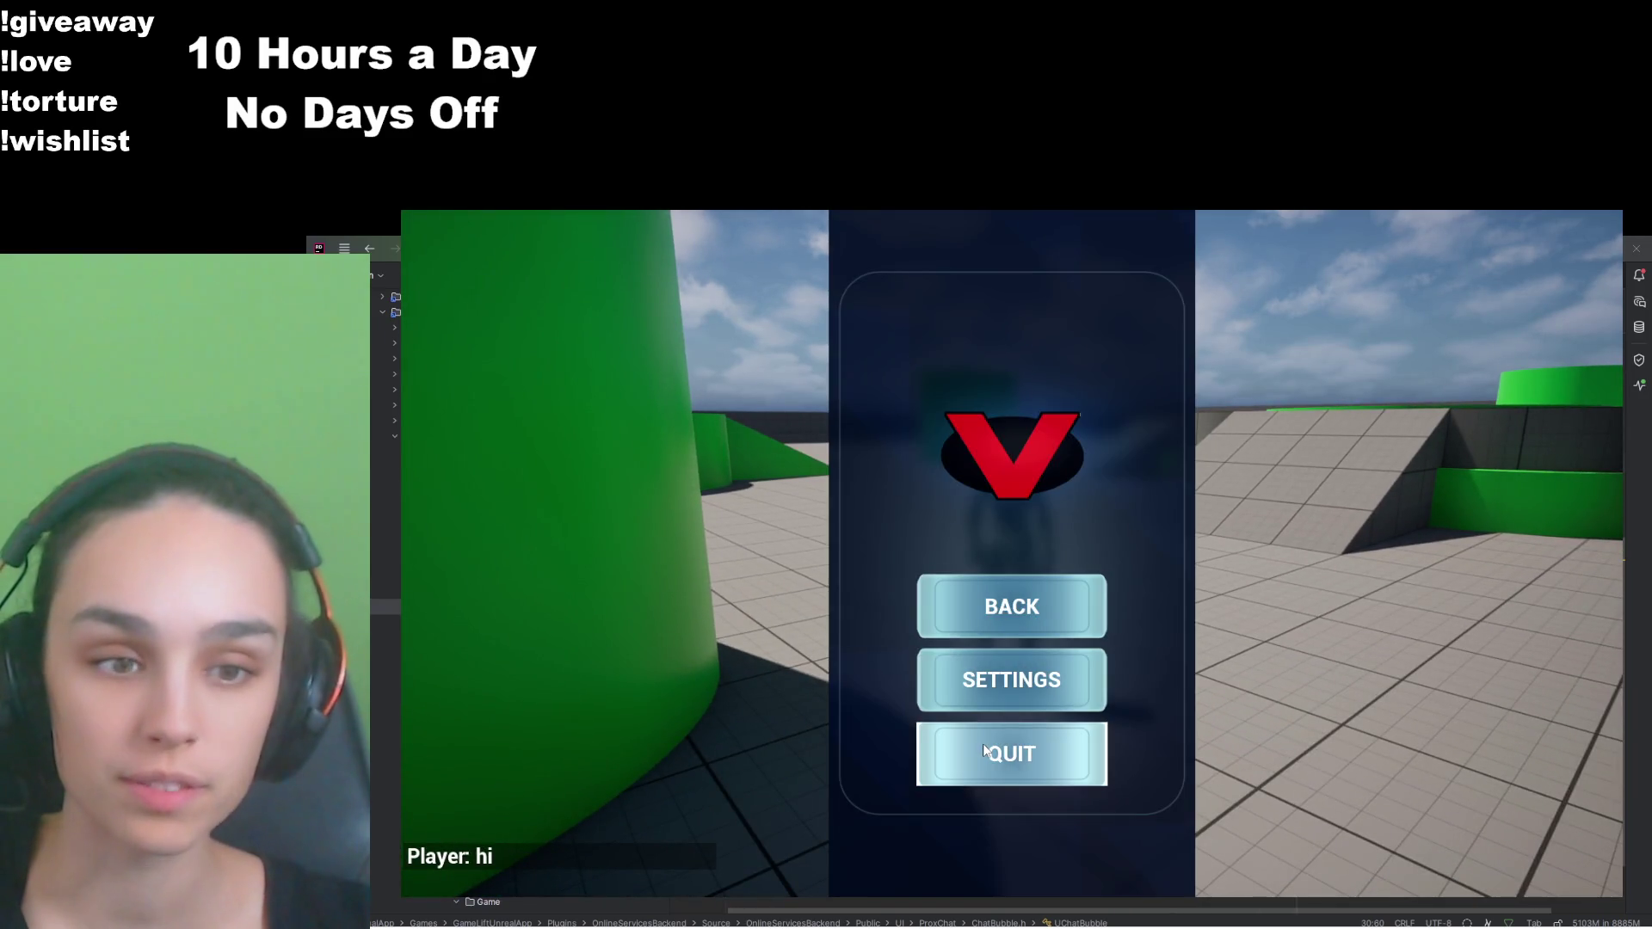
pyautogui.click(982, 744)
pyautogui.press('Escape')
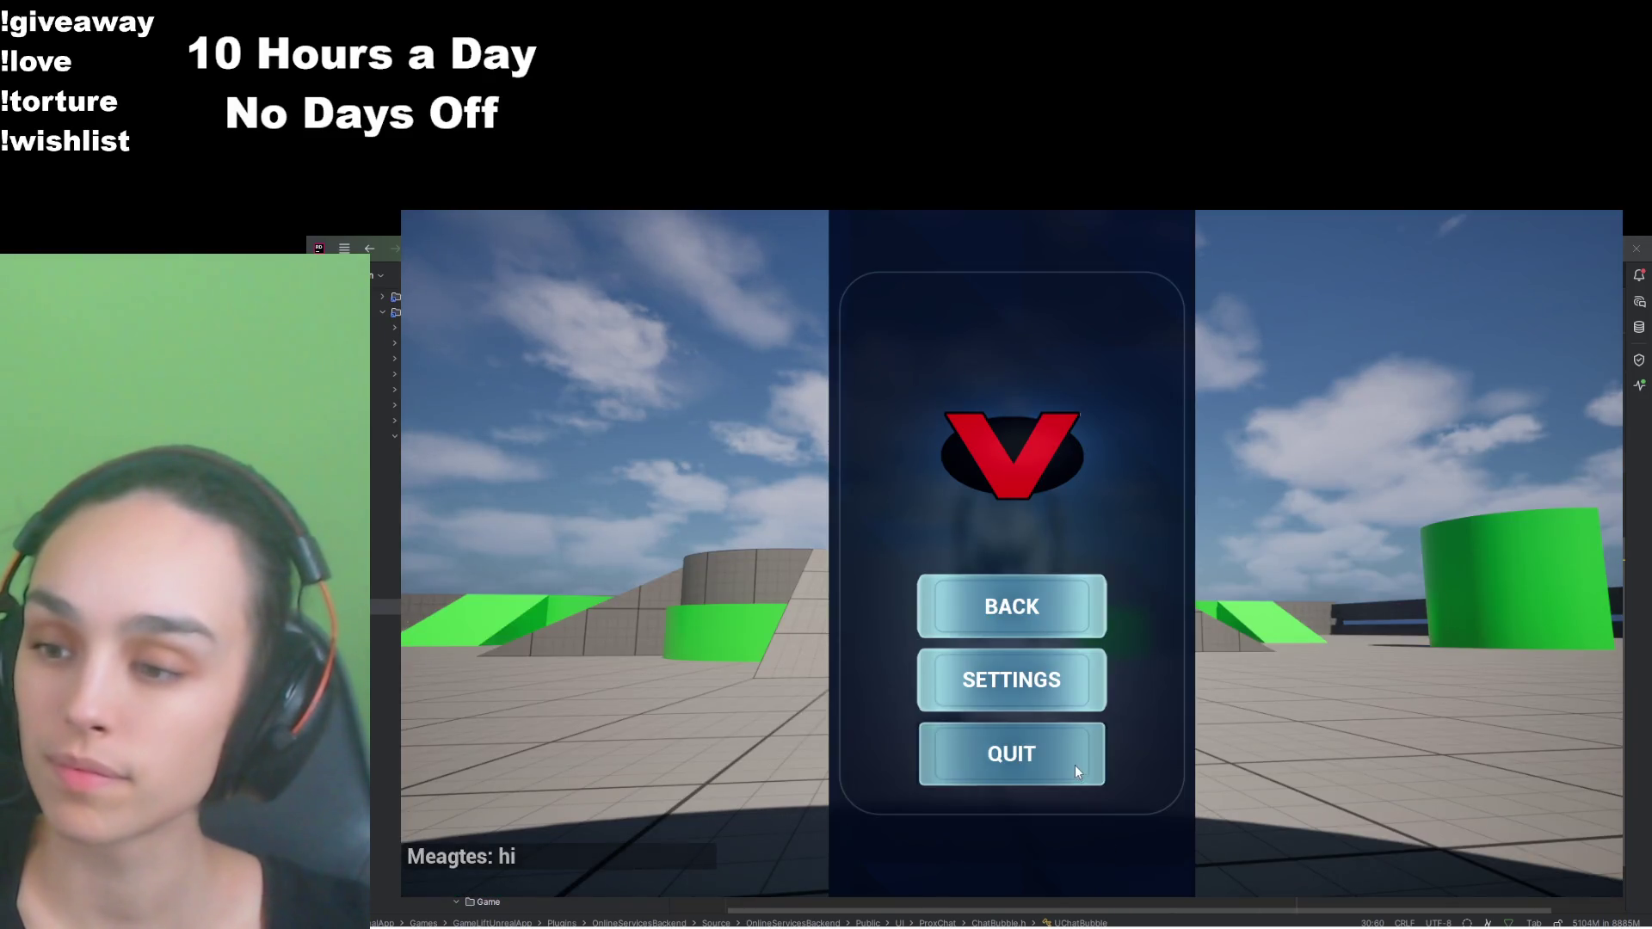
pyautogui.click(1012, 754)
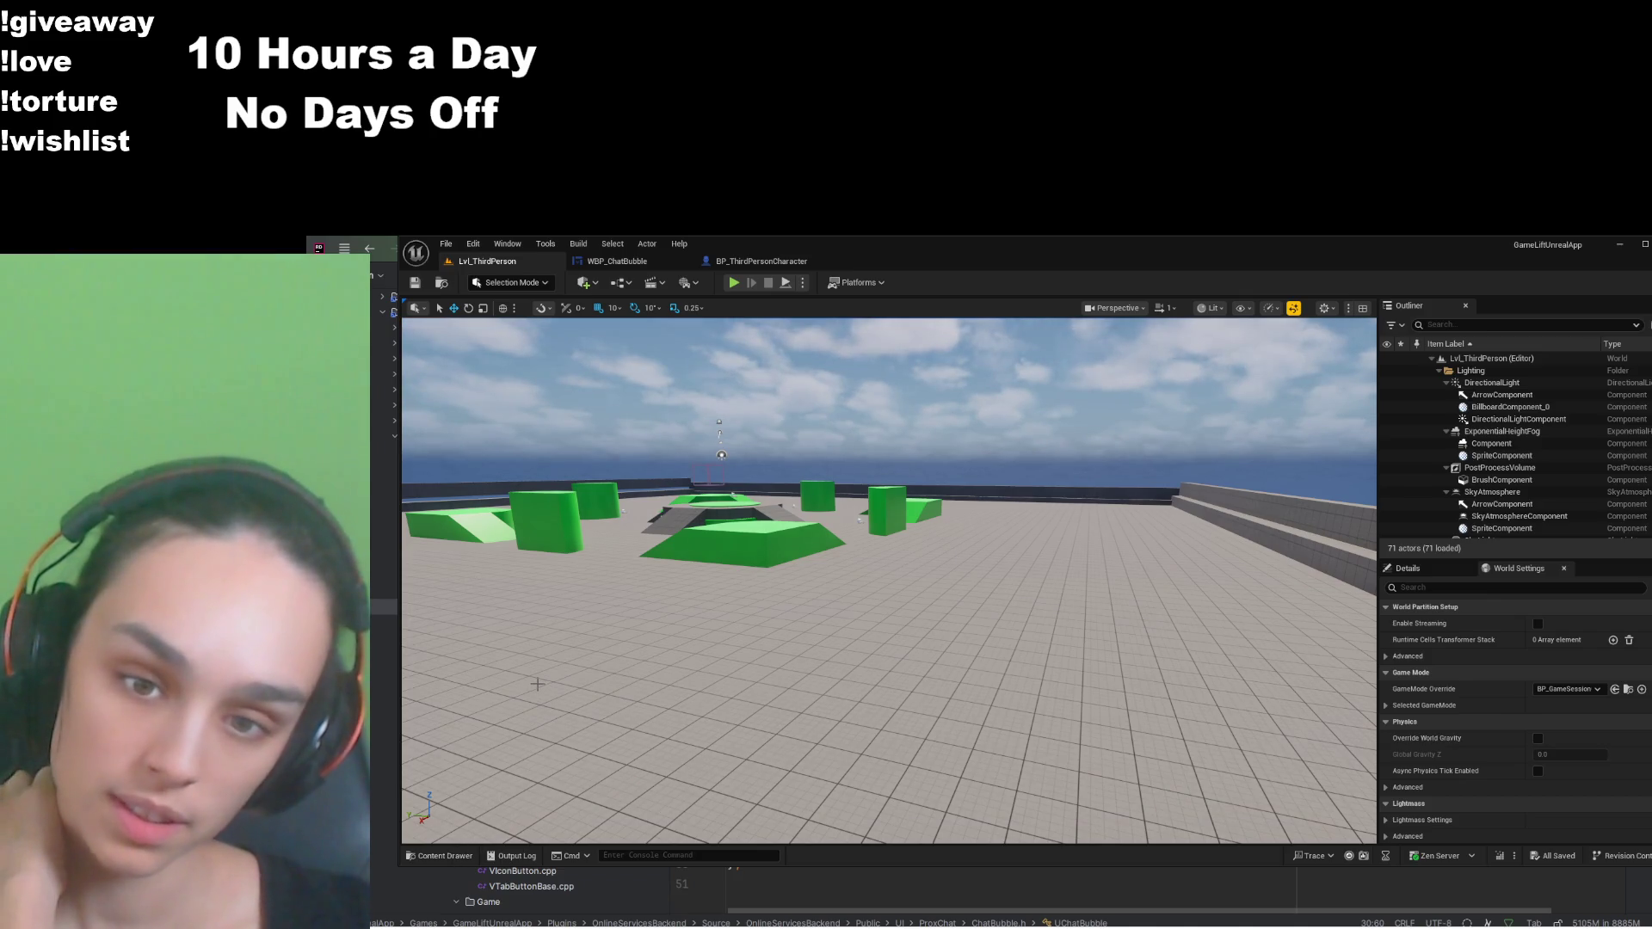
# Step: Set SizeBoxRoot to width 300 and height 150, then compile and save WBP_ChatBubble
pyautogui.click(617, 261)
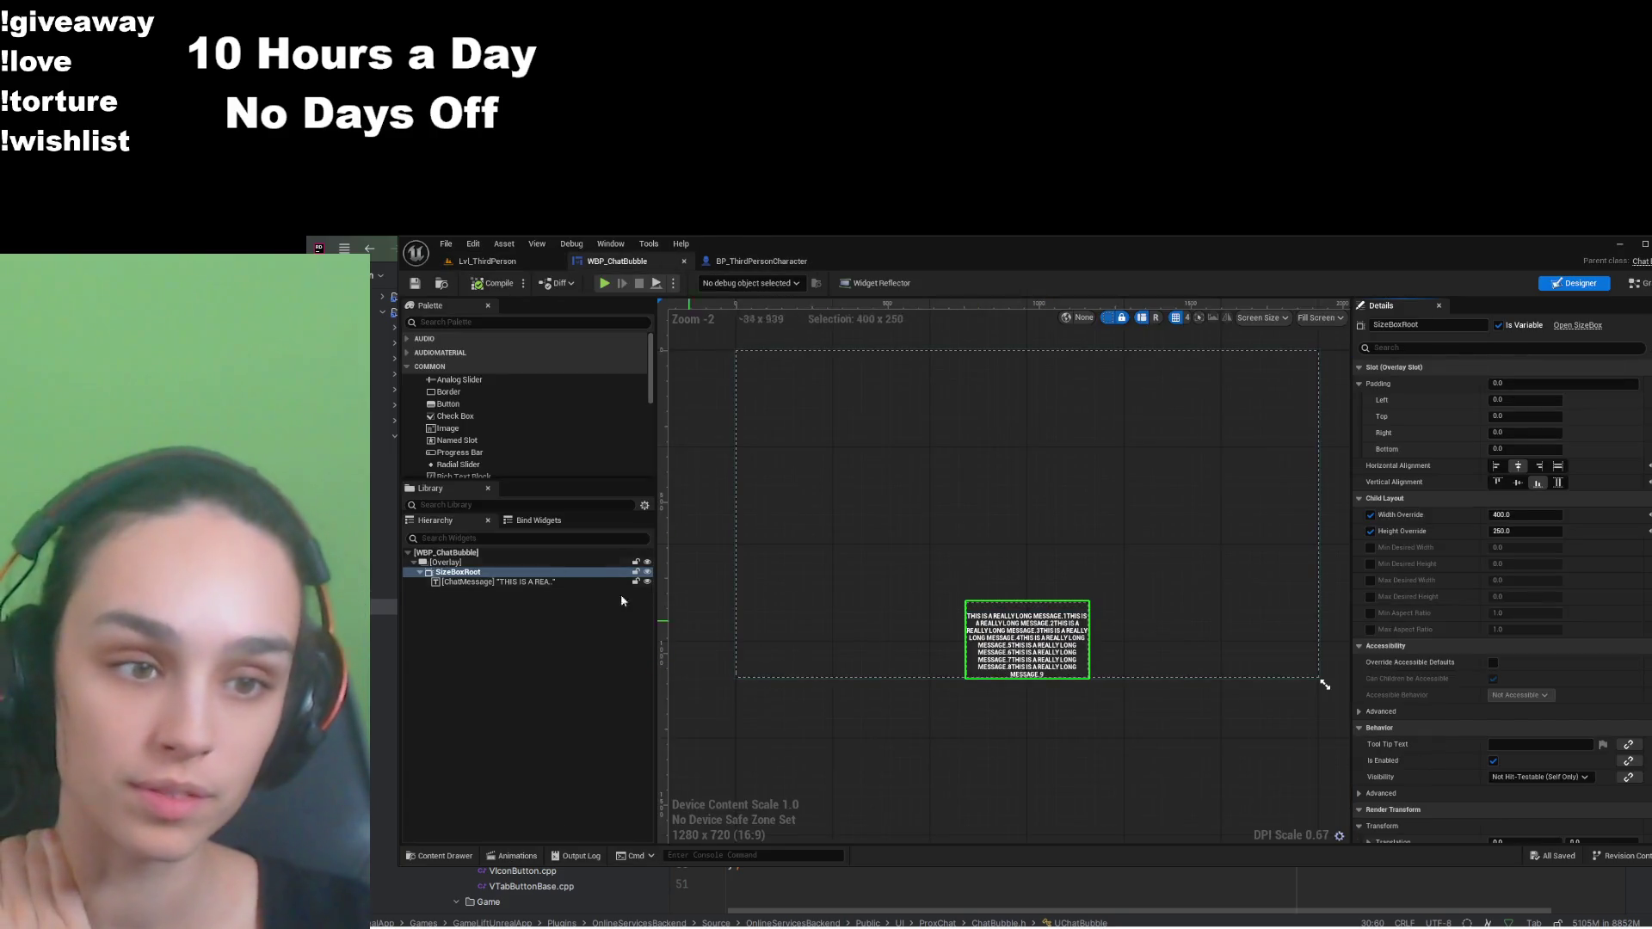
pyautogui.click(538, 570)
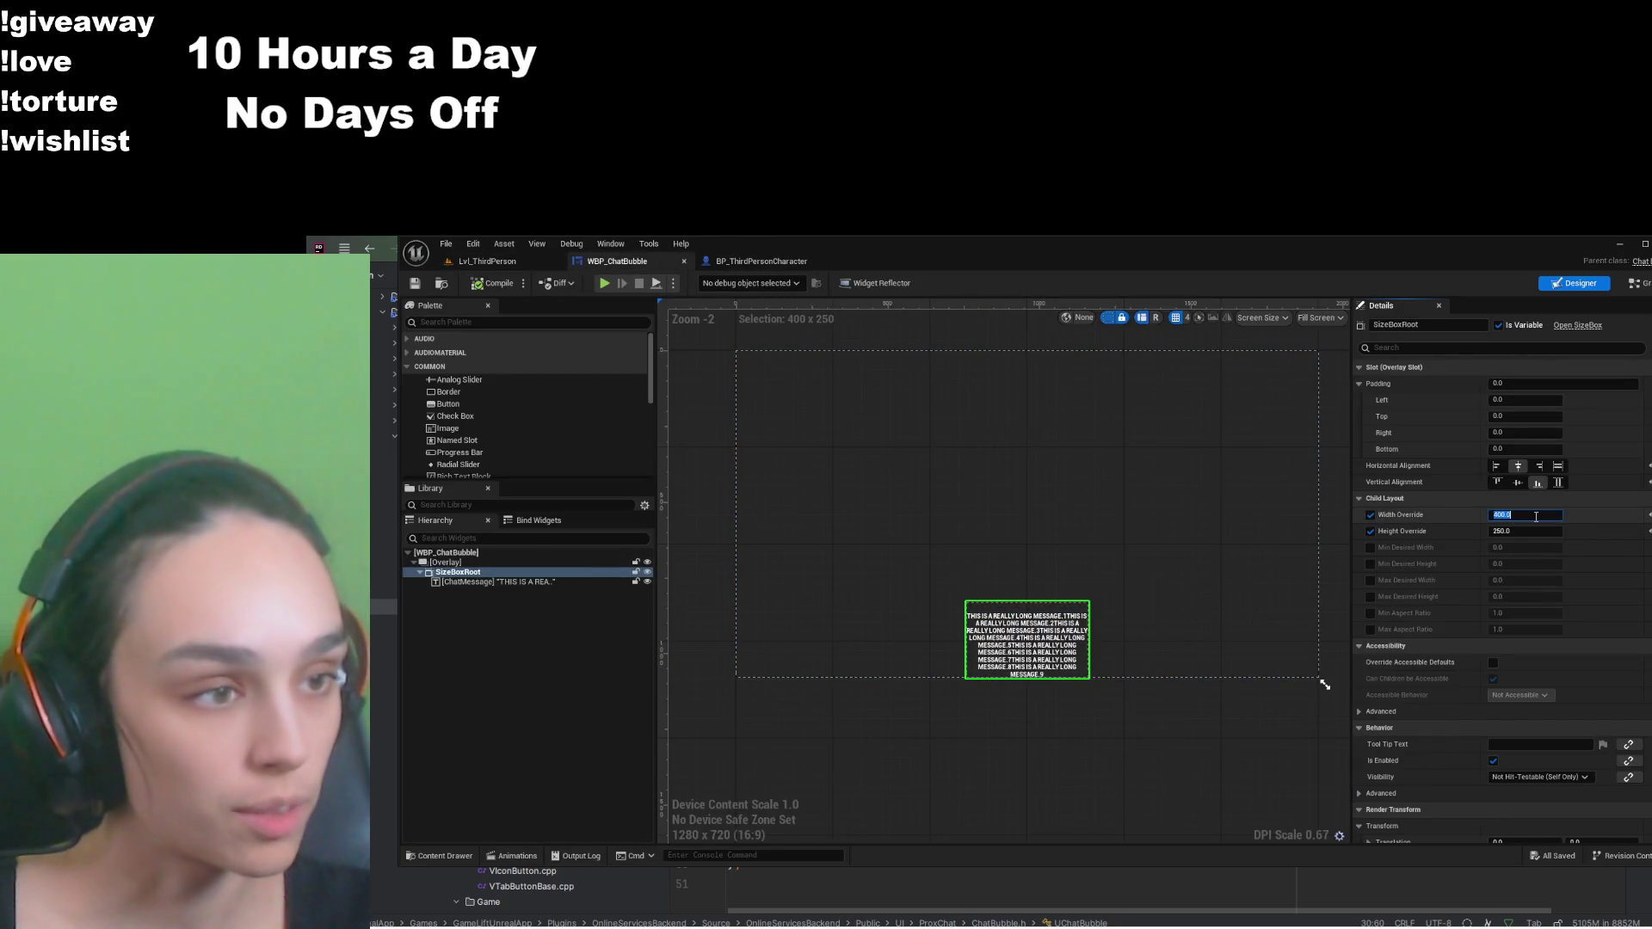
pyautogui.write('300')
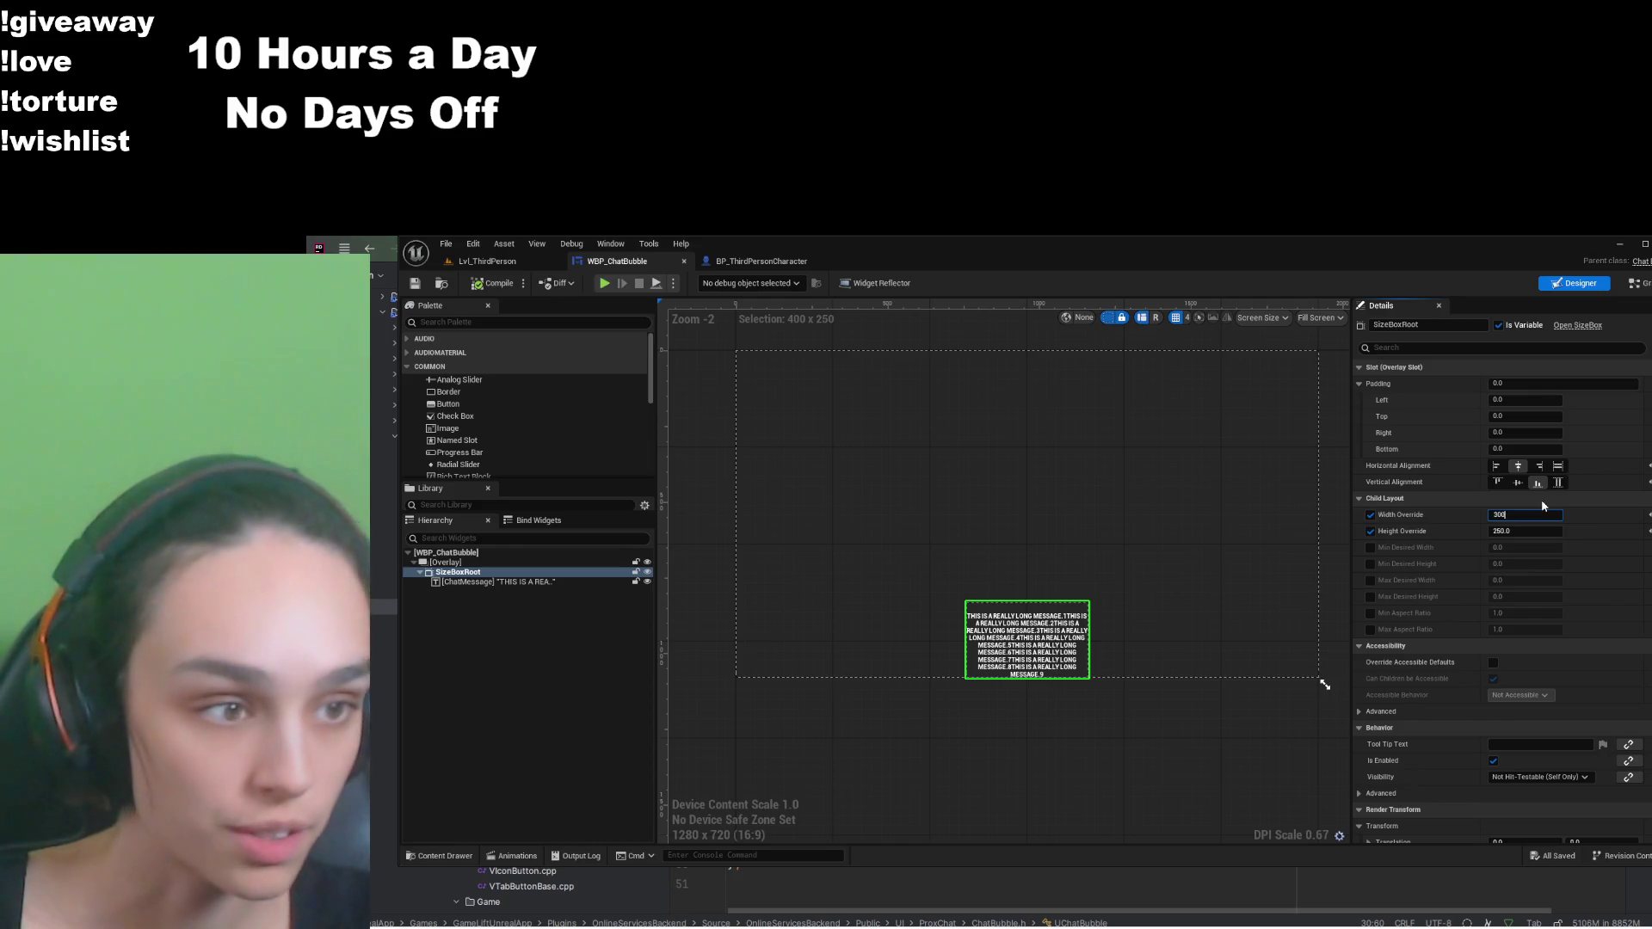
pyautogui.click(1516, 532)
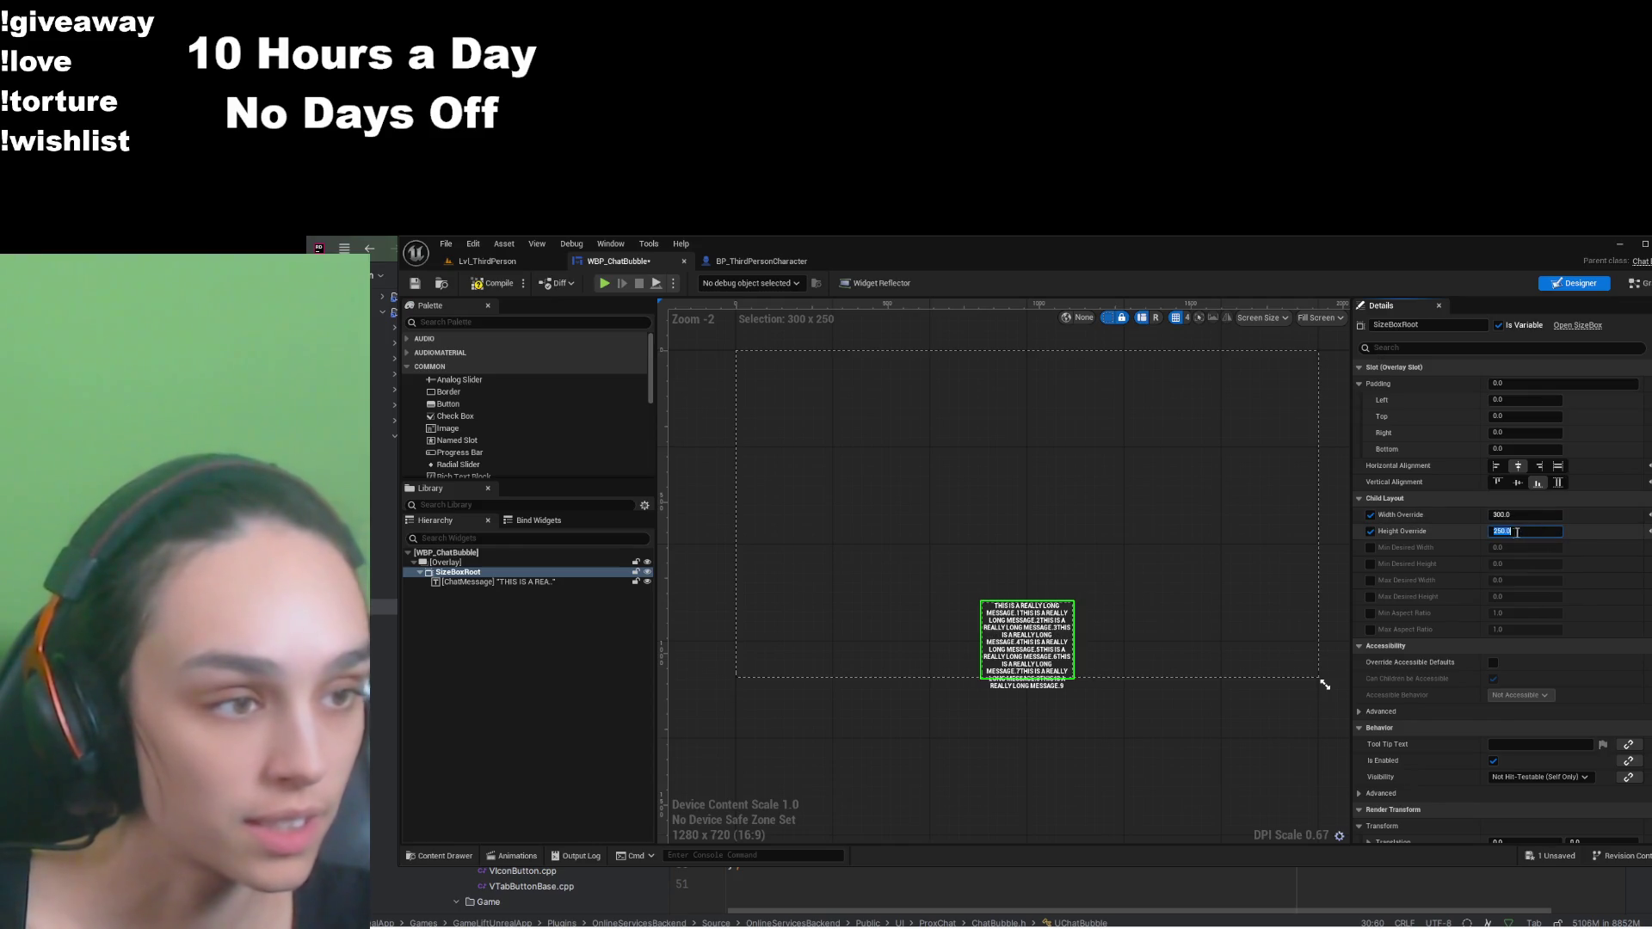
pyautogui.write('150')
pyautogui.press('Return')
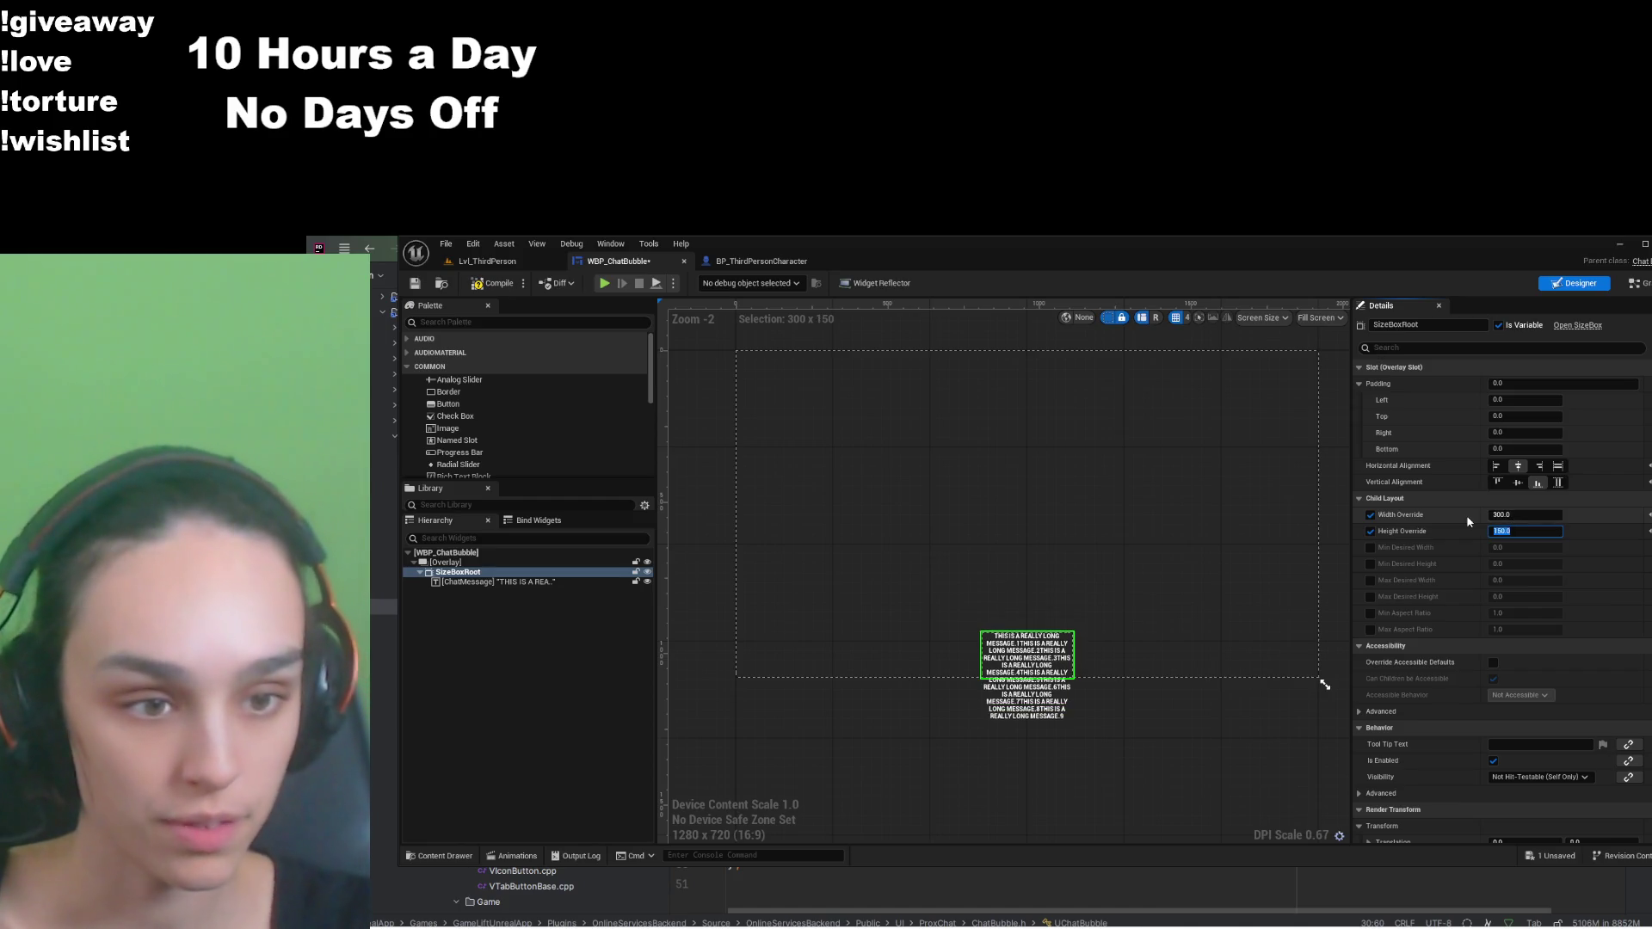
pyautogui.click(487, 283)
pyautogui.click(415, 283)
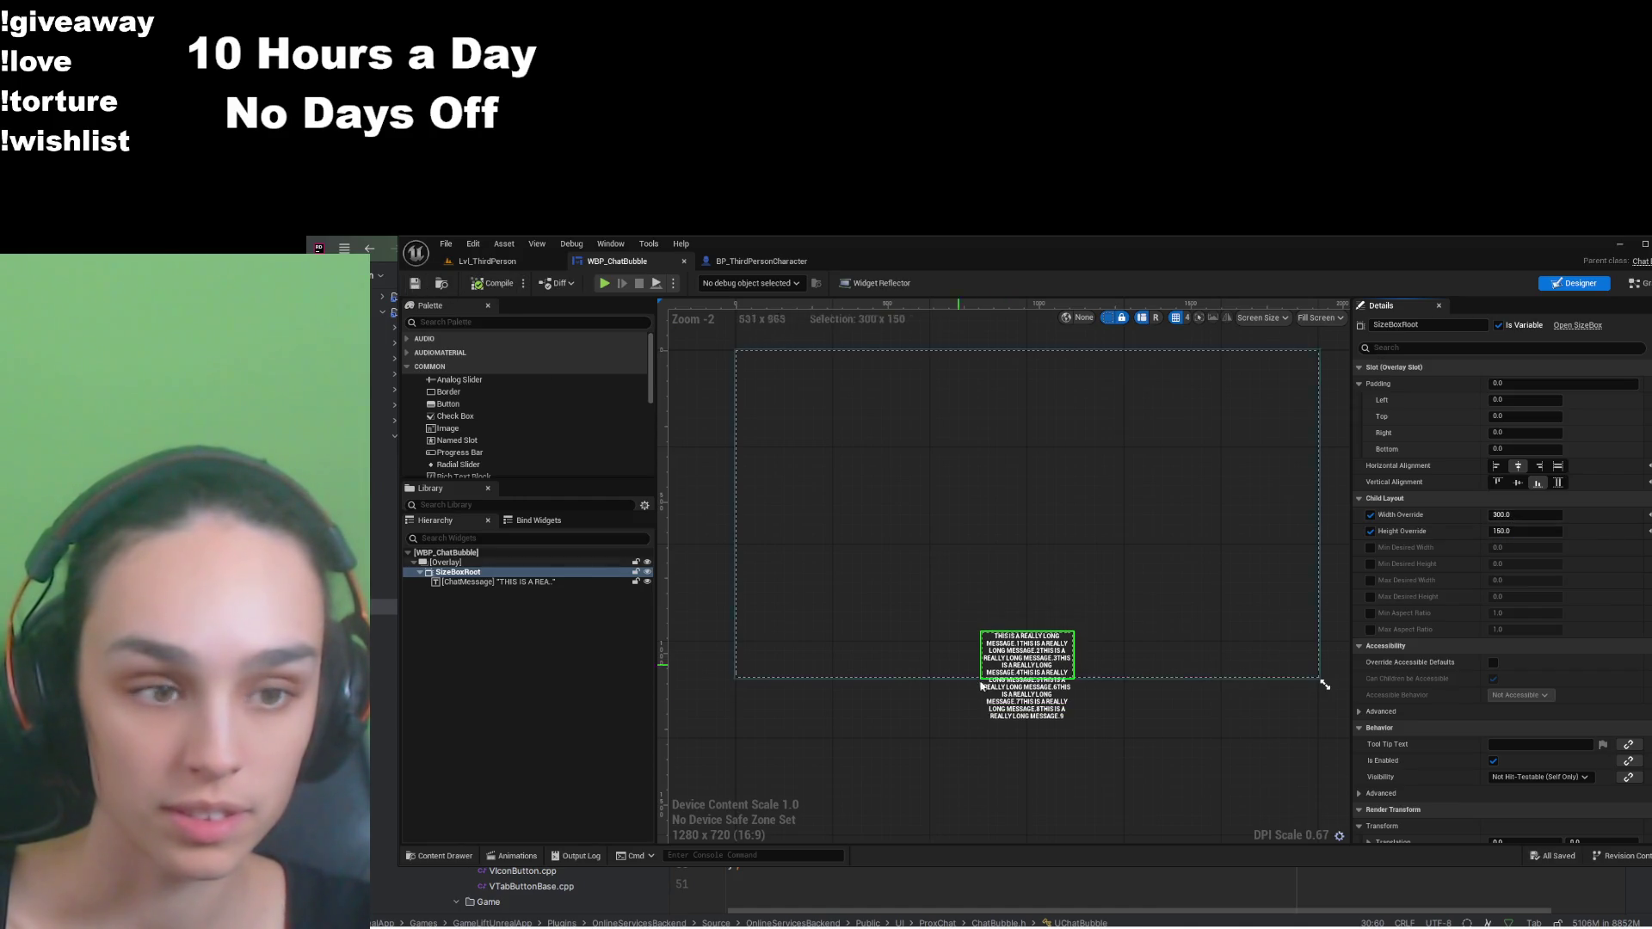
pyautogui.scroll(4, 1014, 707)
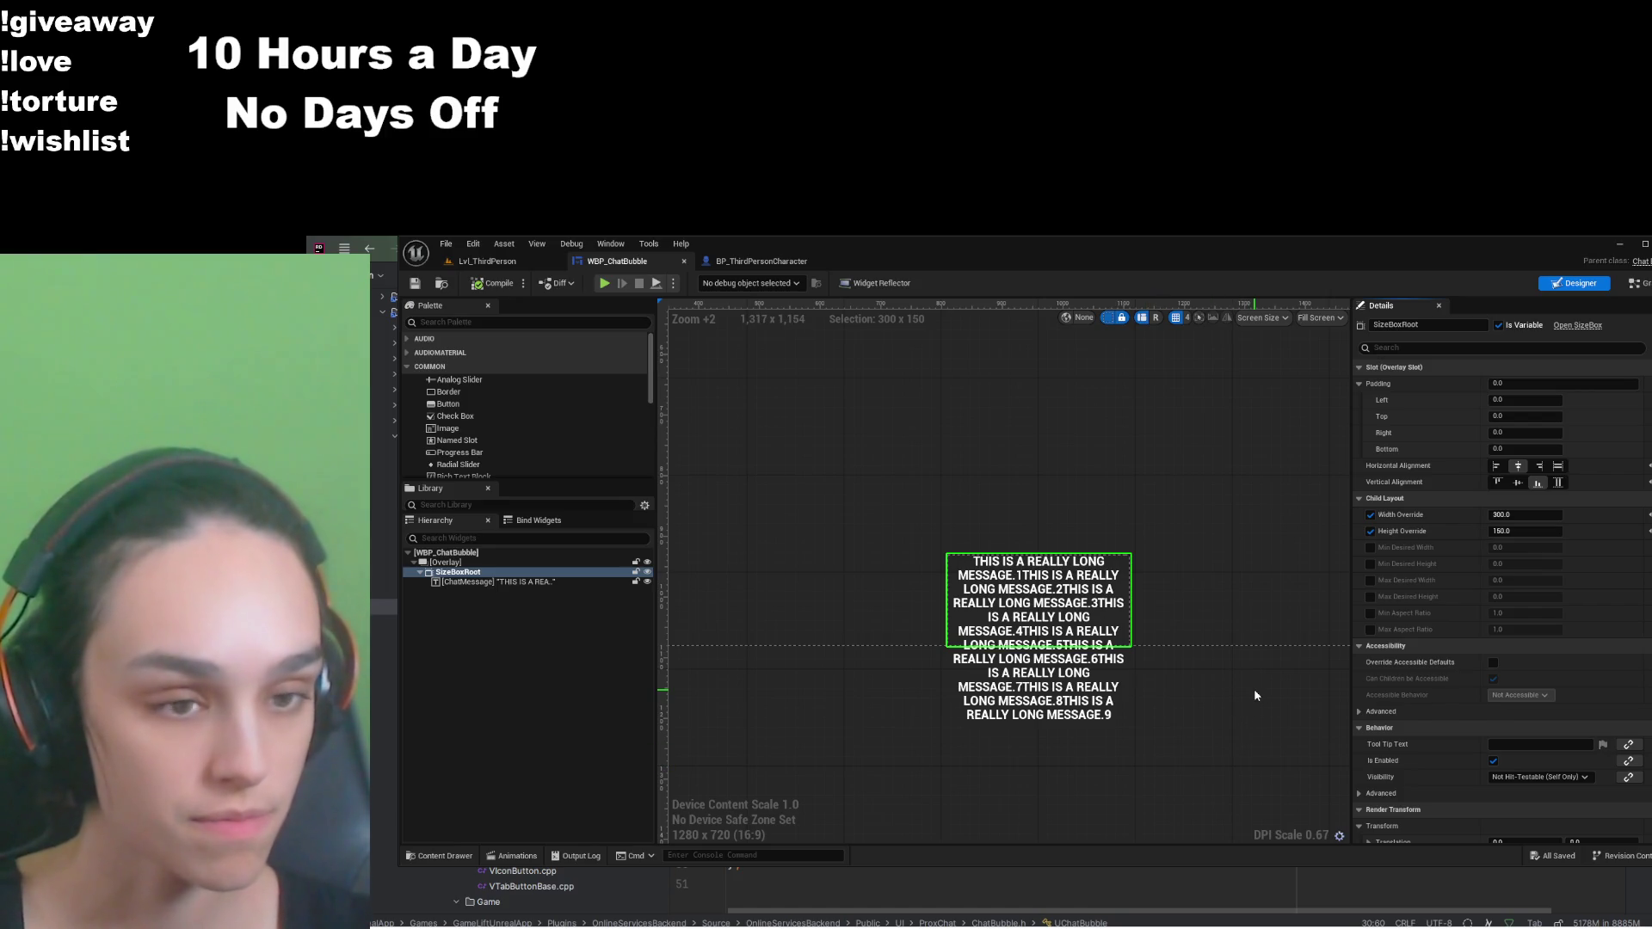
pyautogui.click(778, 265)
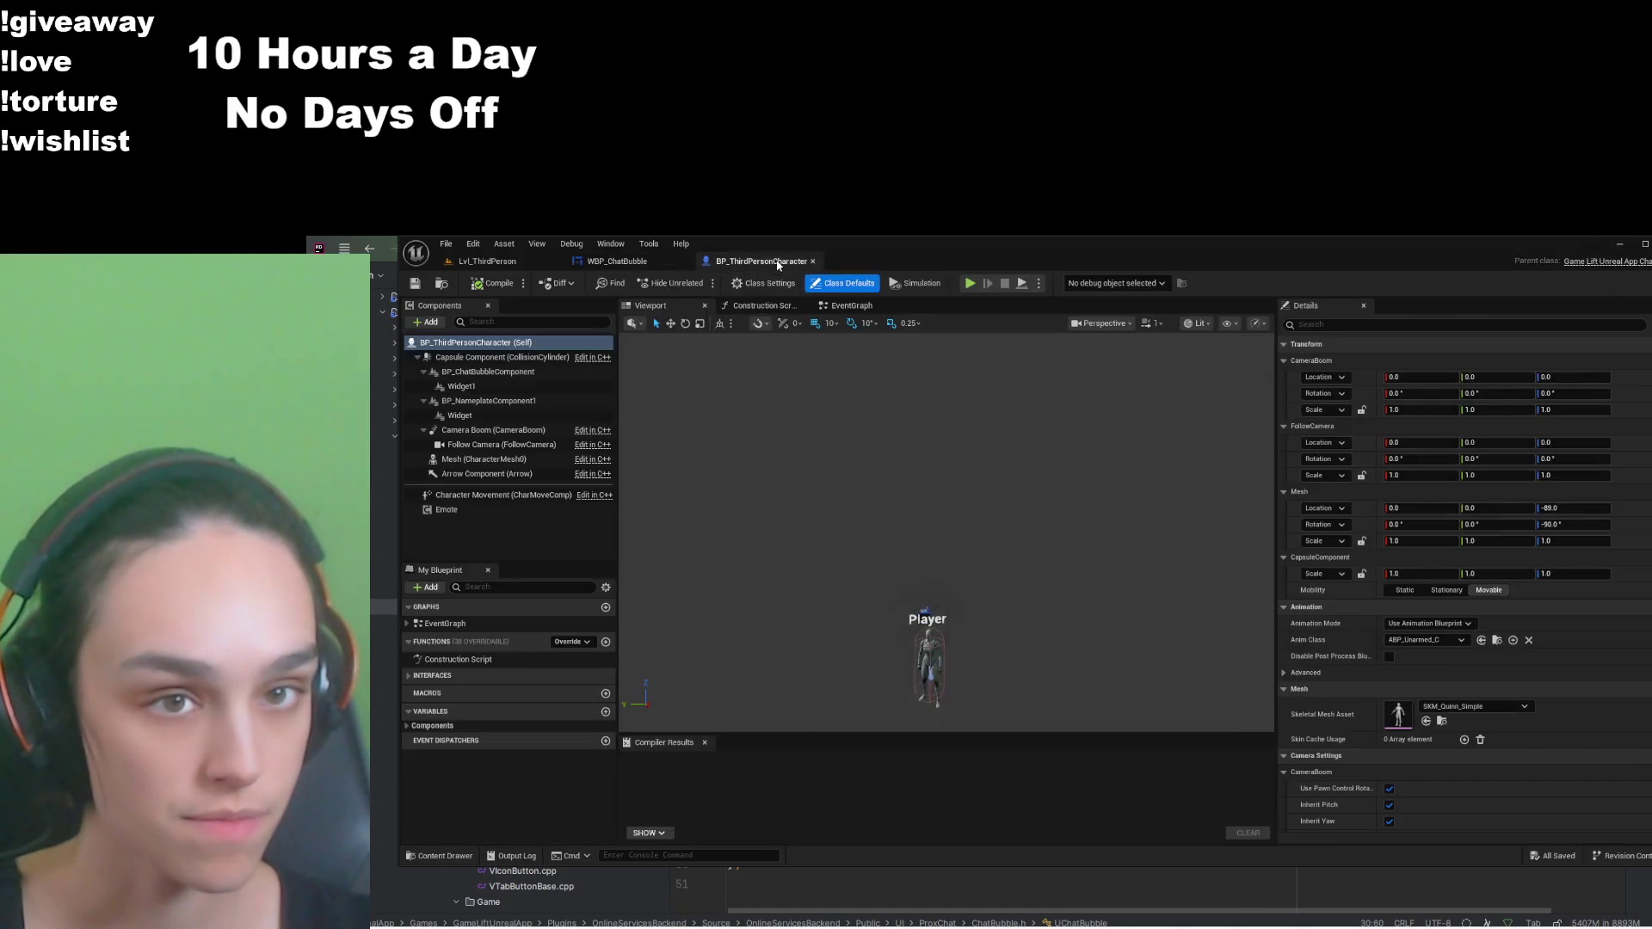
# Step: Select BP_ChatBubbleComponent in the Components list, comparing it with Widget1
pyautogui.scroll(5, 955, 612)
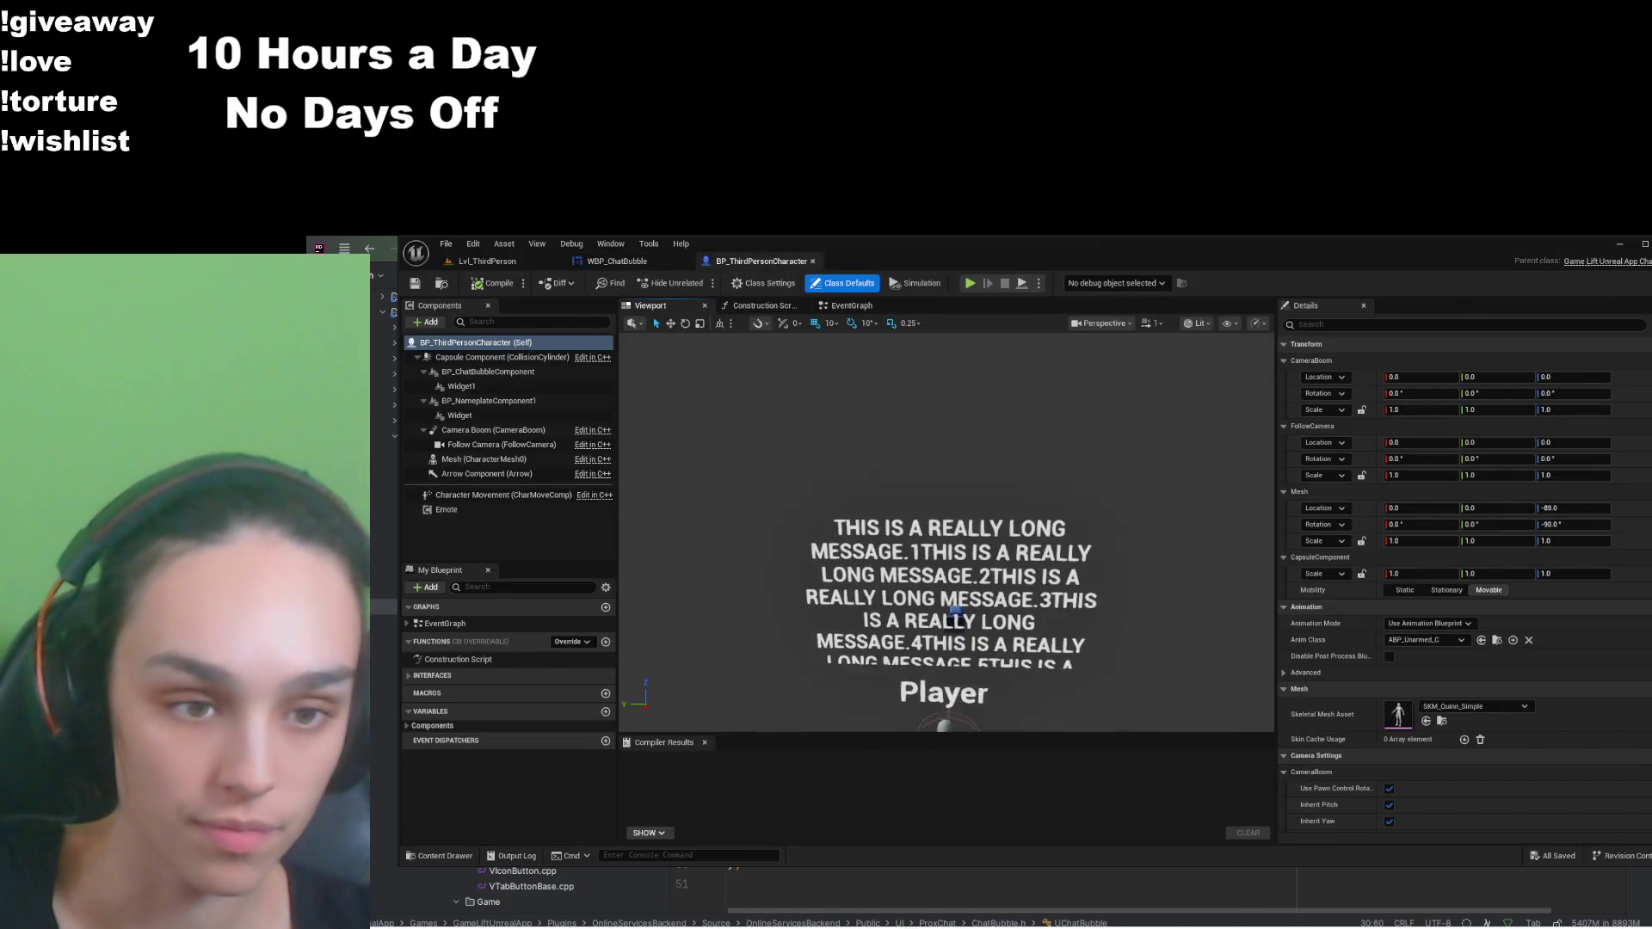
pyautogui.scroll(-4, 917, 484)
pyautogui.scroll(3, 917, 483)
pyautogui.scroll(-2, 917, 484)
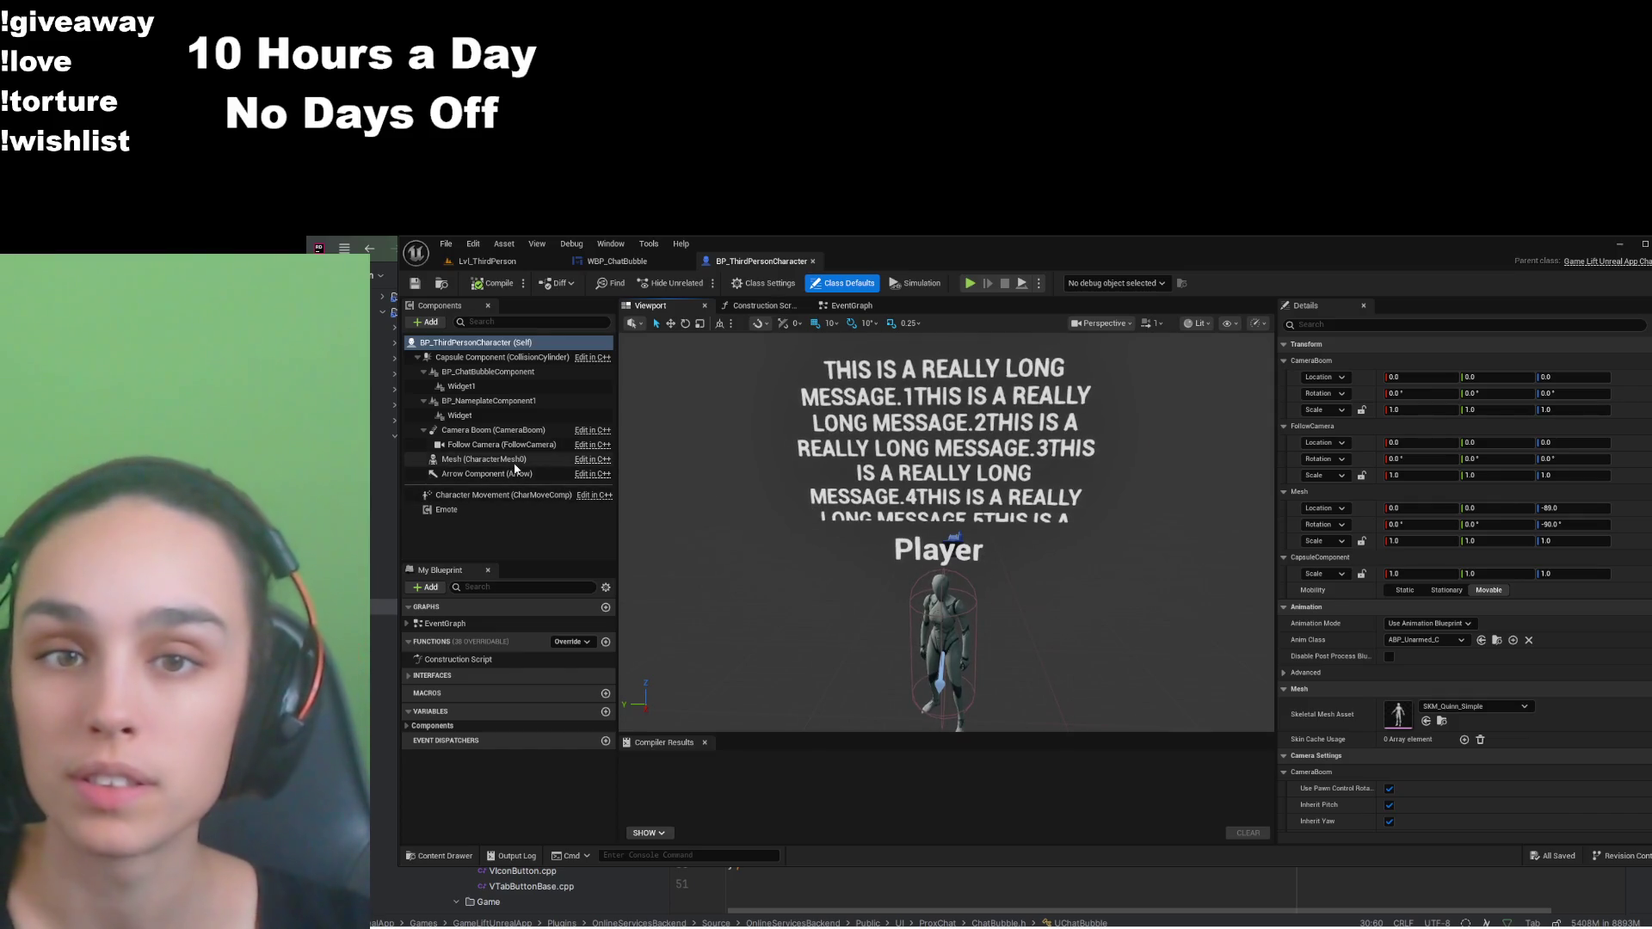
pyautogui.click(501, 373)
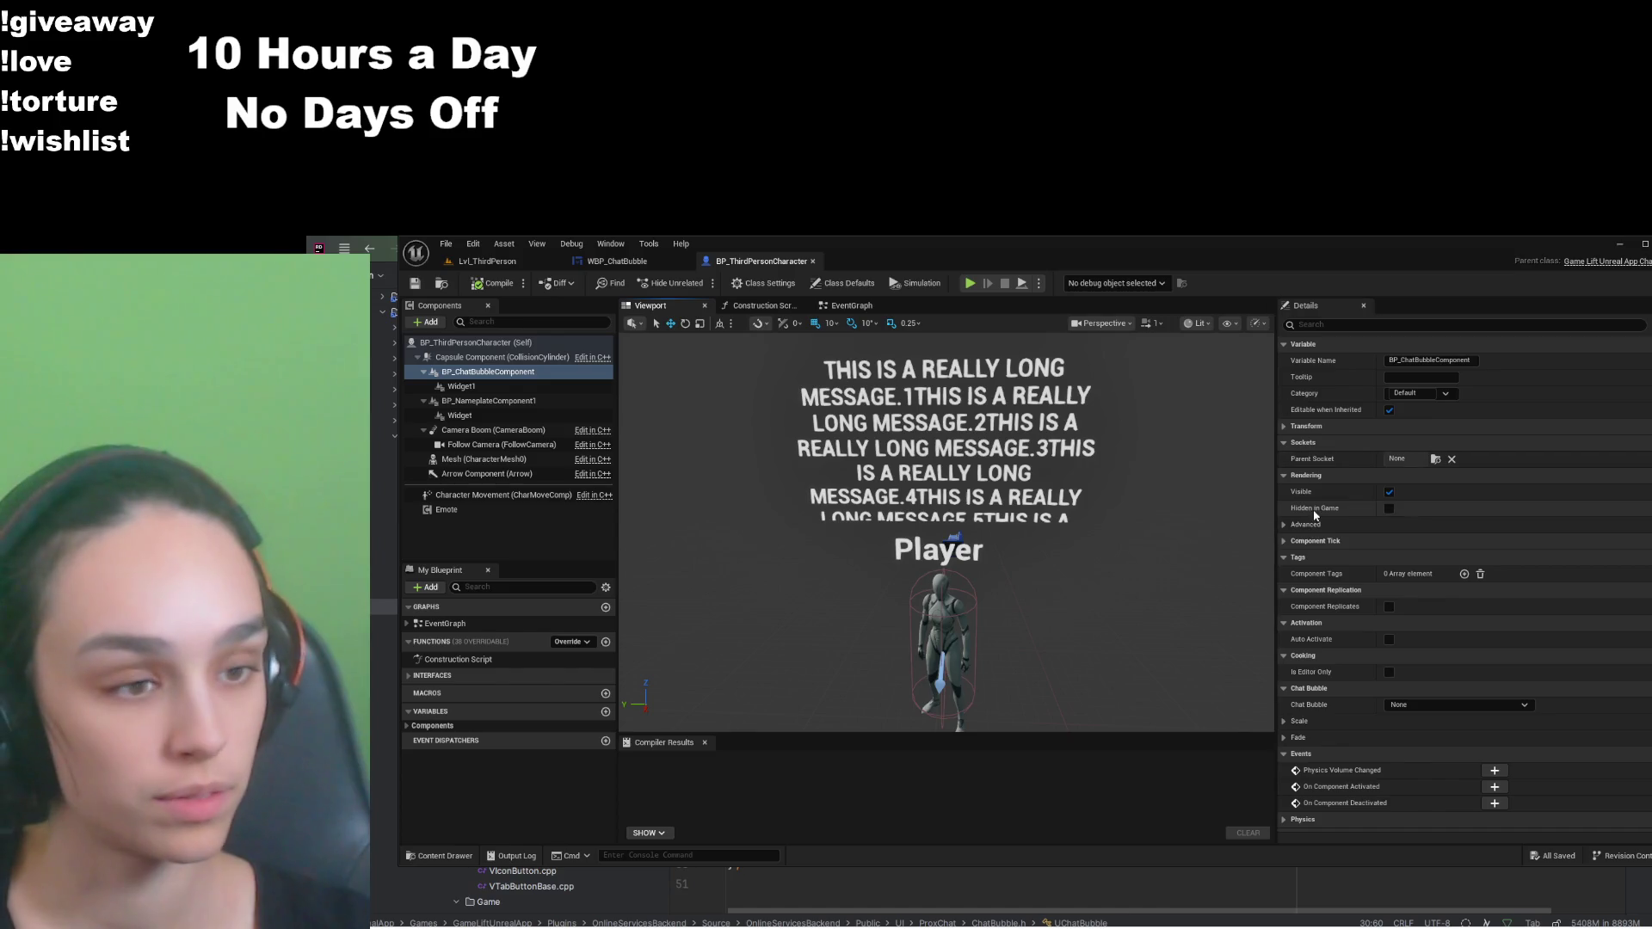
pyautogui.click(462, 387)
pyautogui.click(469, 372)
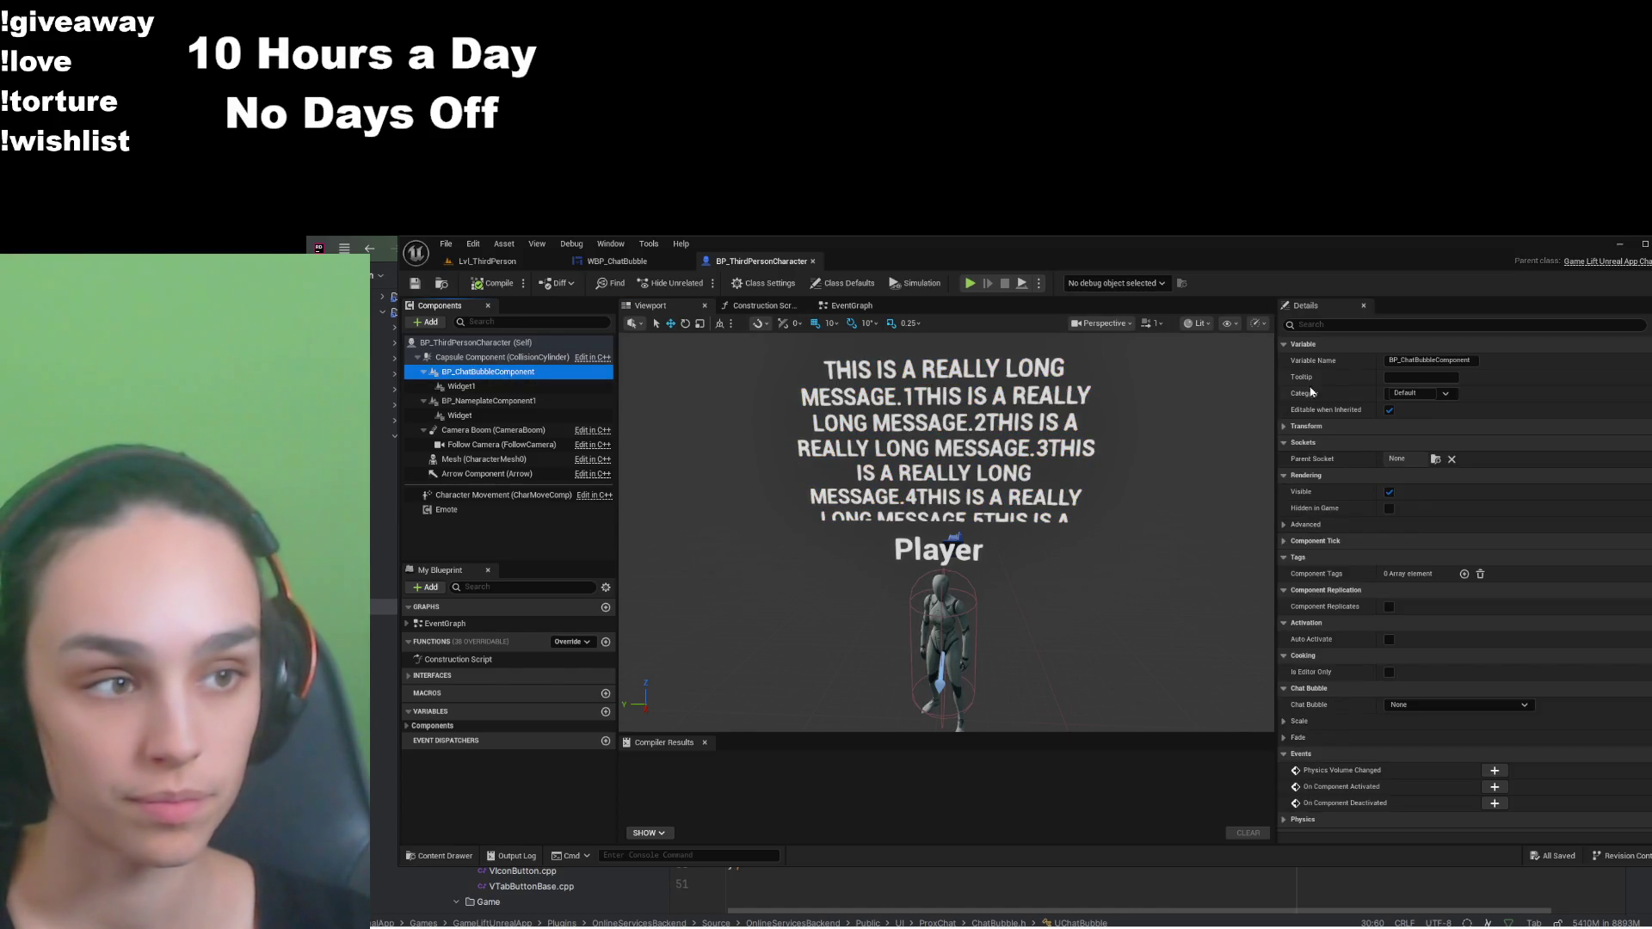
pyautogui.scroll(-3, 1520, 378)
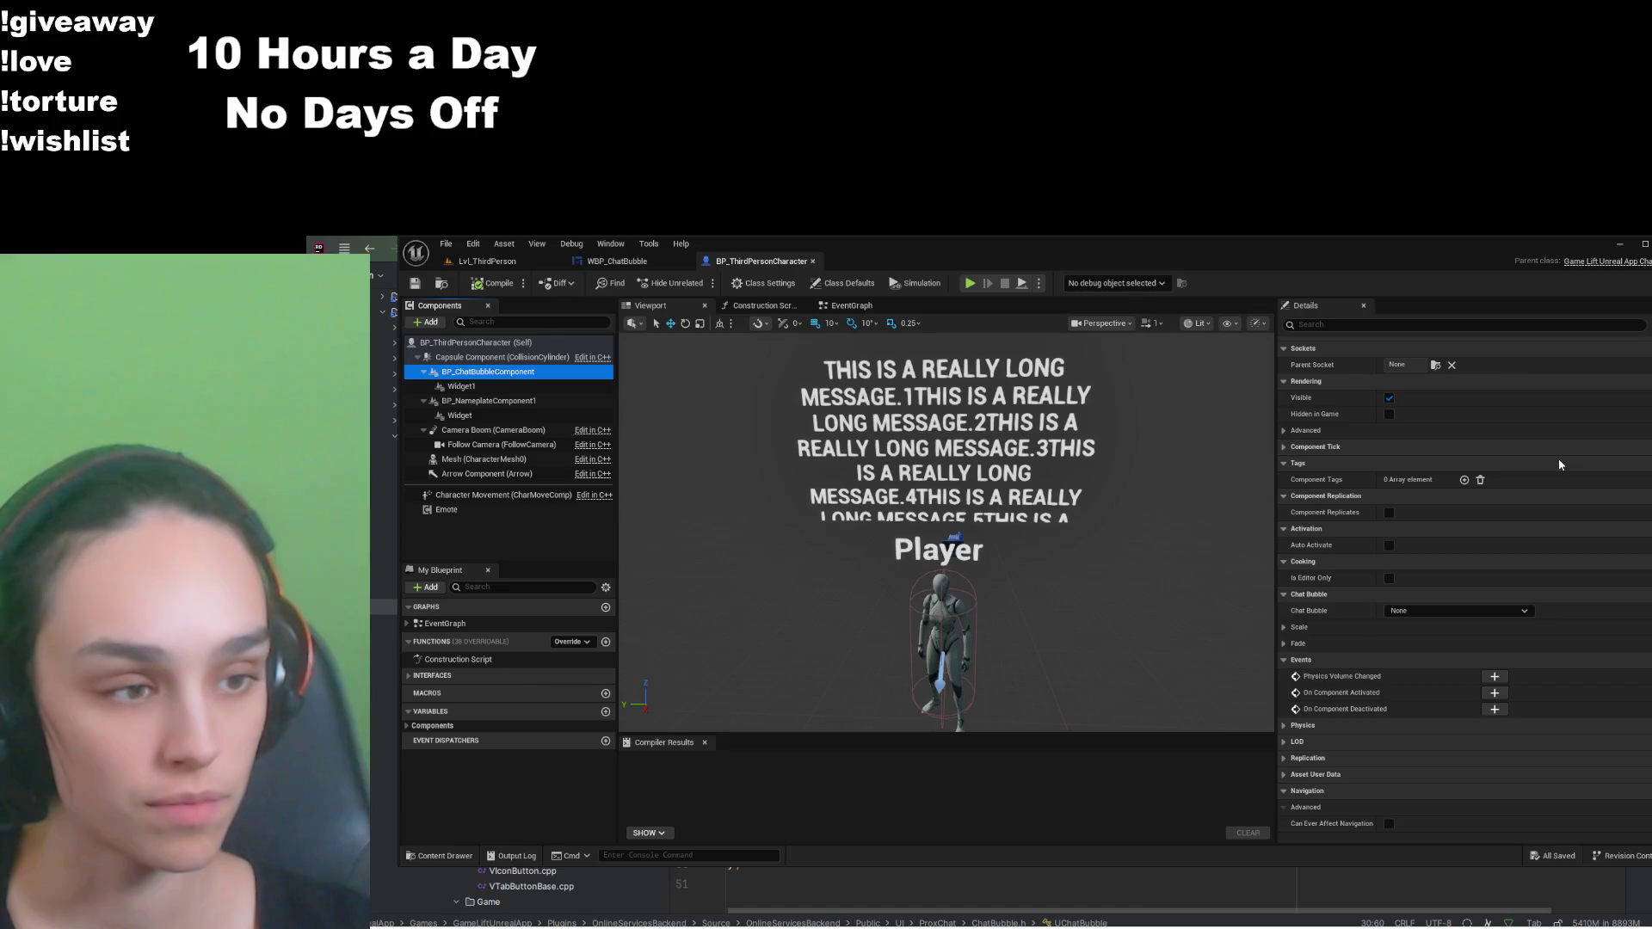
pyautogui.click(508, 390)
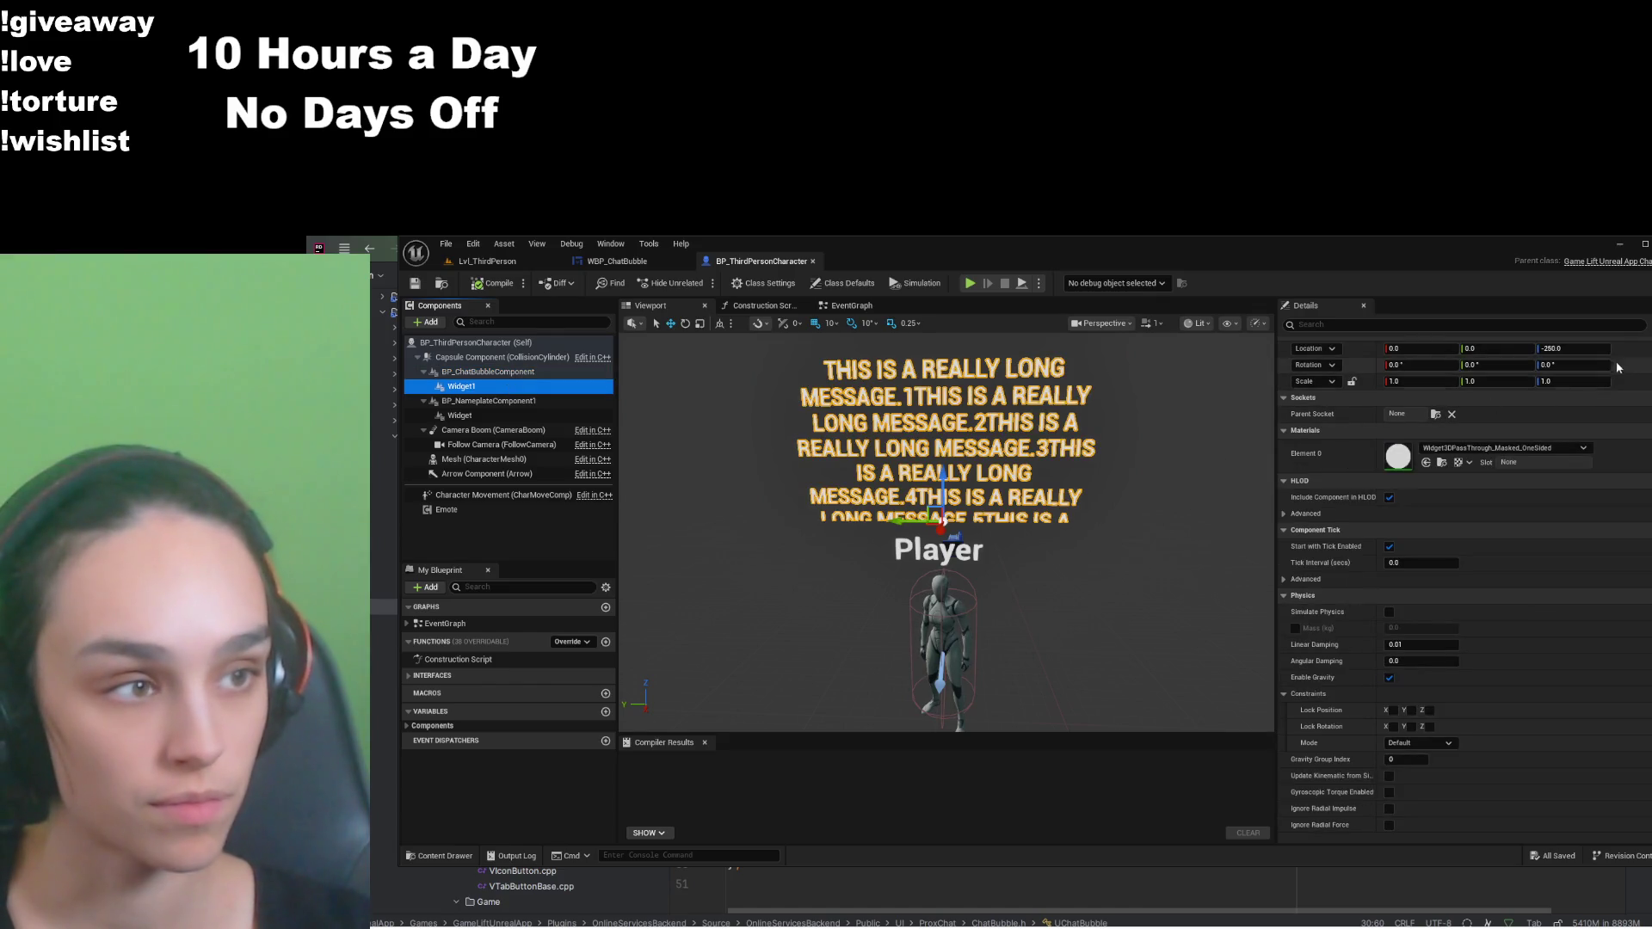
pyautogui.click(481, 371)
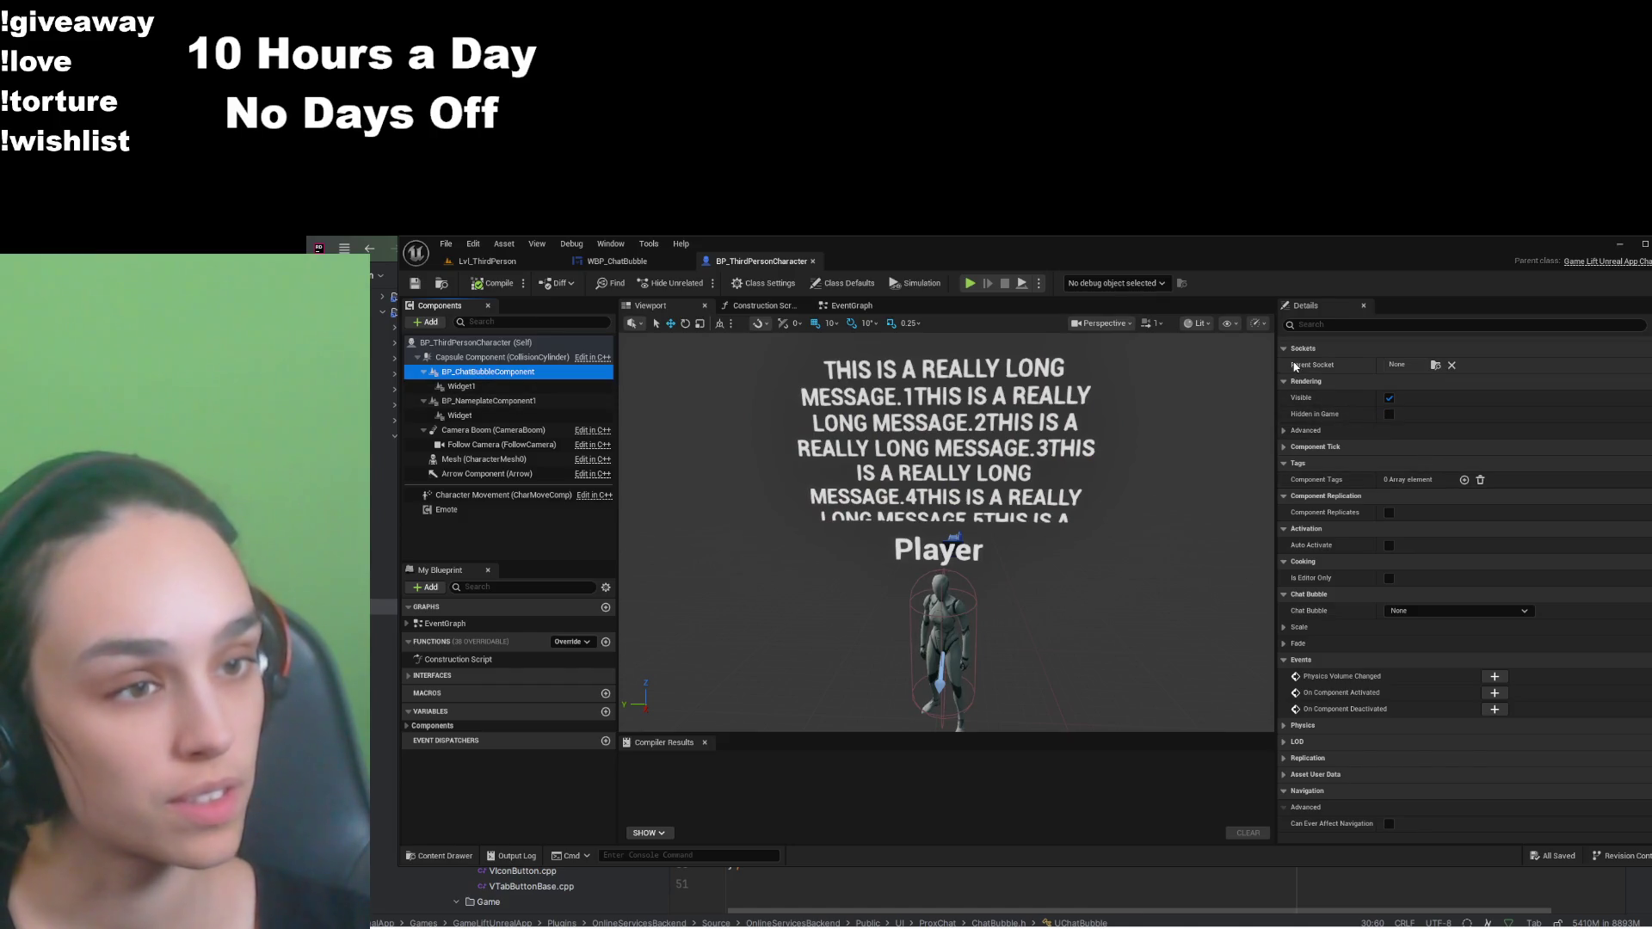
pyautogui.scroll(3, 1354, 533)
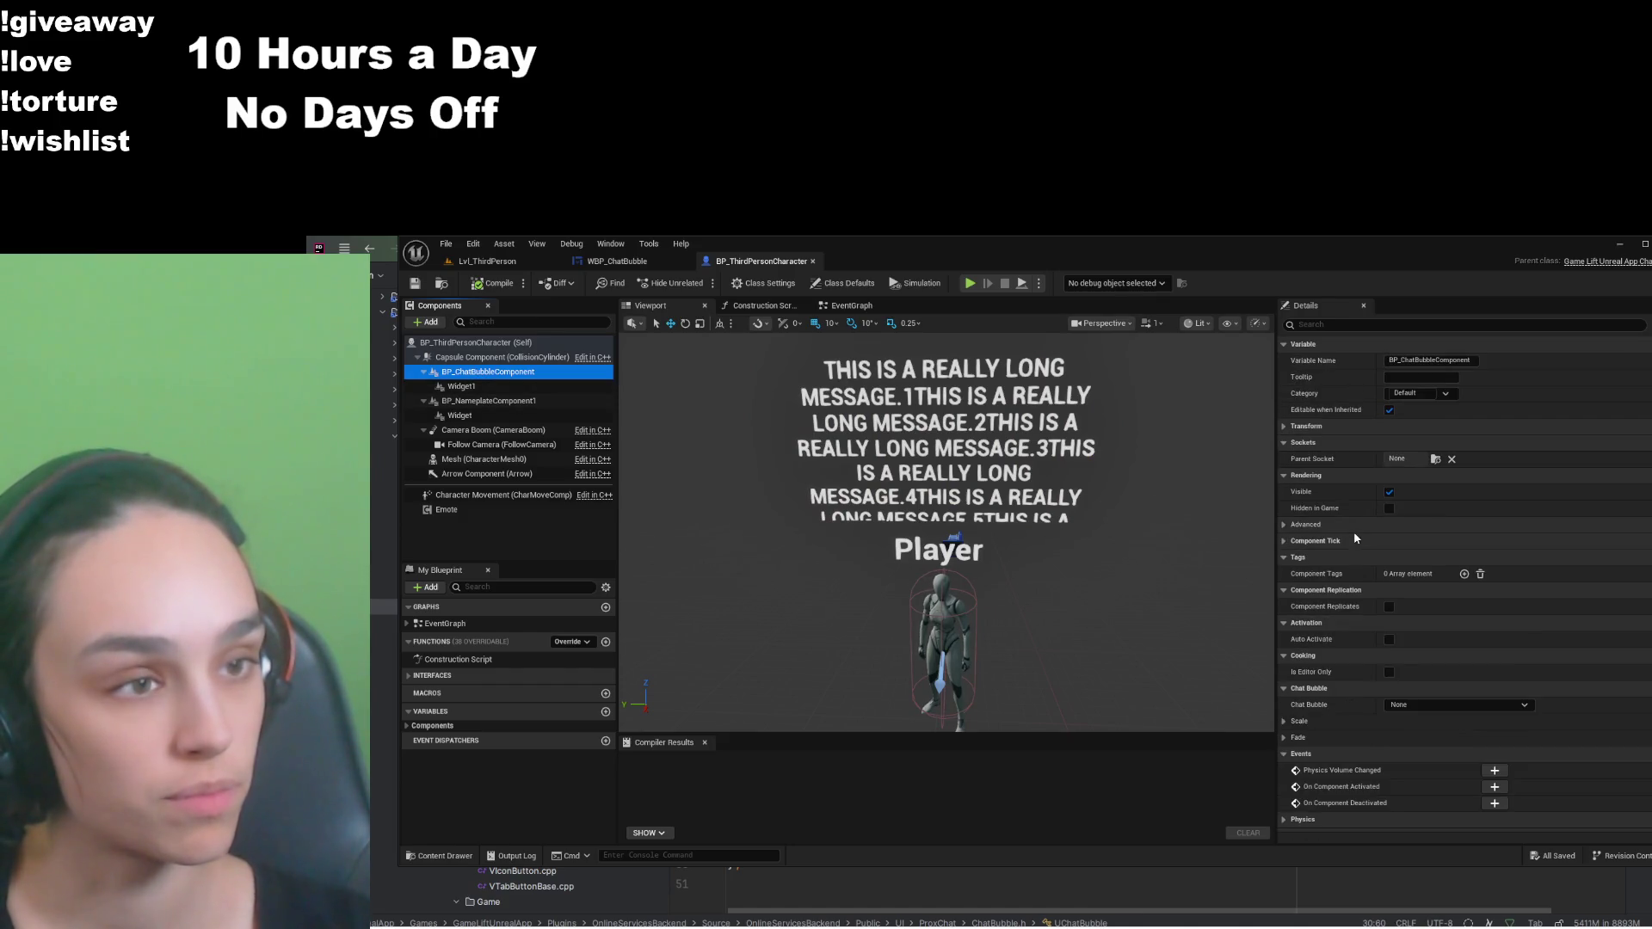
# Step: Lower BP_ChatBubbleComponent's Location Z from 390 to 378, then compile and save the blueprint
pyautogui.click(1285, 345)
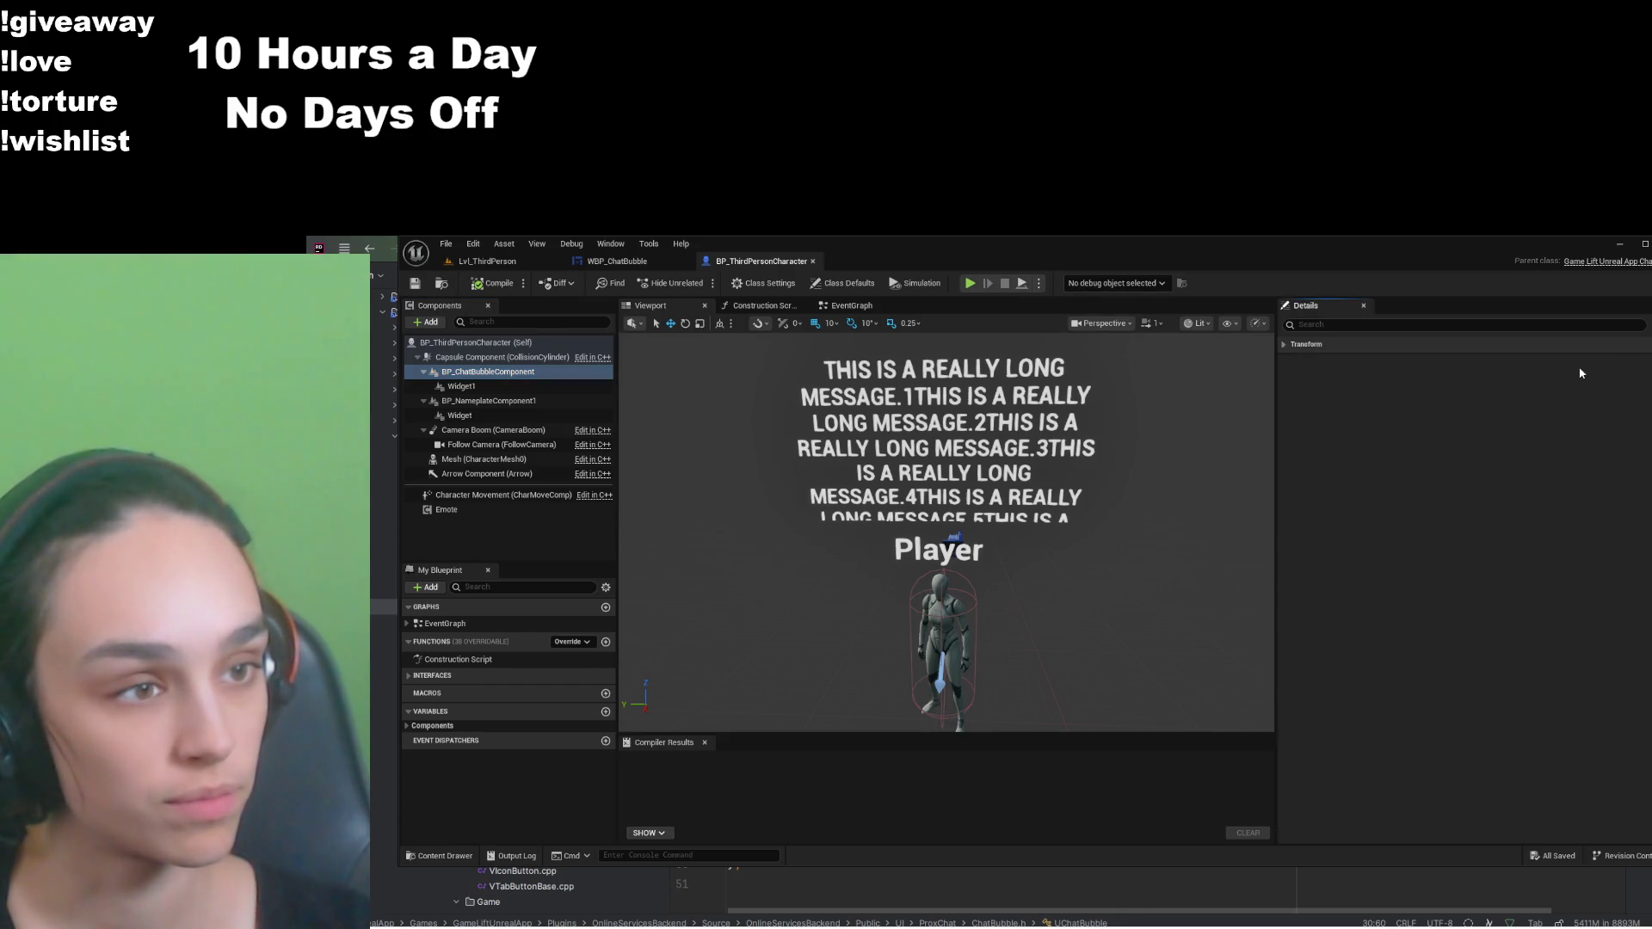
pyautogui.click(1284, 344)
pyautogui.click(1575, 361)
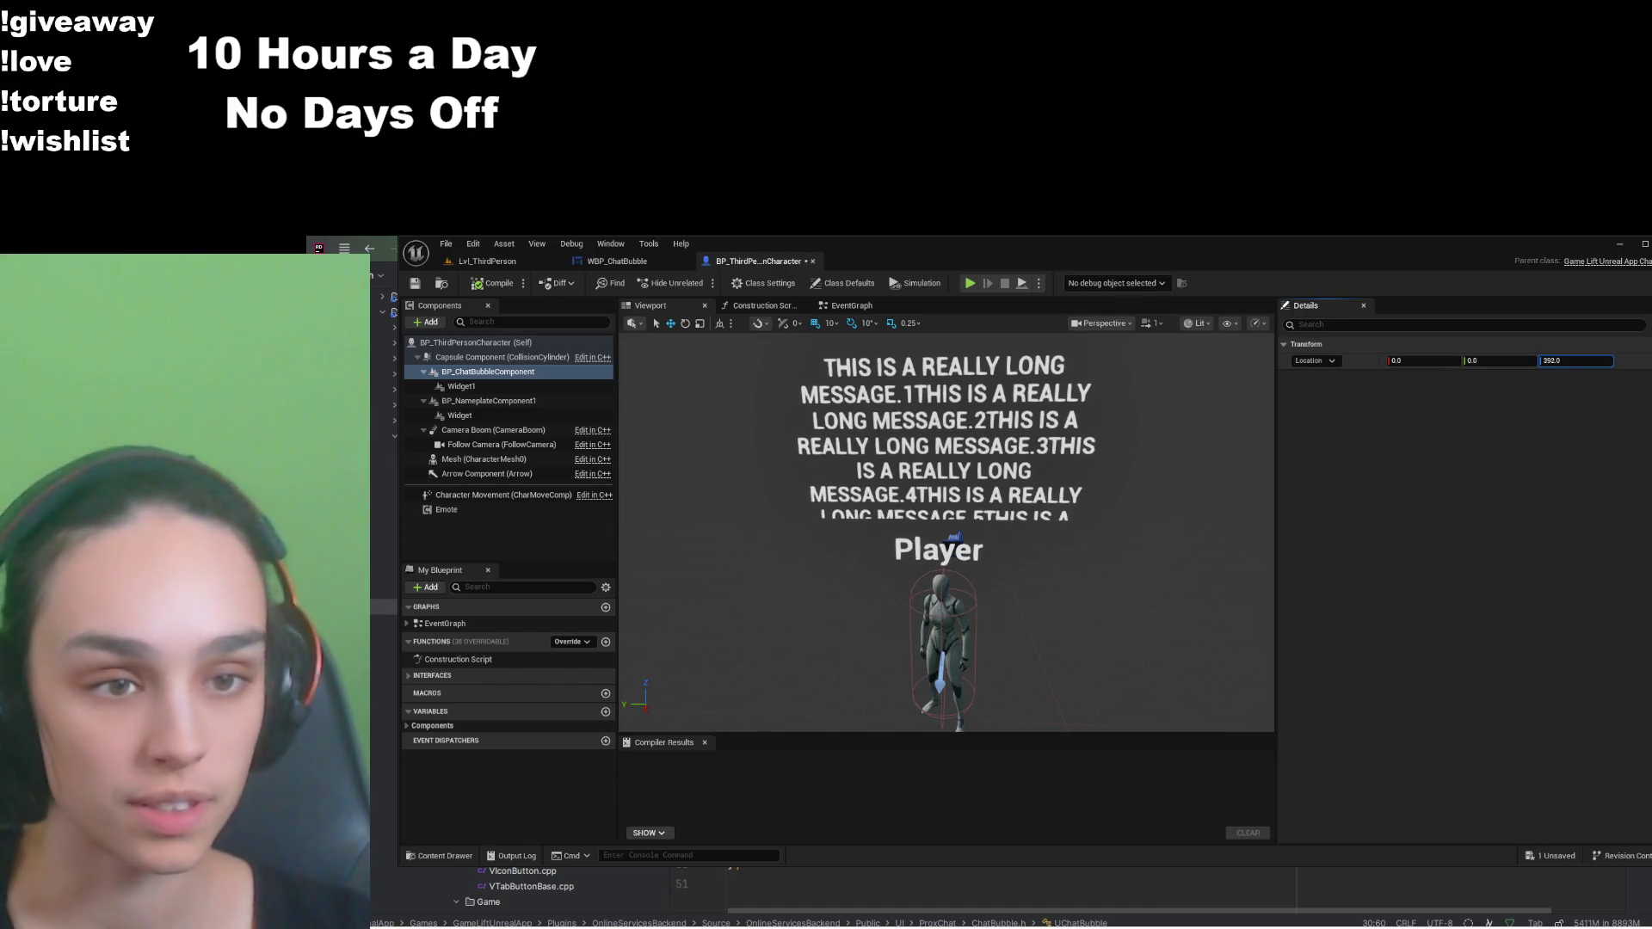
pyautogui.moveTo(1574, 360); pyautogui.dragTo(1559, 360)
pyautogui.write('378')
pyautogui.click(495, 283)
pyautogui.click(416, 284)
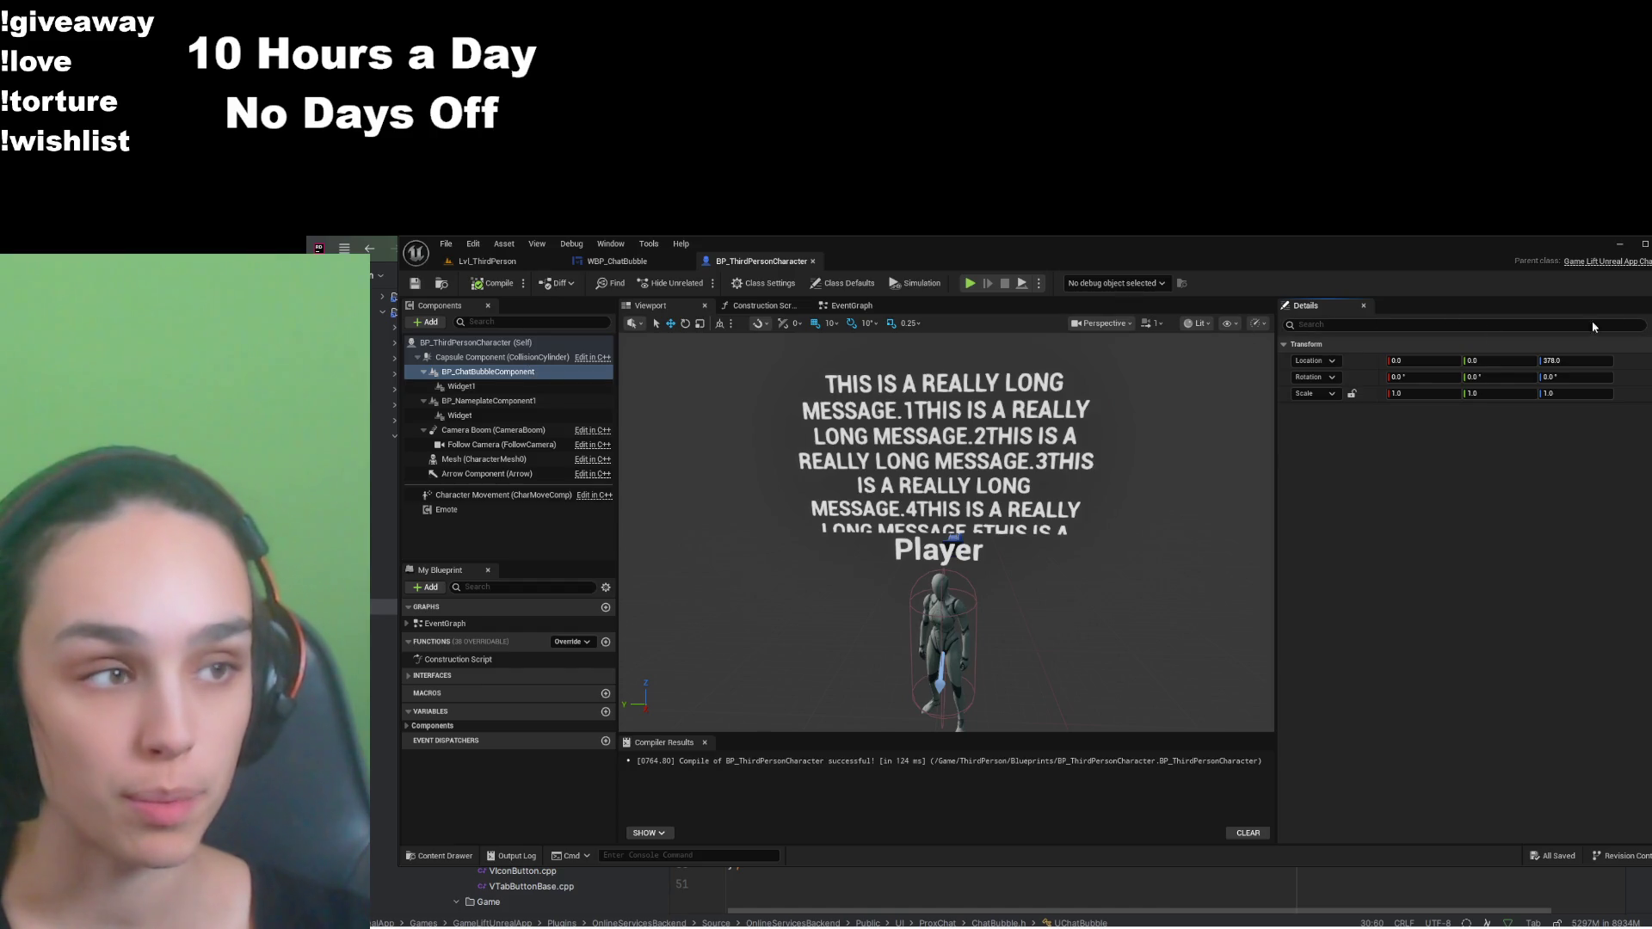
pyautogui.click(439, 856)
pyautogui.write('bp_cha')
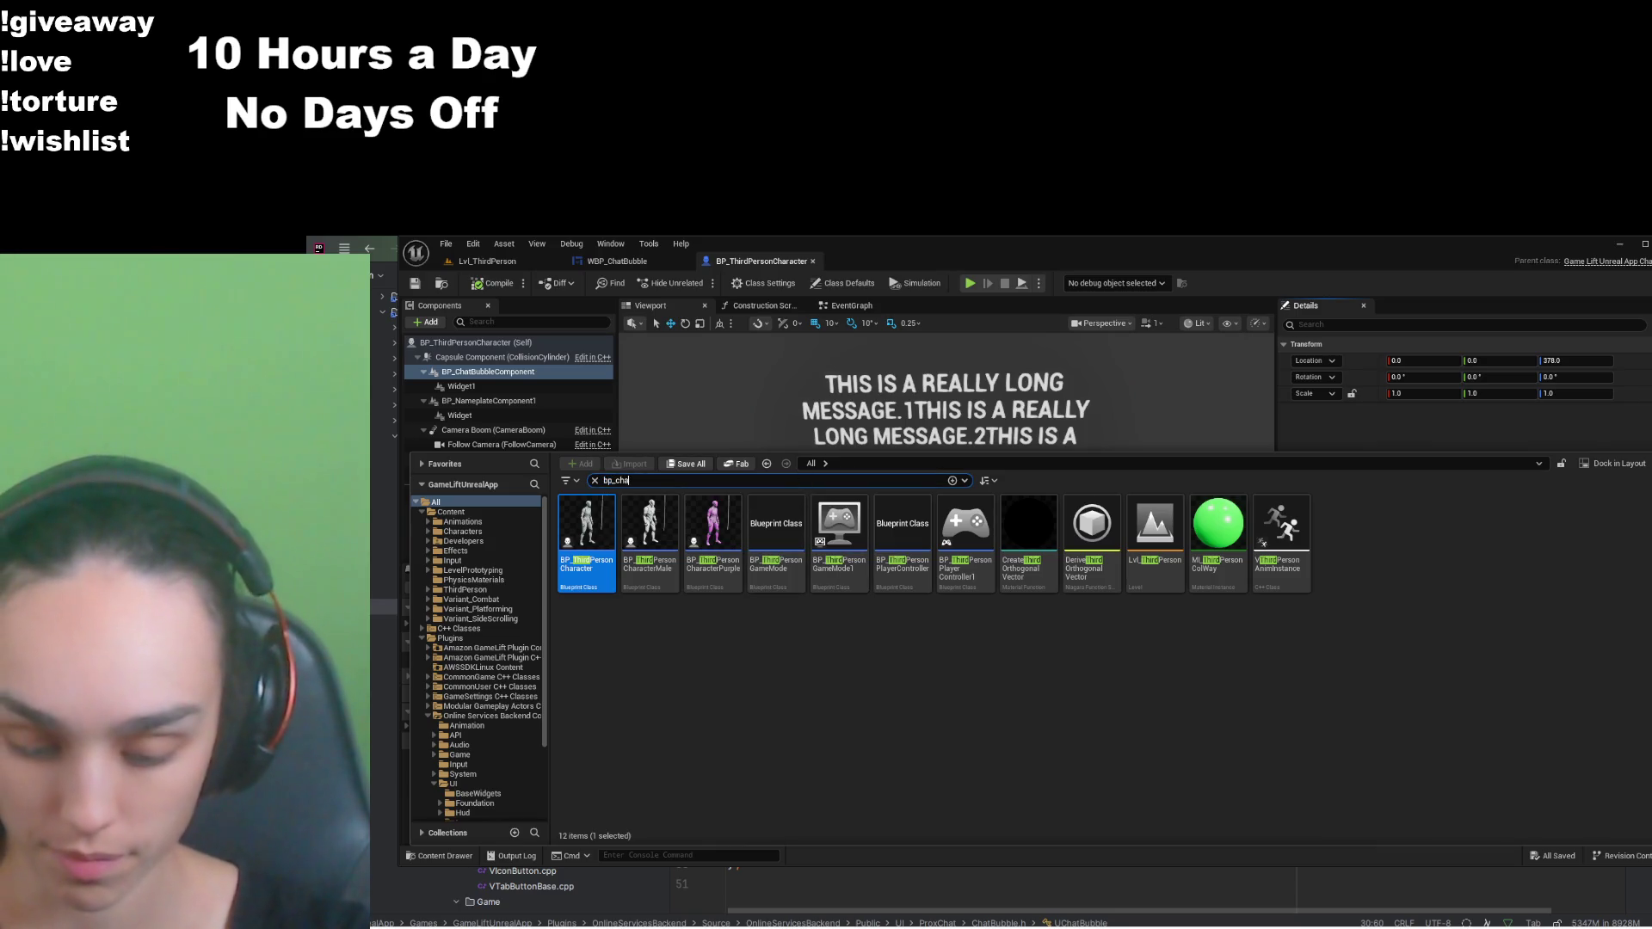
# Step: Open BP_ChatBubbleComponent from a 'bp_chat' search and expand its distance Scale settings
pyautogui.write('t')
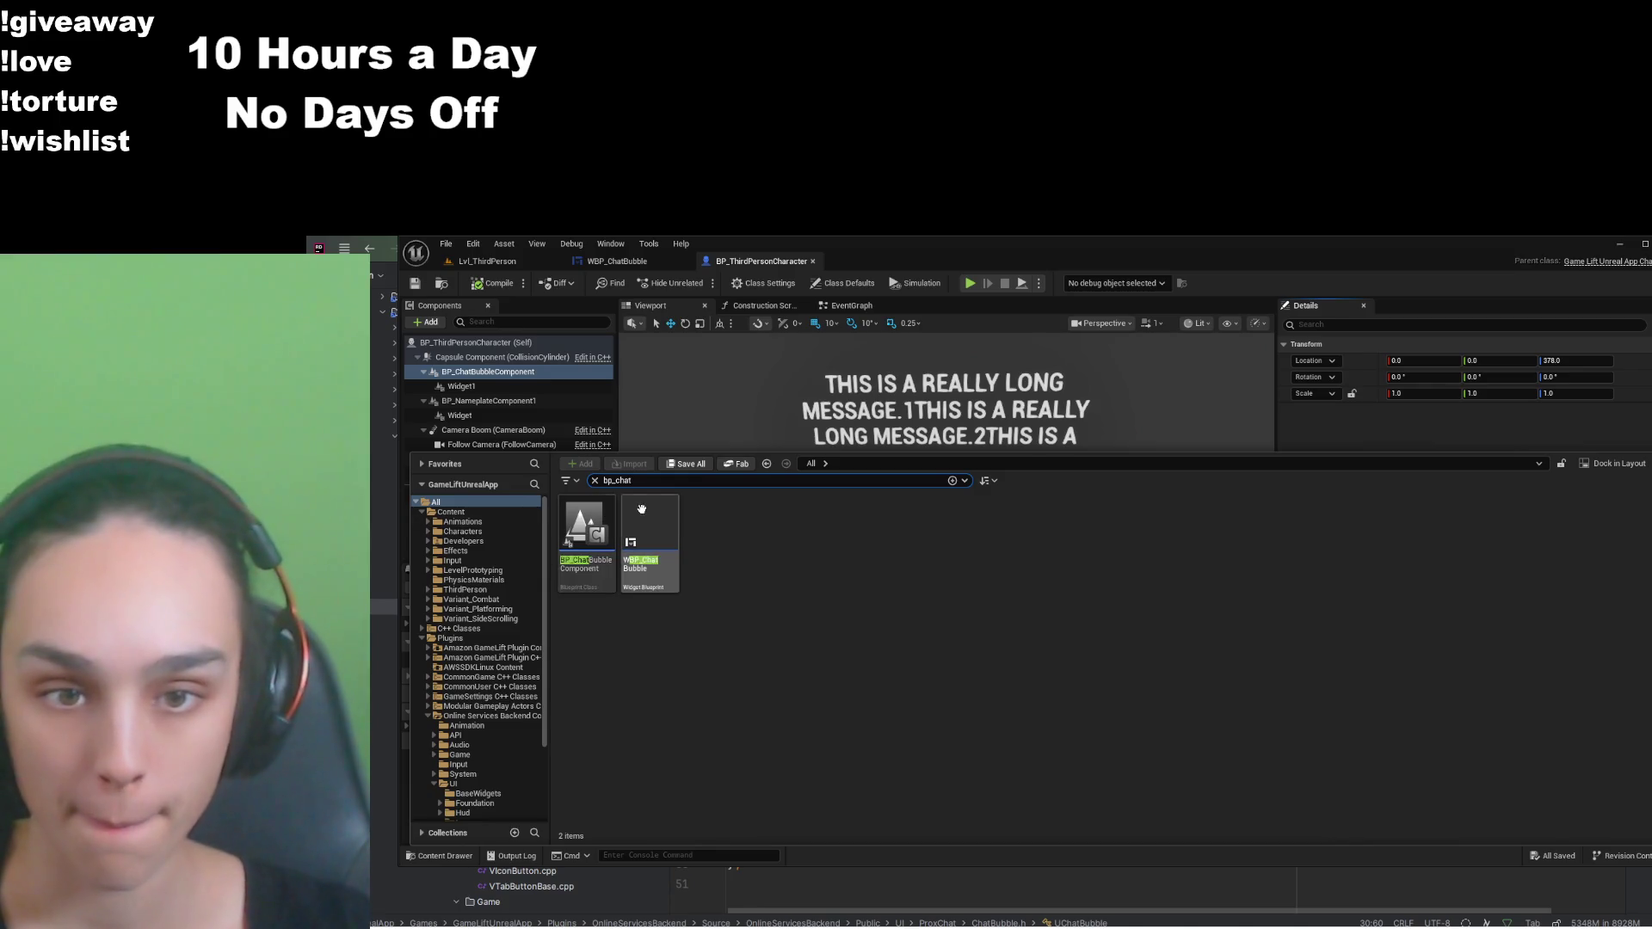
pyautogui.doubleClick(593, 521)
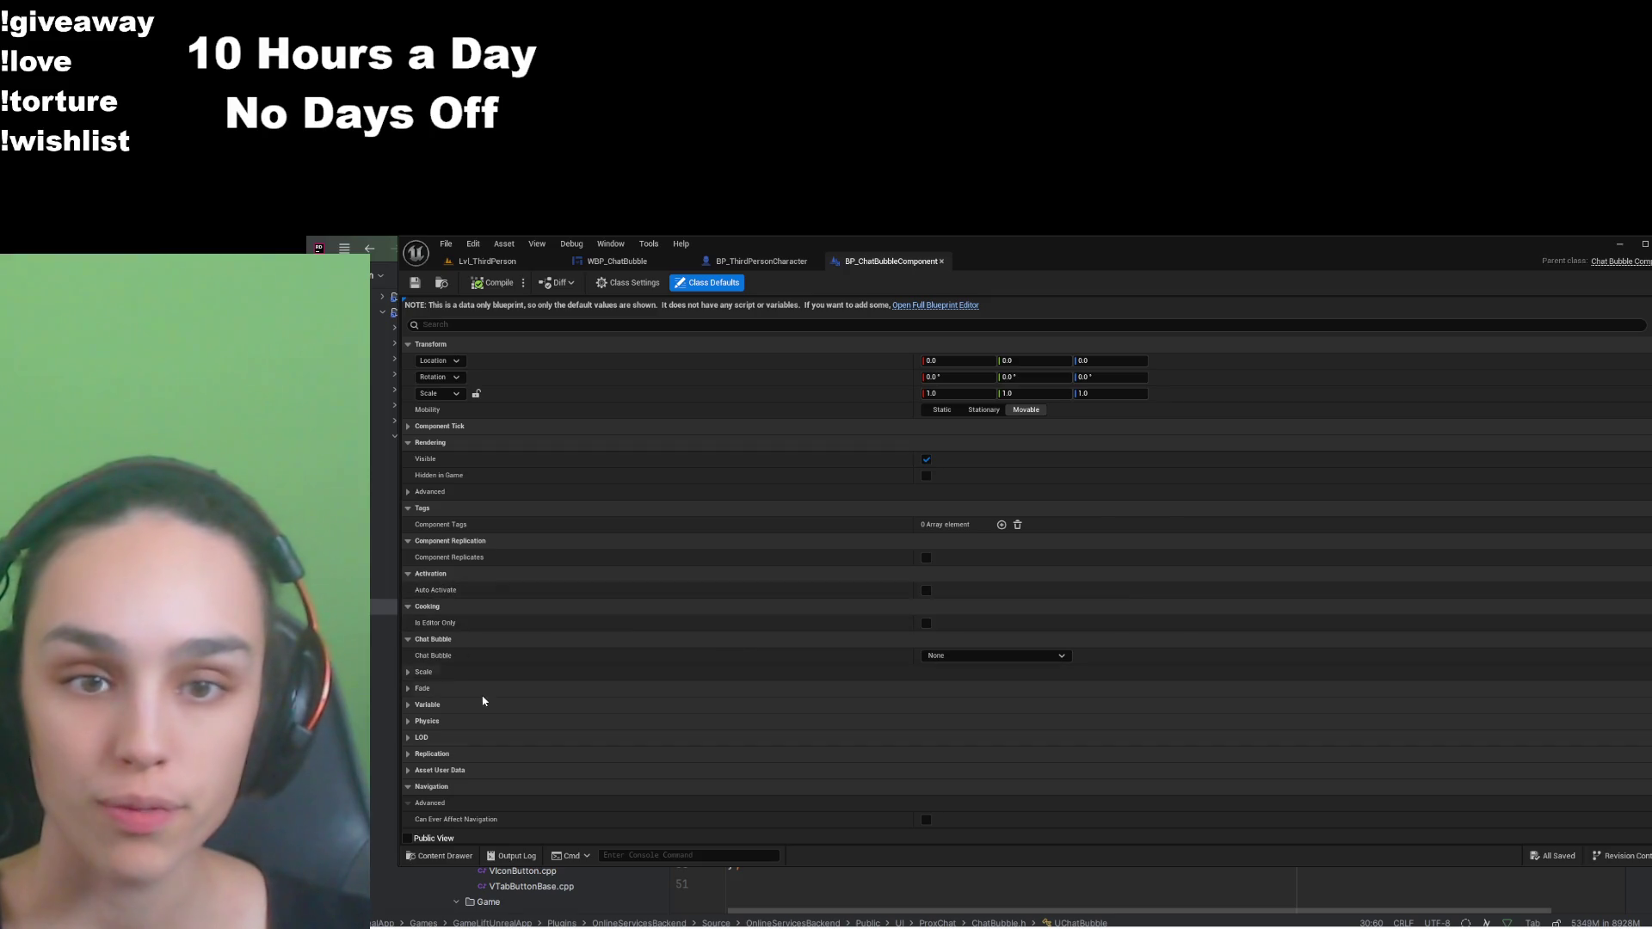
pyautogui.click(413, 671)
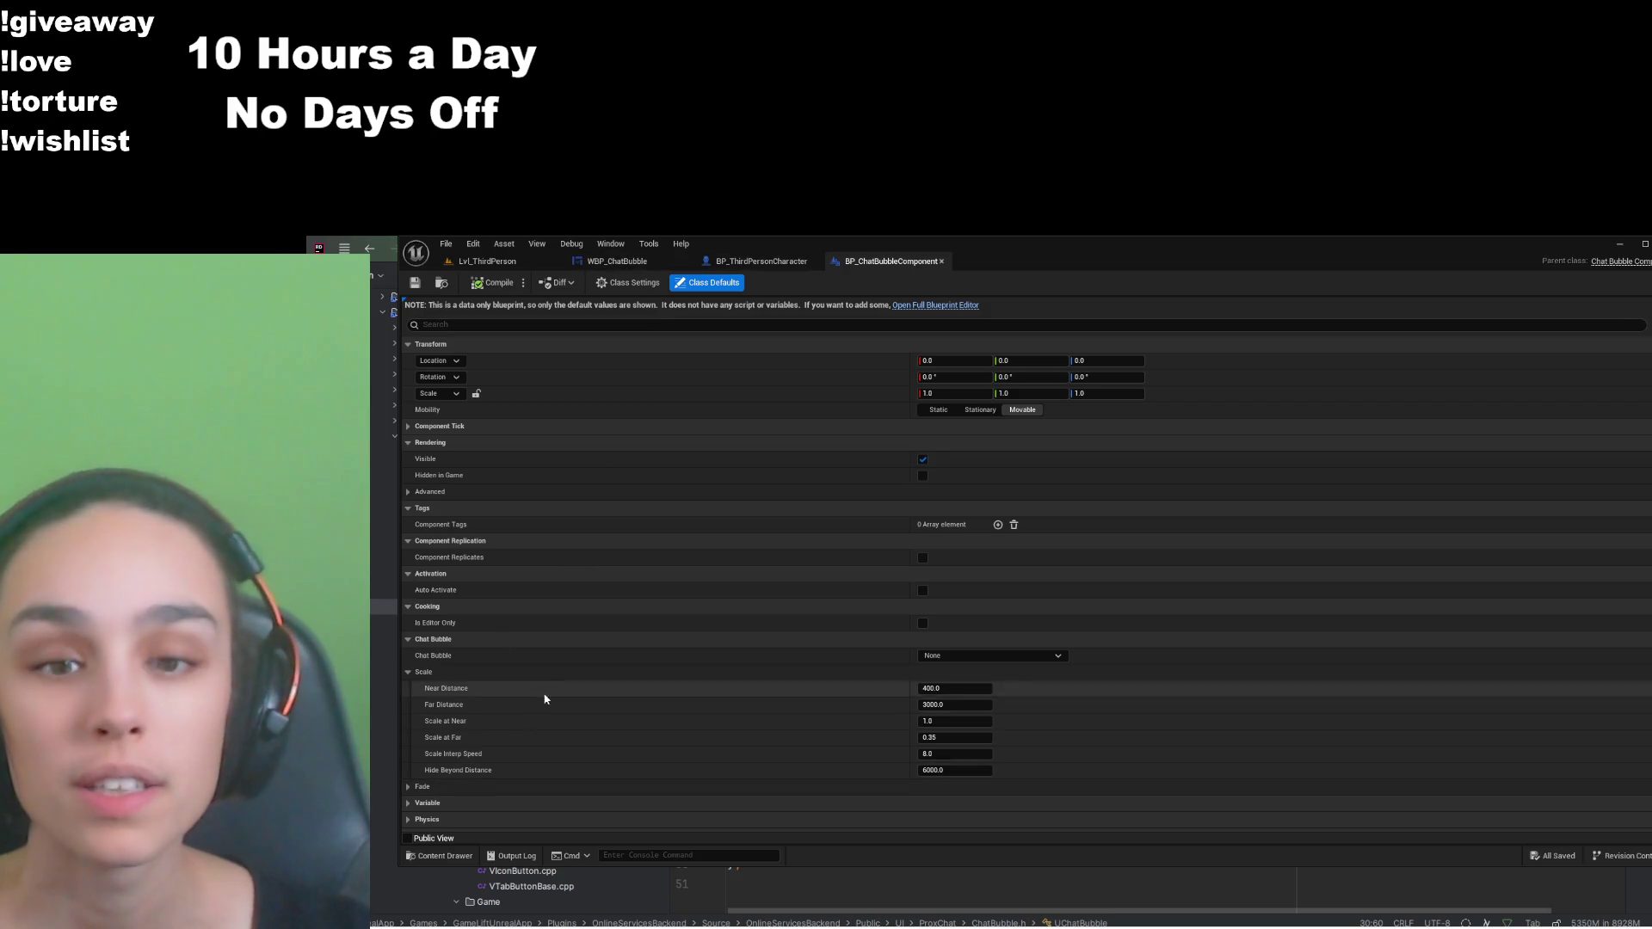
pyautogui.click(625, 263)
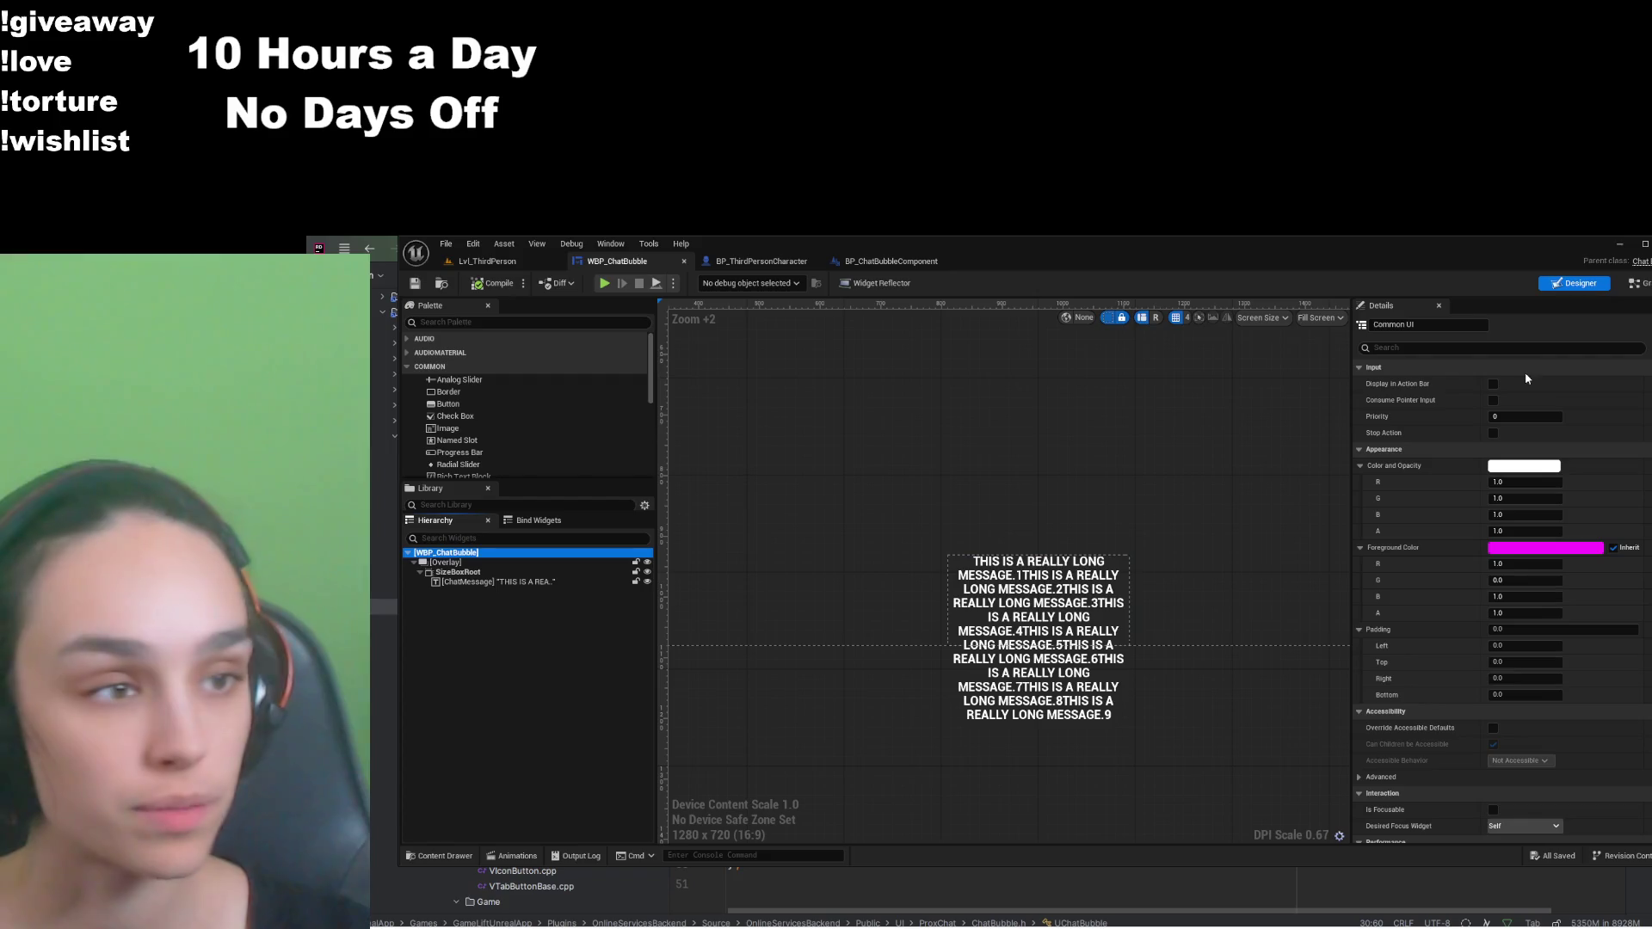
# Step: Filter the chat bubble's Details by 'maxf' and set Max Font Size to 40
pyautogui.scroll(-10, 1423, 484)
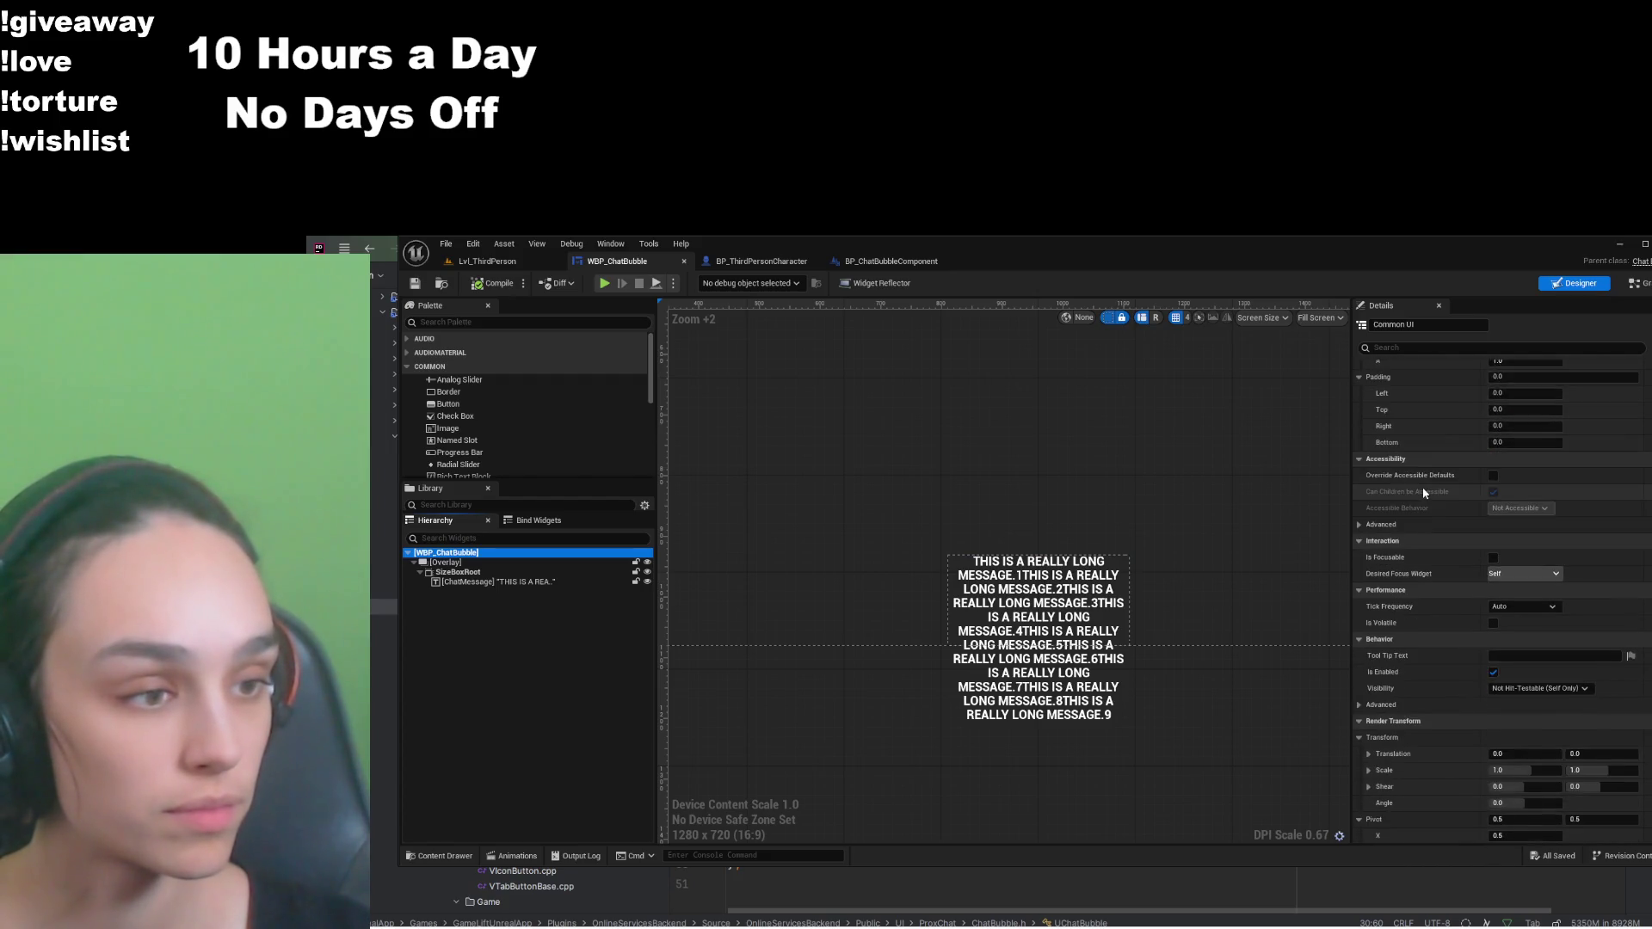
pyautogui.scroll(-1, 1419, 516)
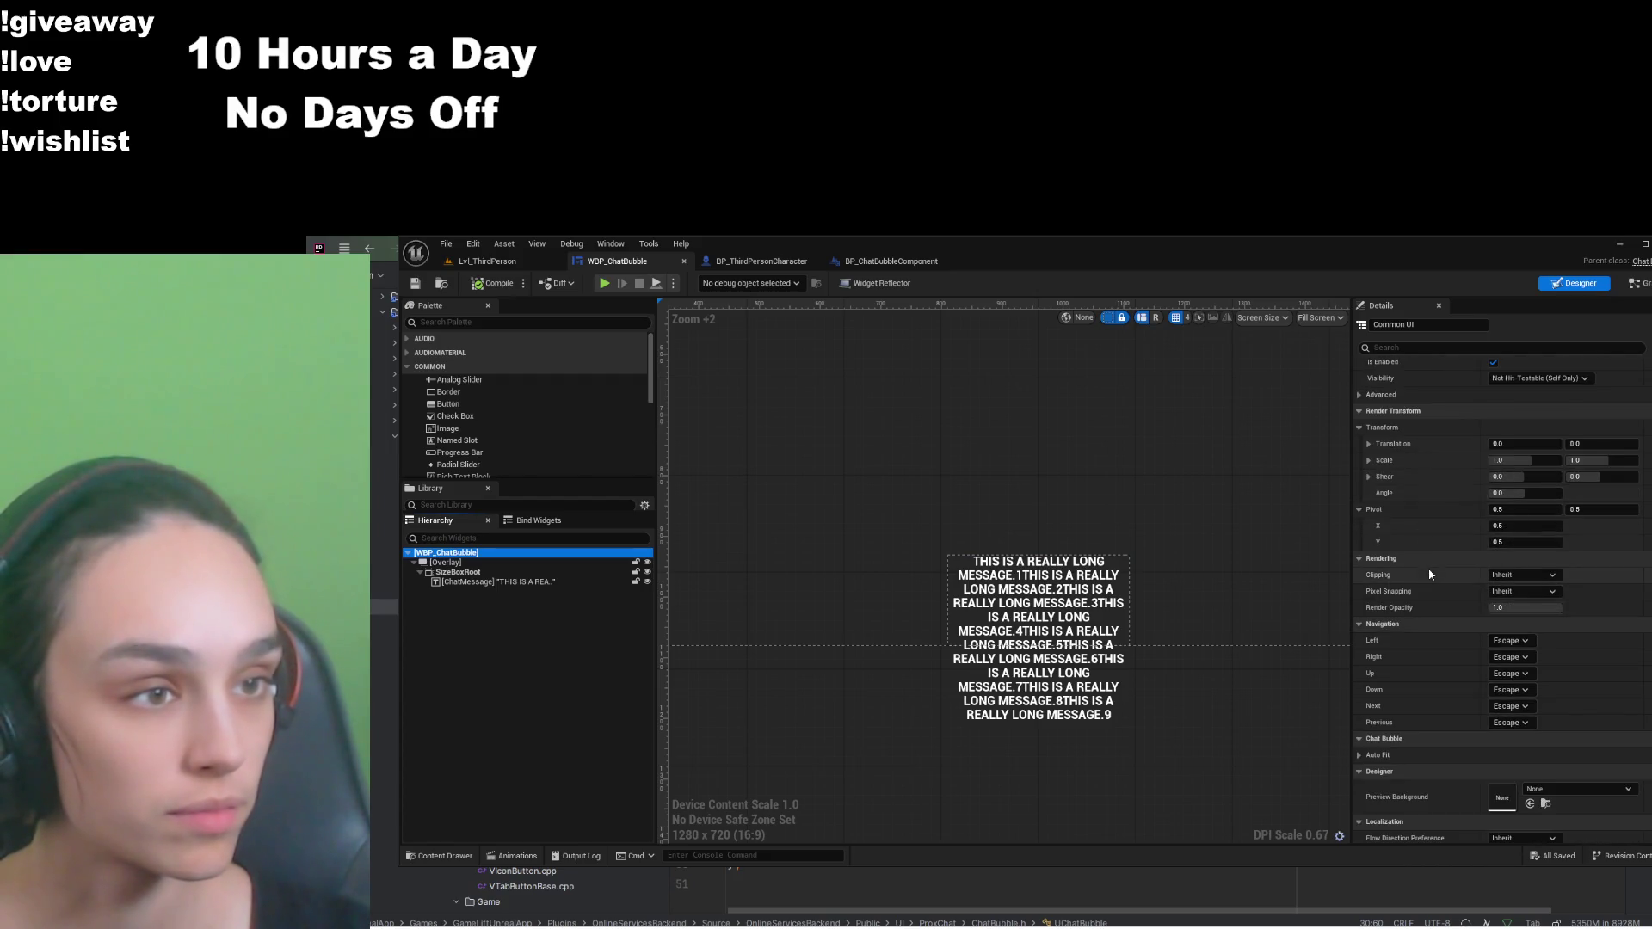
pyautogui.scroll(-1, 1430, 575)
pyautogui.scroll(13, 1430, 575)
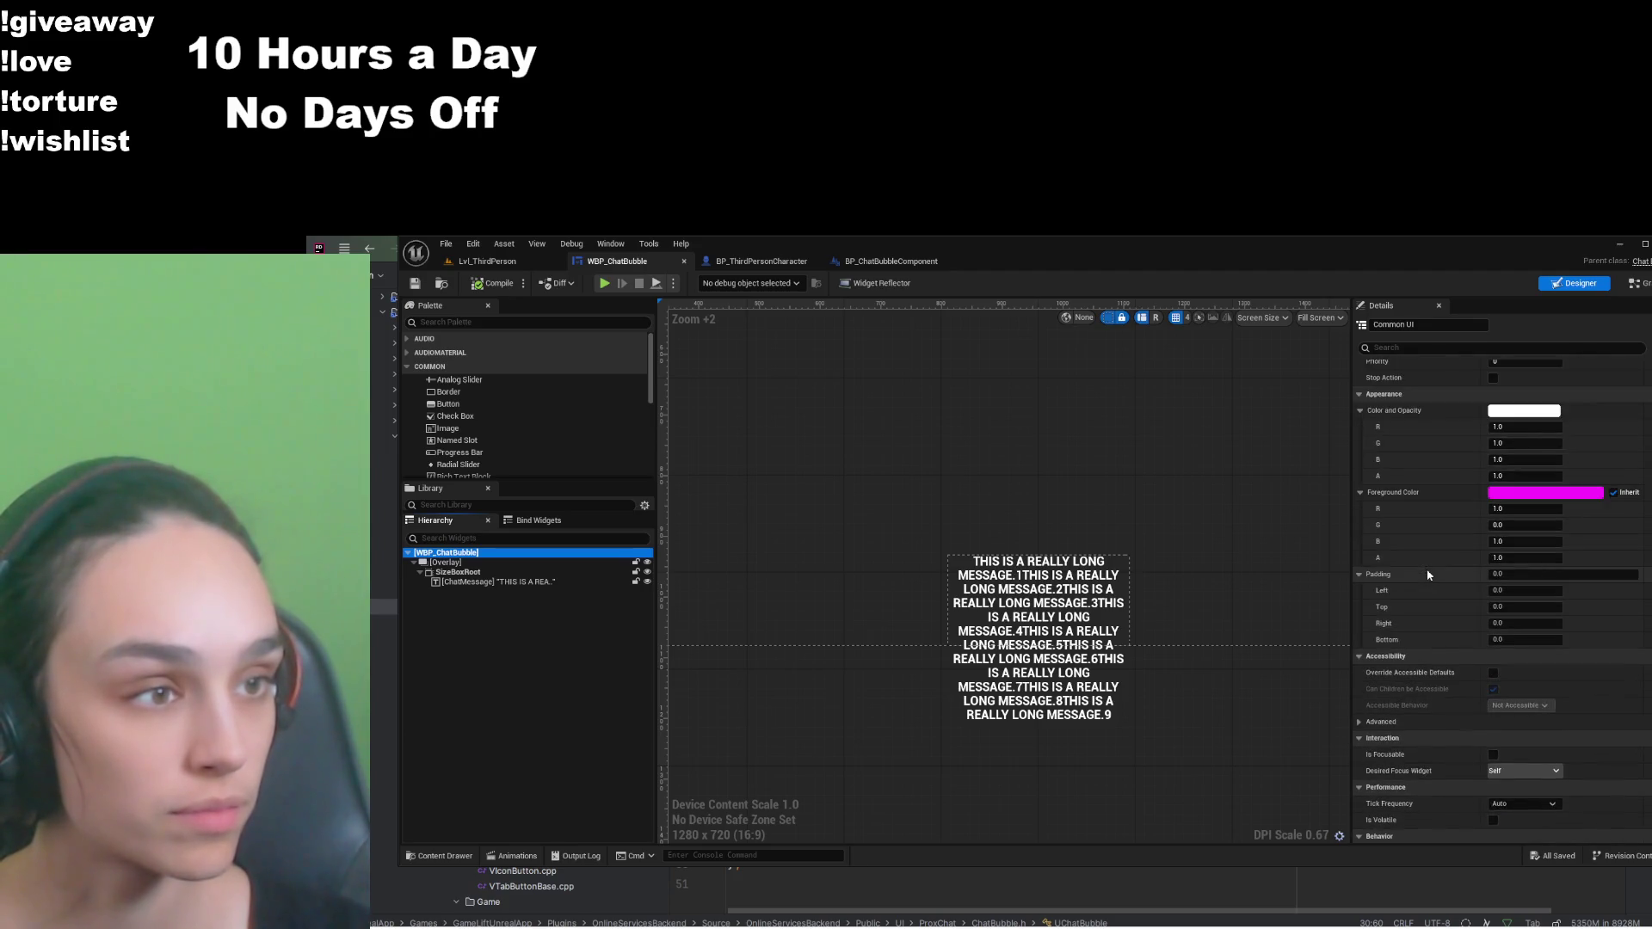
pyautogui.scroll(1, 1429, 575)
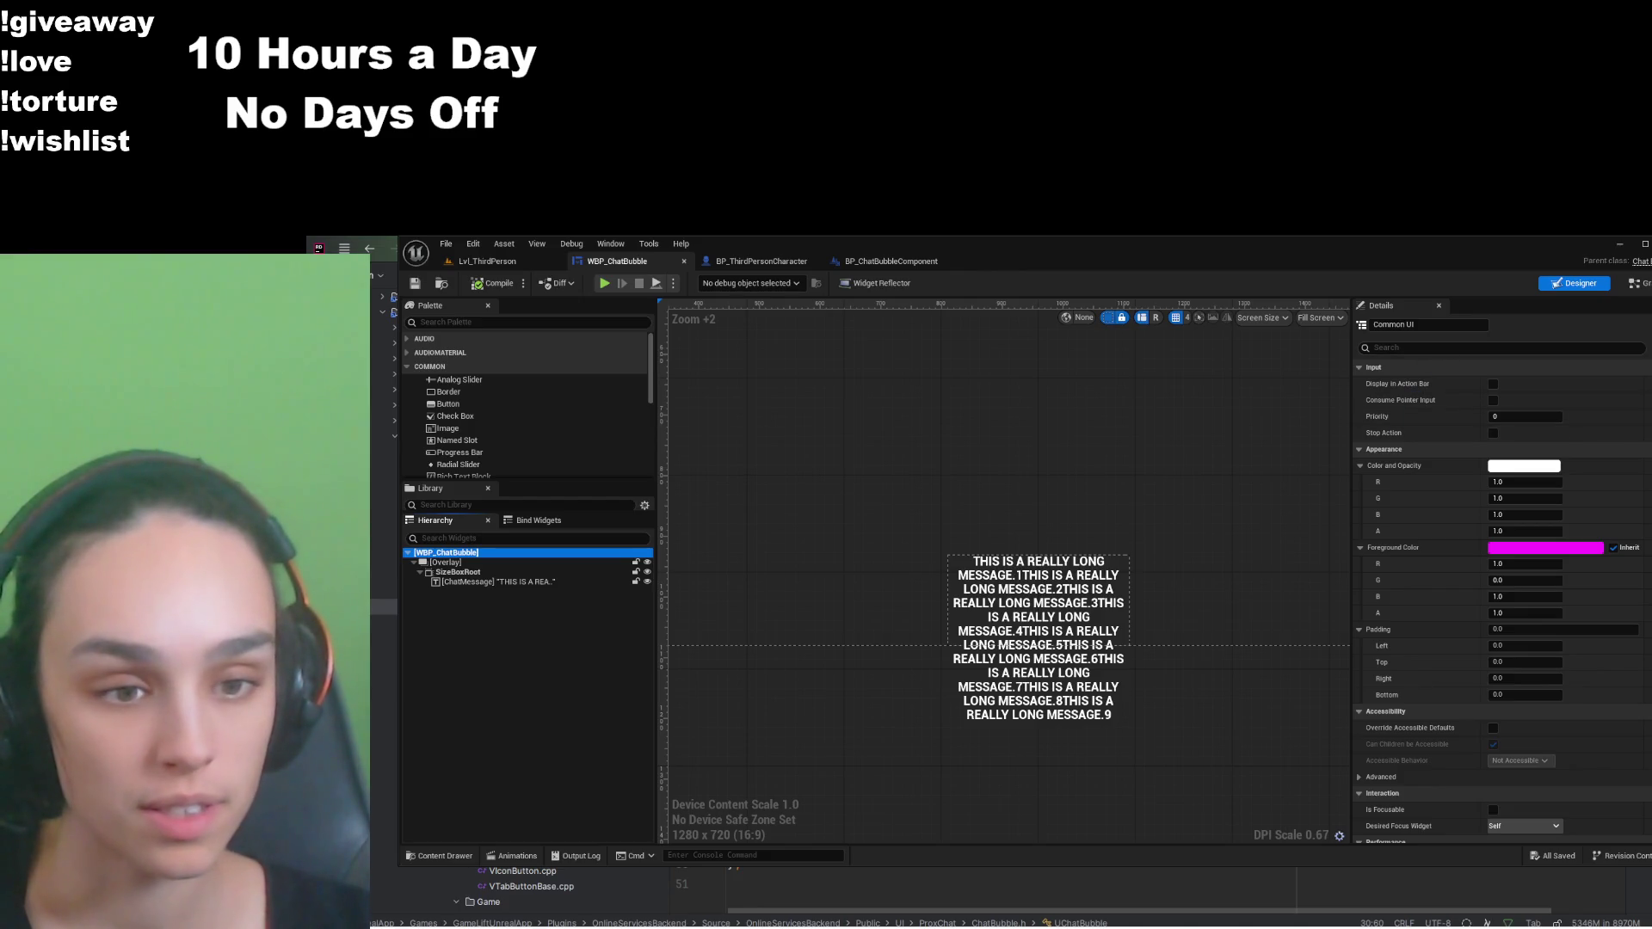
pyautogui.write('maxf')
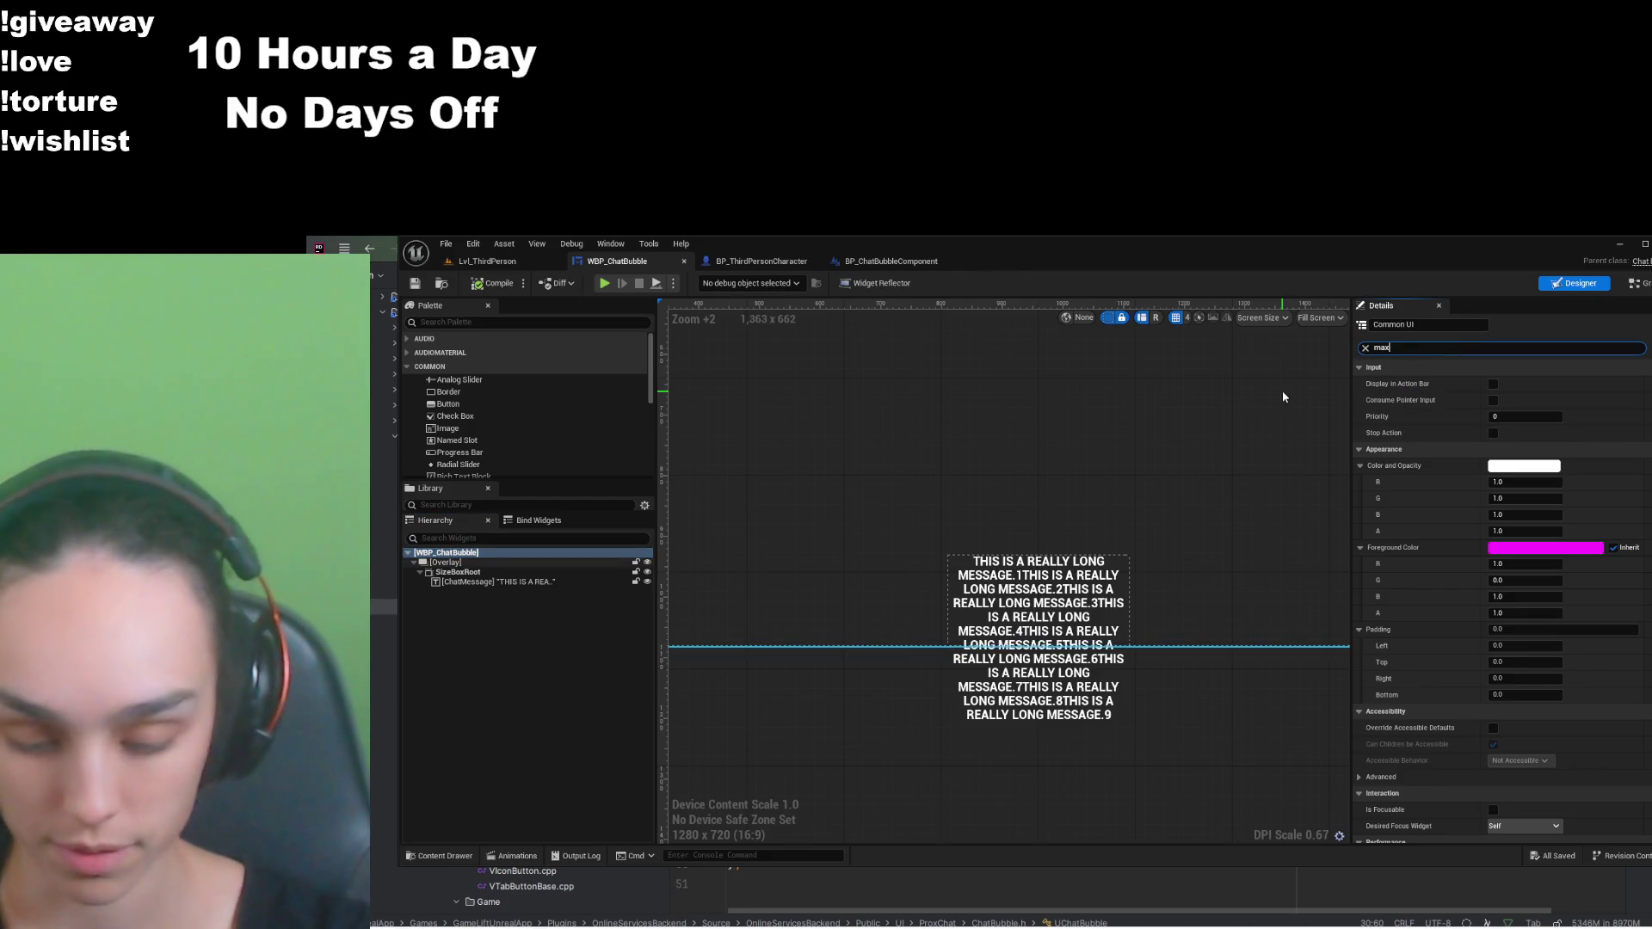
pyautogui.click(1514, 400)
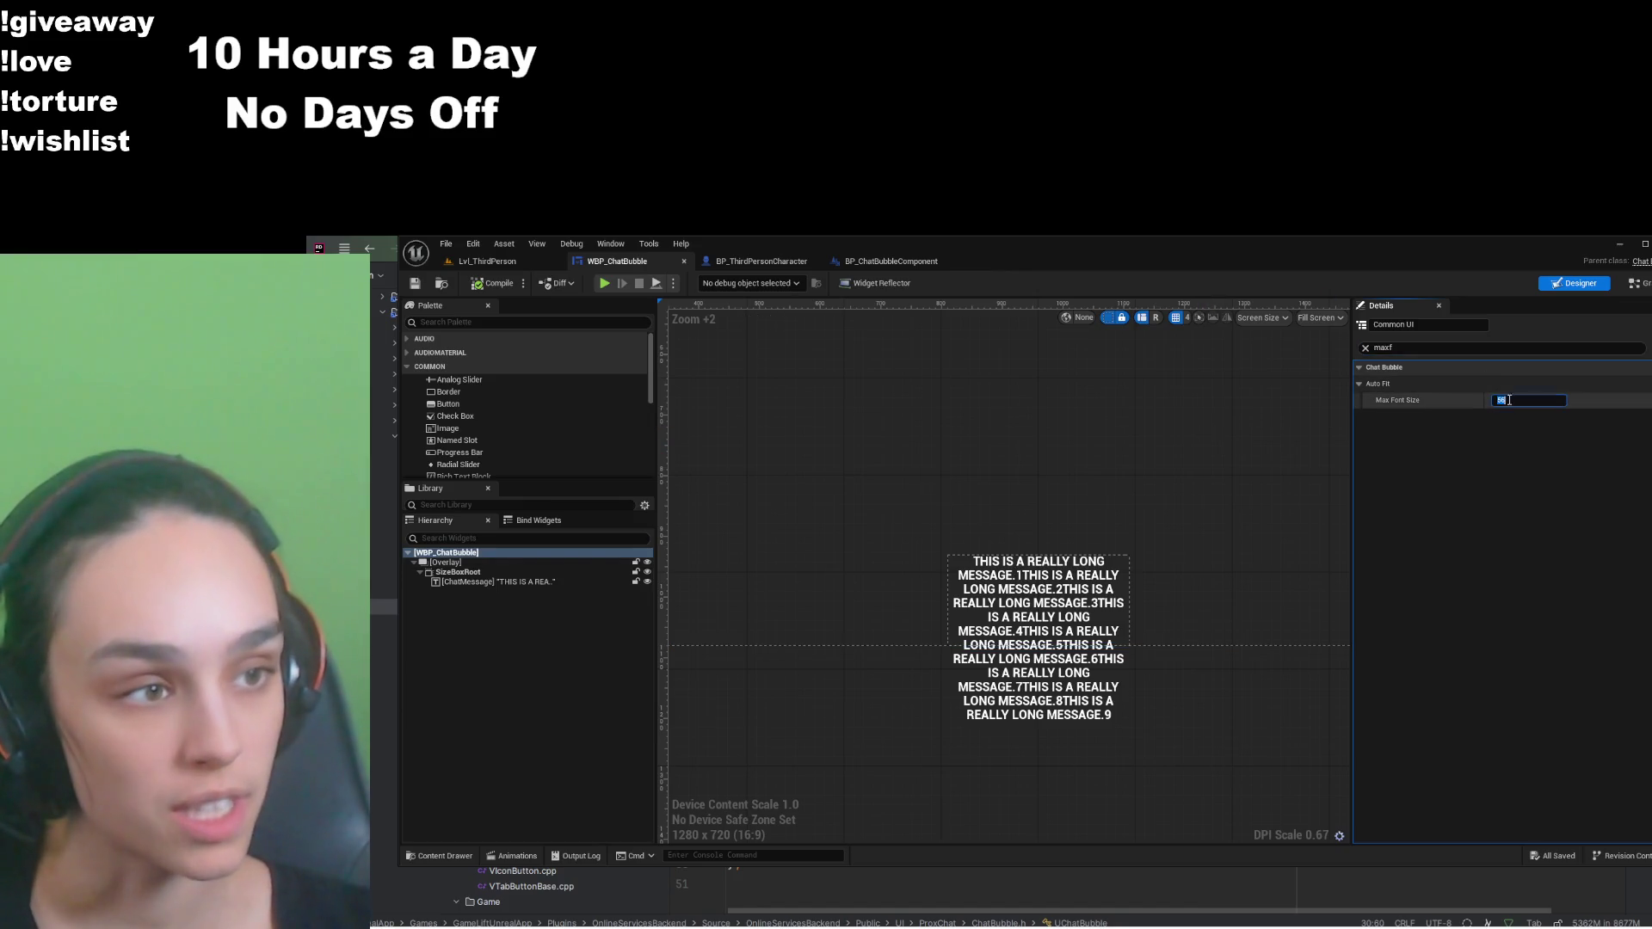
pyautogui.write('40')
pyautogui.press('Return')
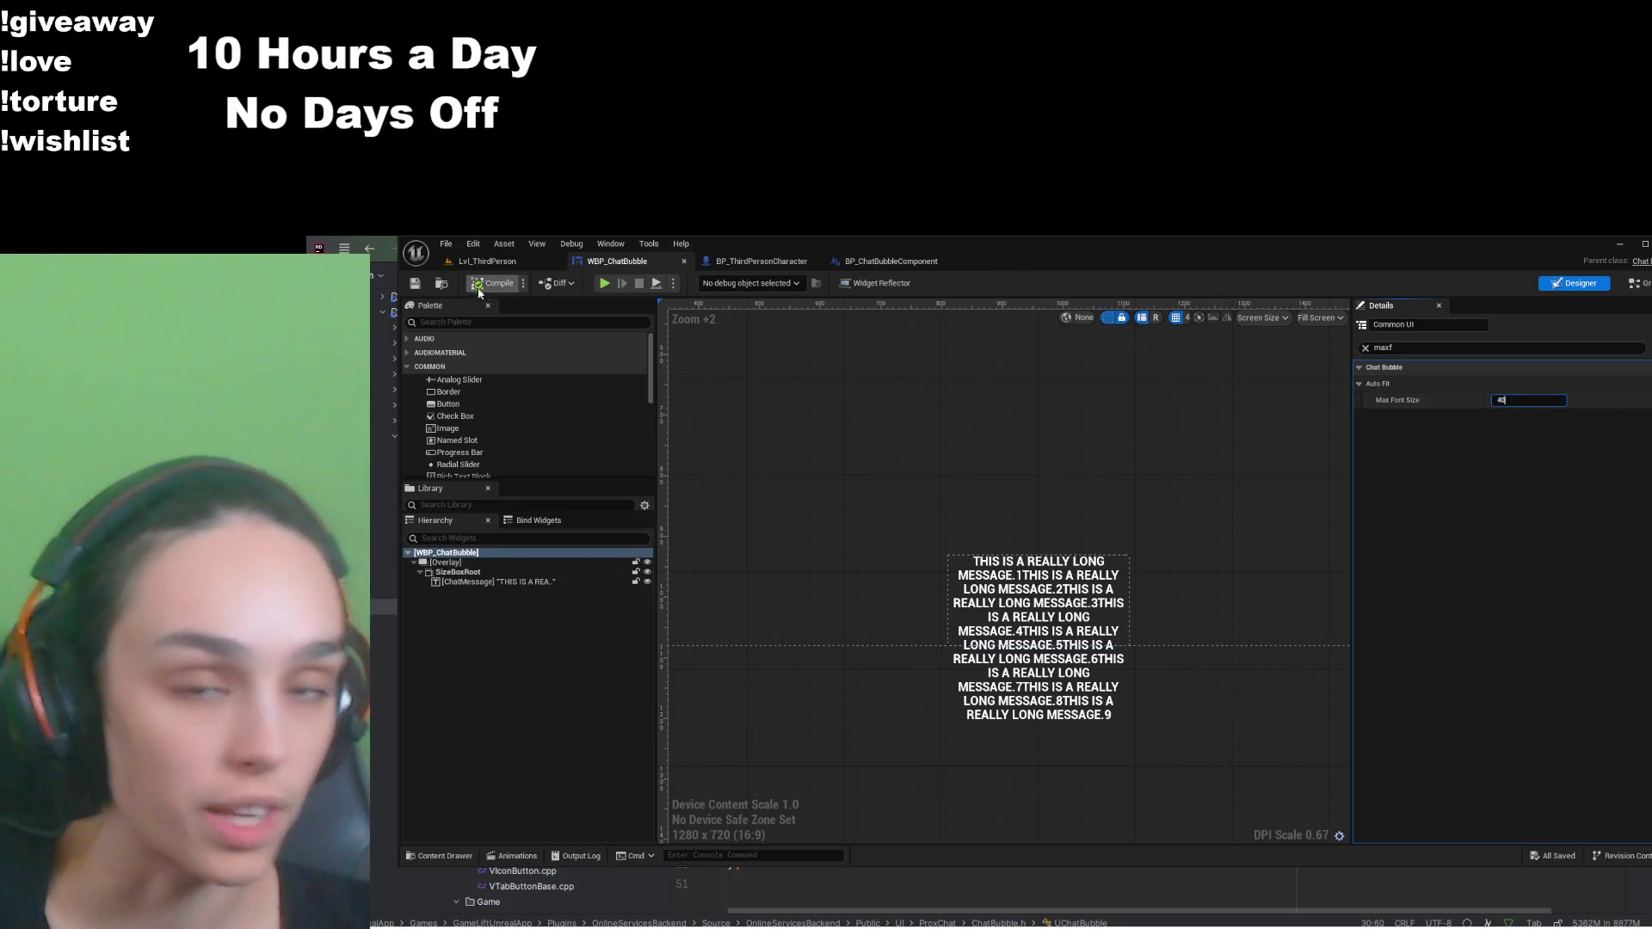
# Step: Compile the chat bubble widget, clear the property filter, and return to Lvl_ThirdPerson
pyautogui.click(415, 283)
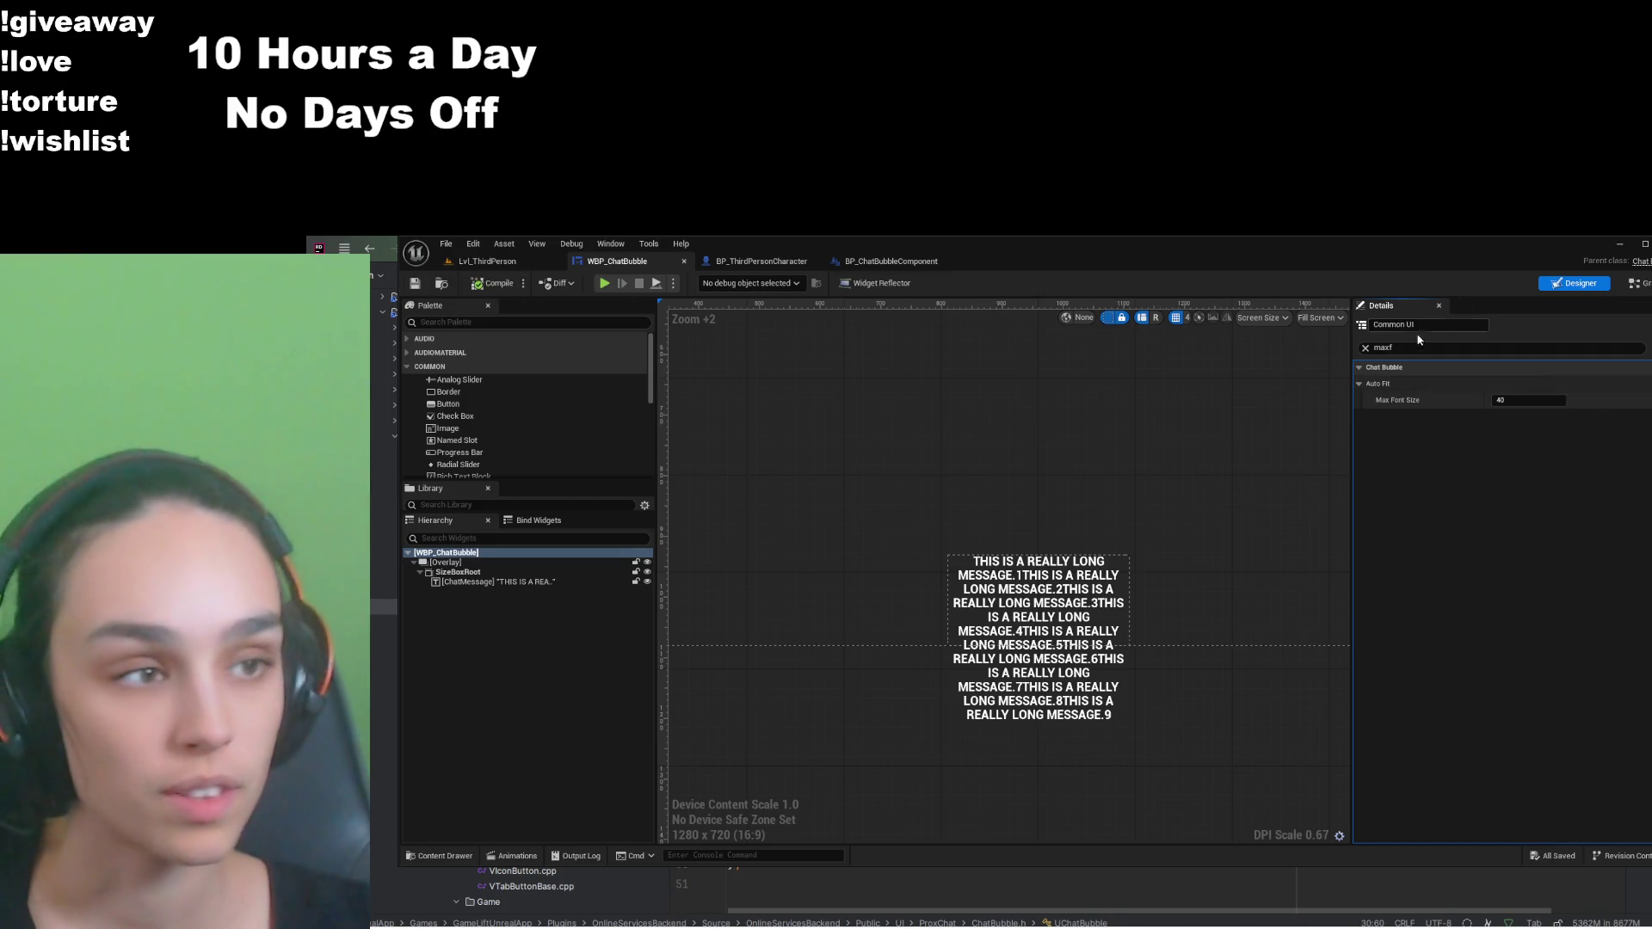
pyautogui.click(1367, 349)
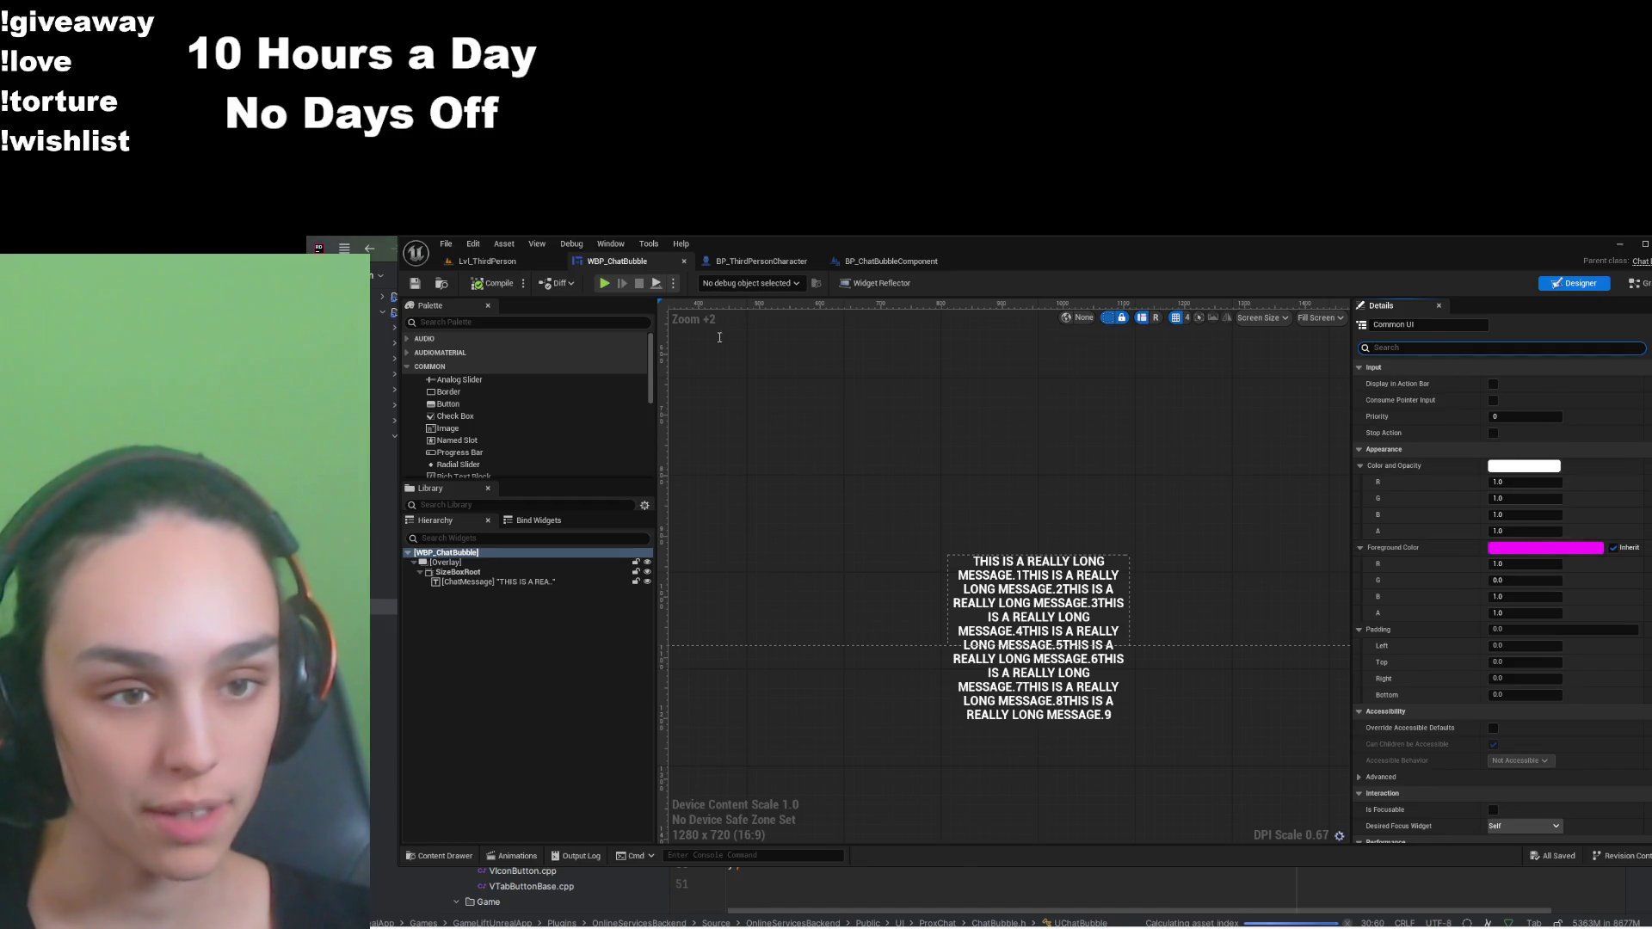
pyautogui.click(483, 262)
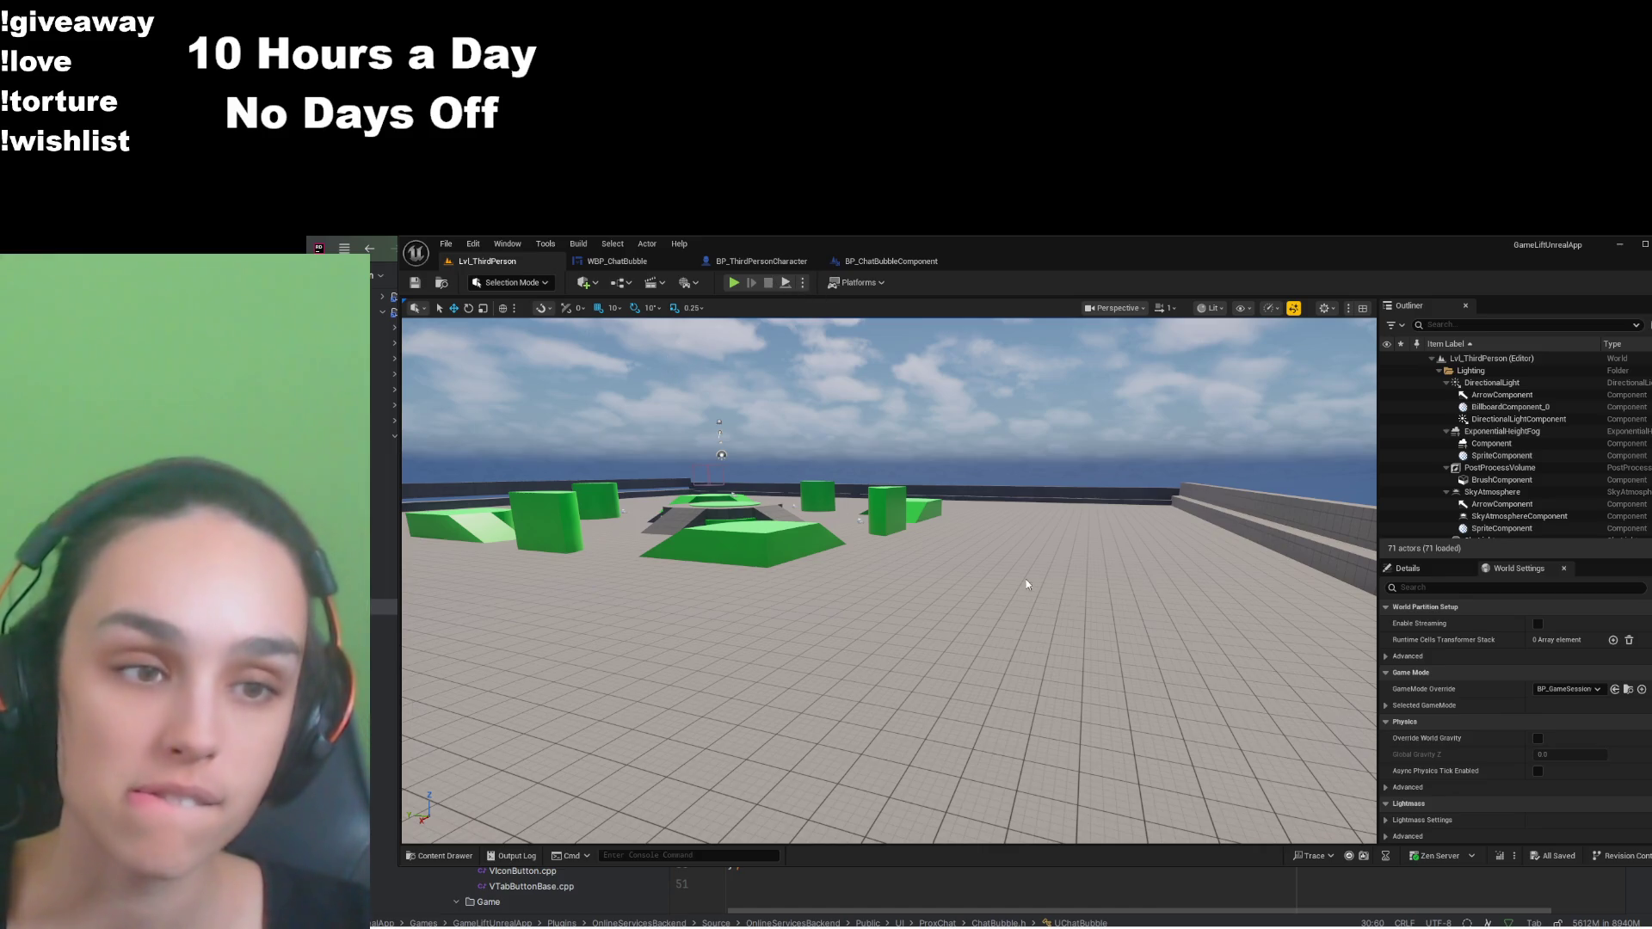
# Step: In WBP_ChatBubble, filter ChatMessage's properties by 'fon' and set its font Size to 10
pyautogui.click(616, 260)
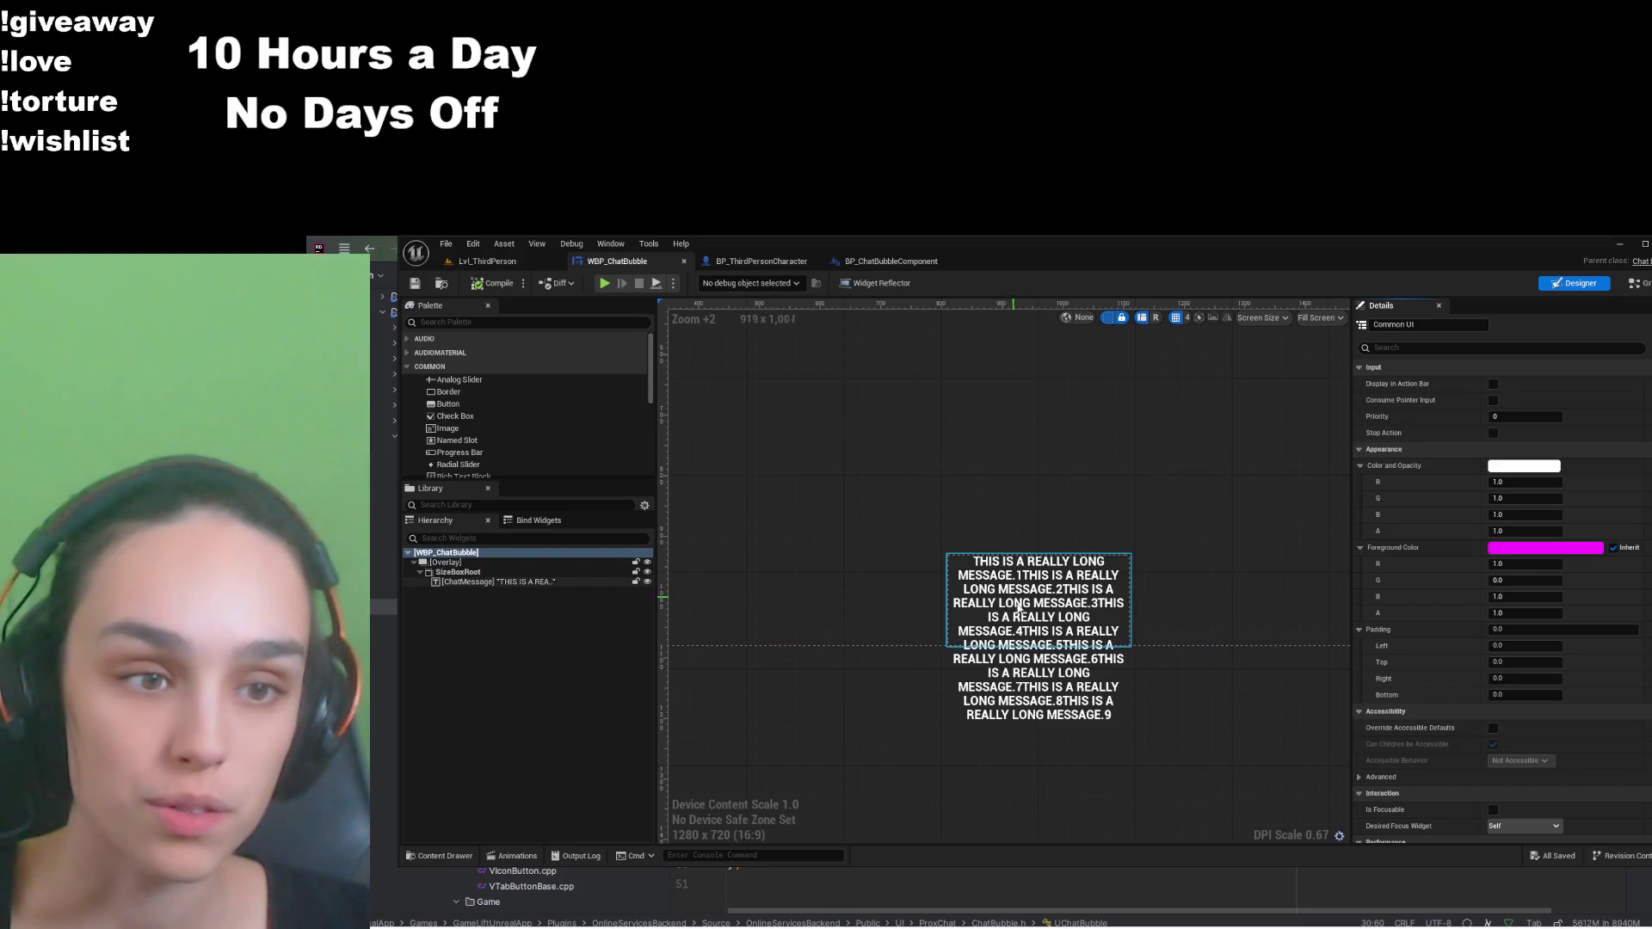
pyautogui.click(516, 582)
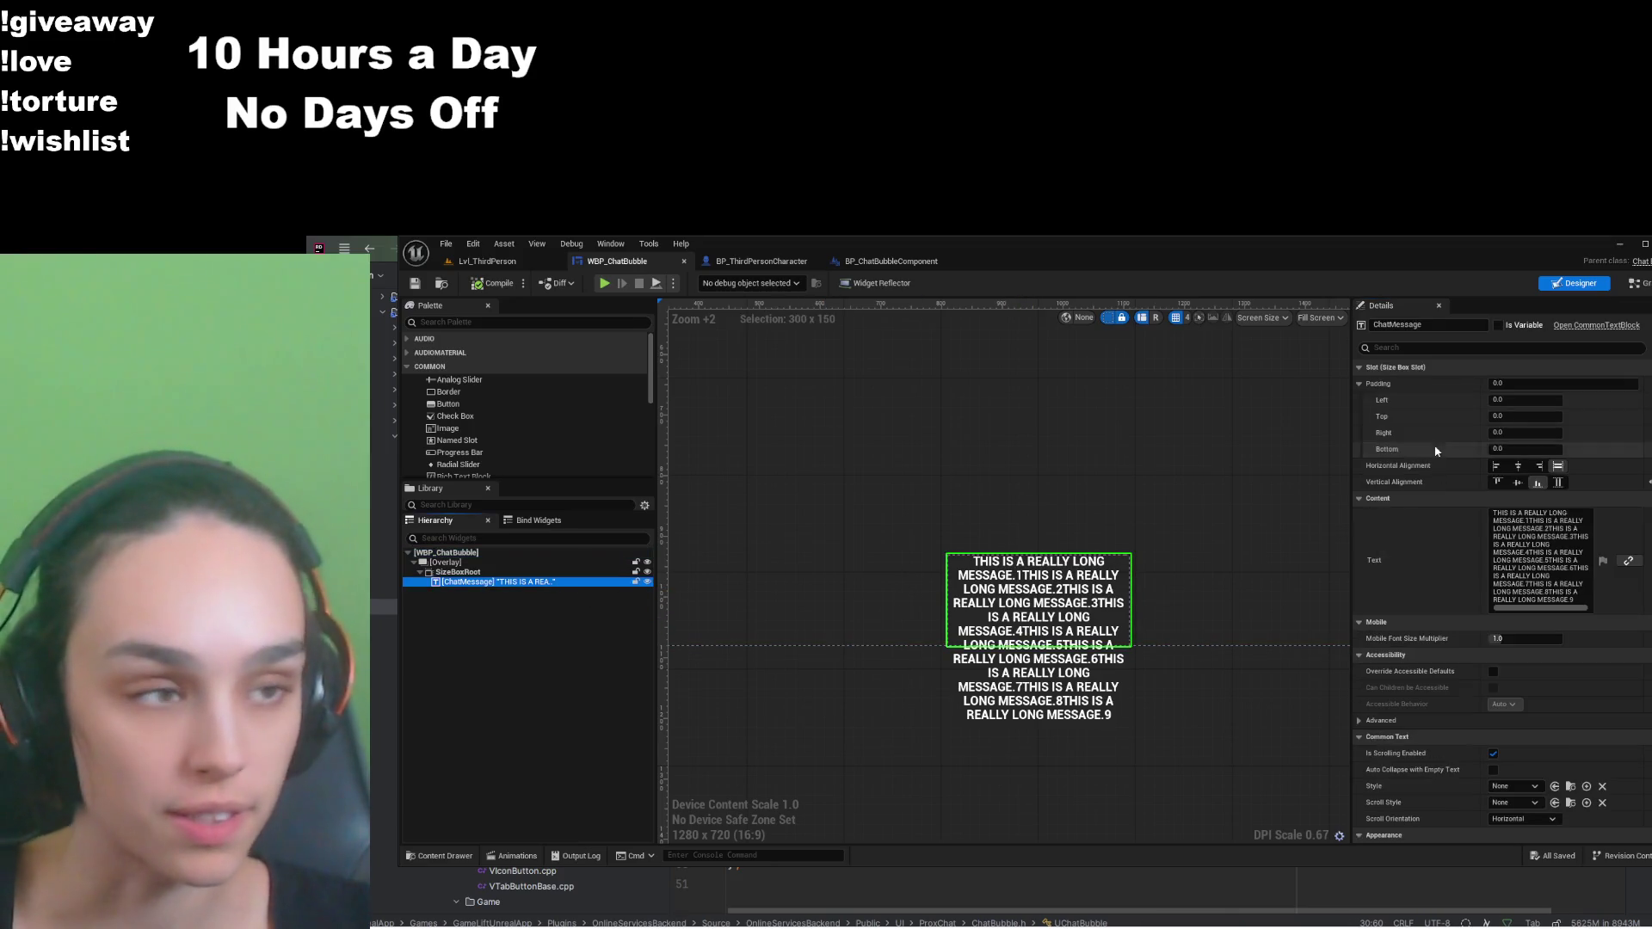
pyautogui.click(1406, 347)
pyautogui.write('fon')
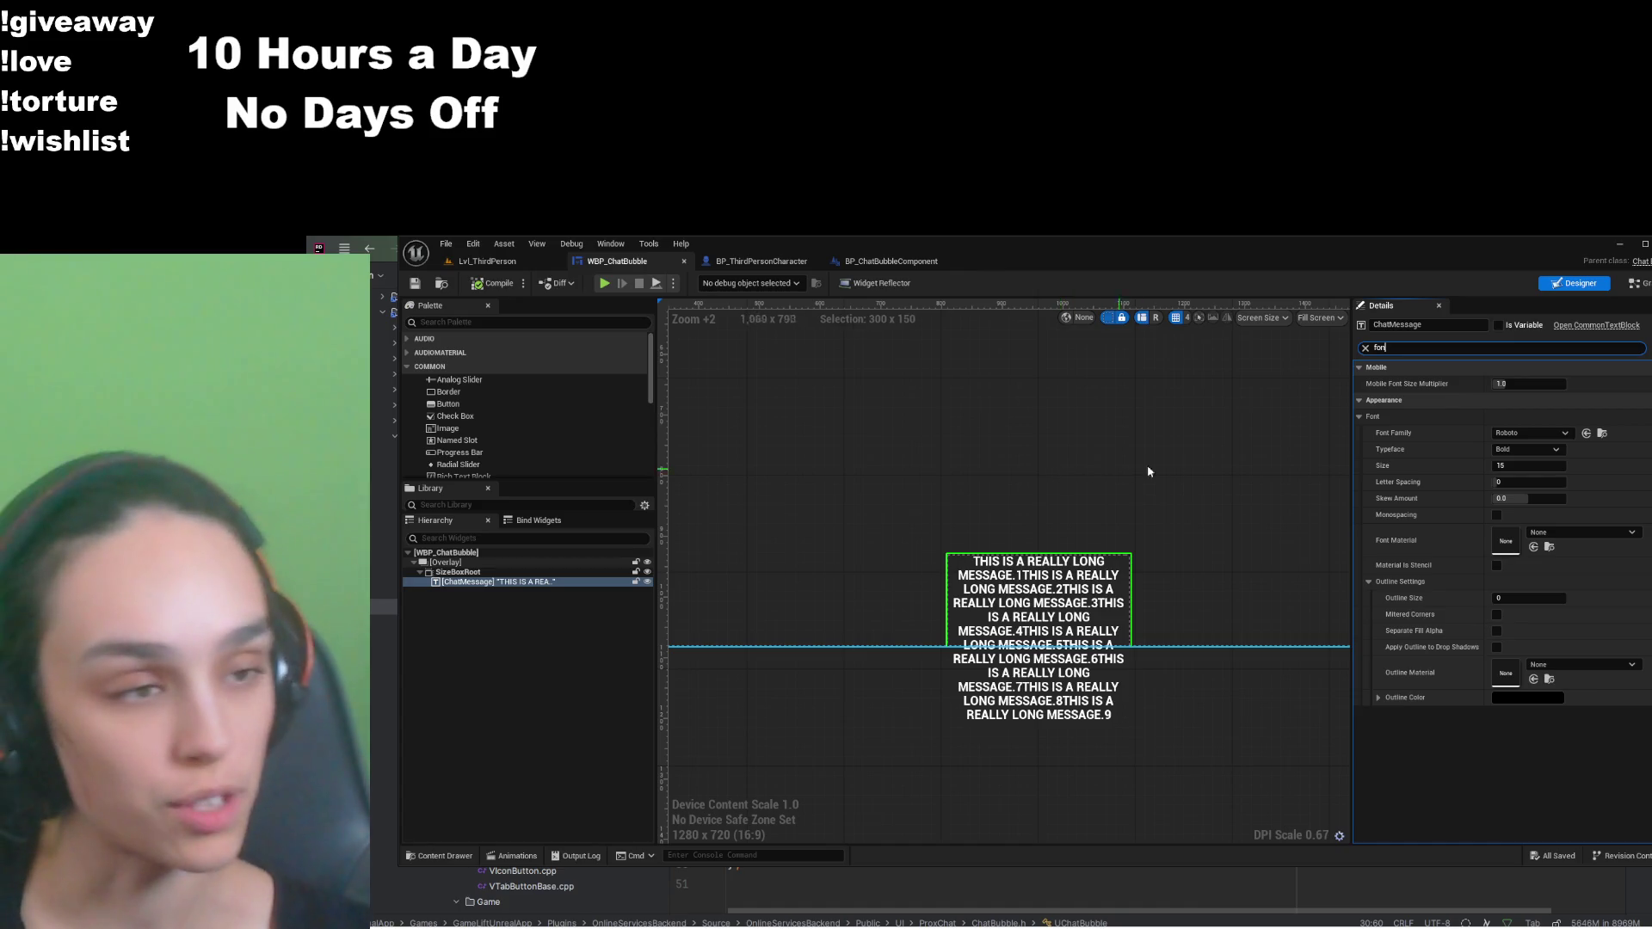
pyautogui.click(1536, 466)
pyautogui.write('10')
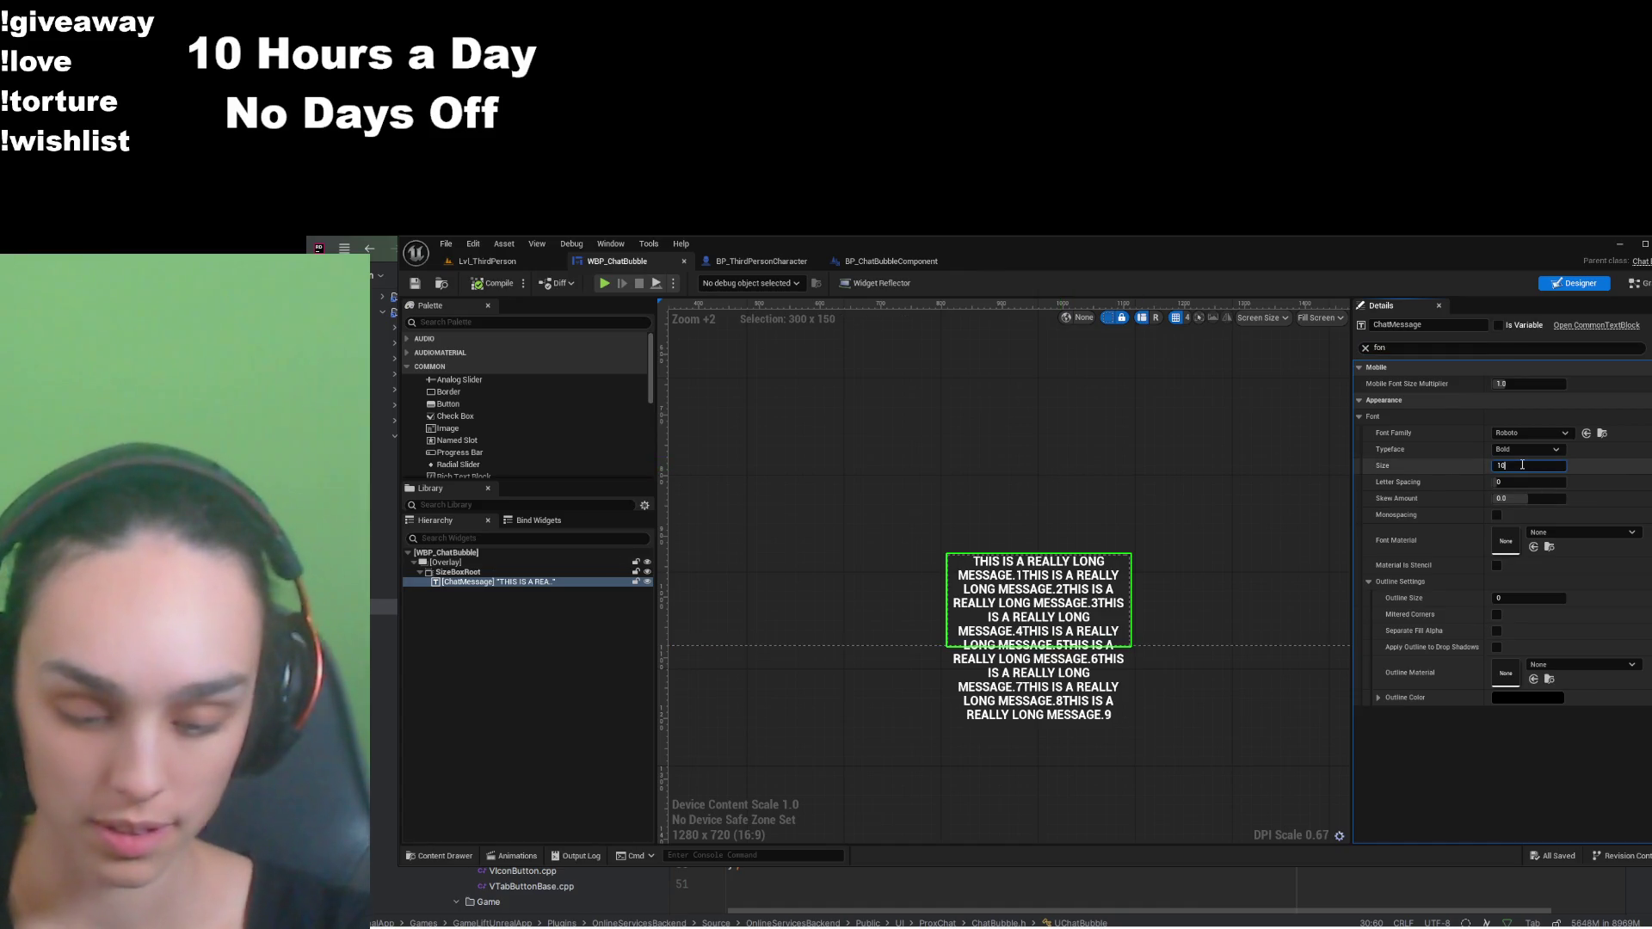
pyautogui.press('Return')
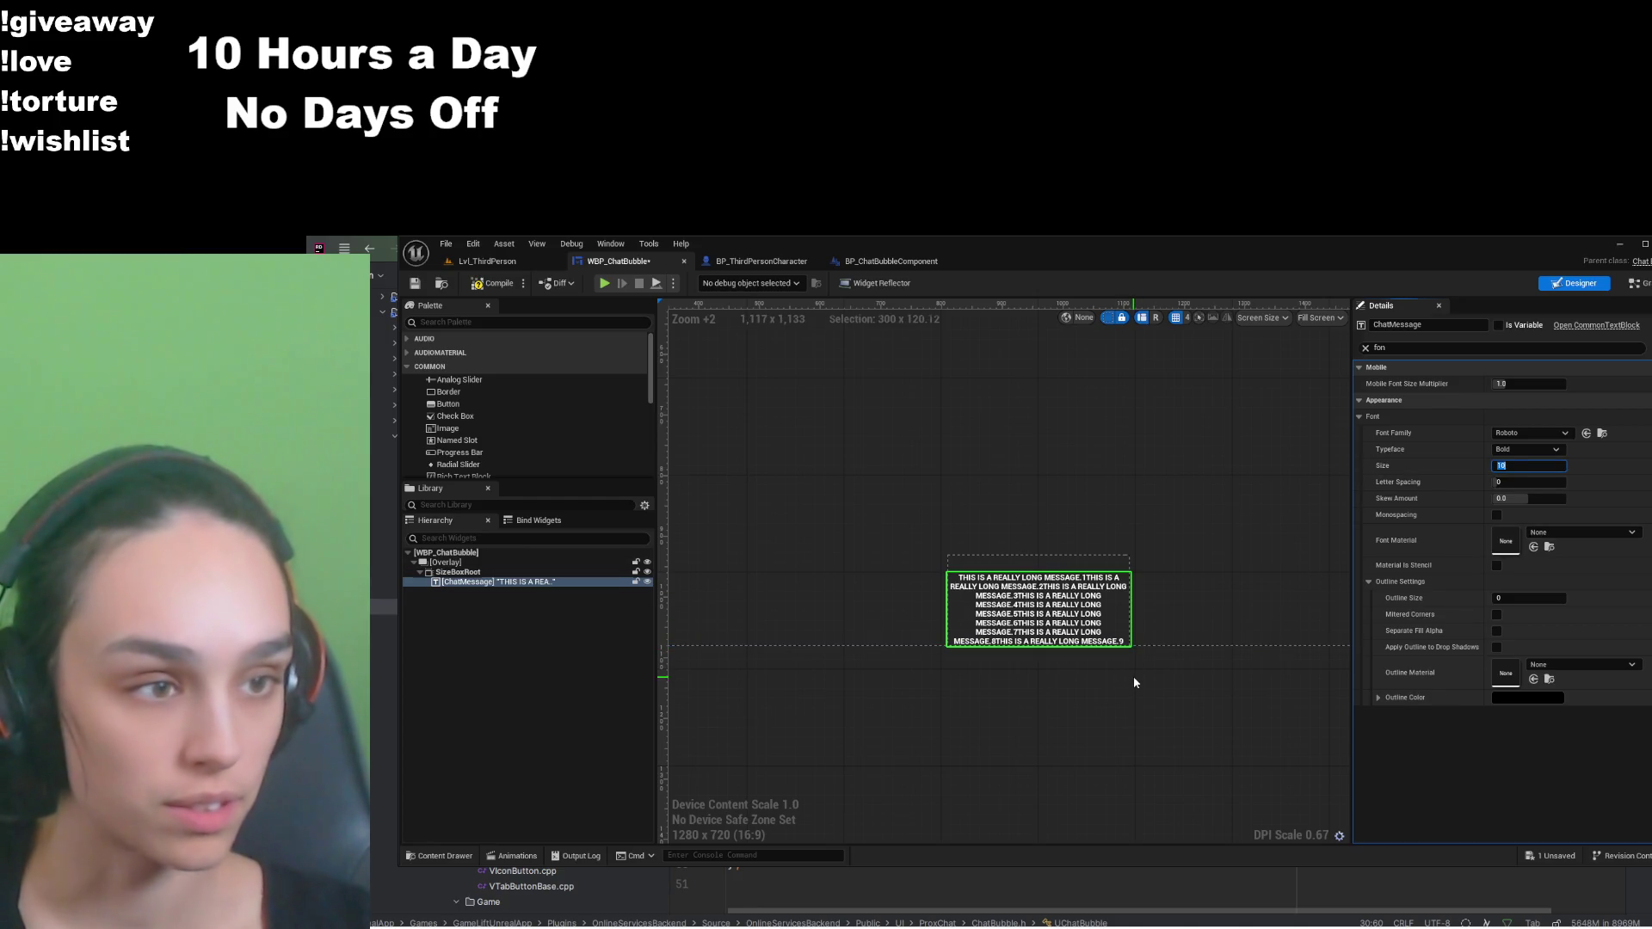
# Step: Undo ChatMessage's font size back to 15, save, and show BP_ChatBubbleComponent's class defaults
pyautogui.click(1134, 678)
pyautogui.click(1067, 641)
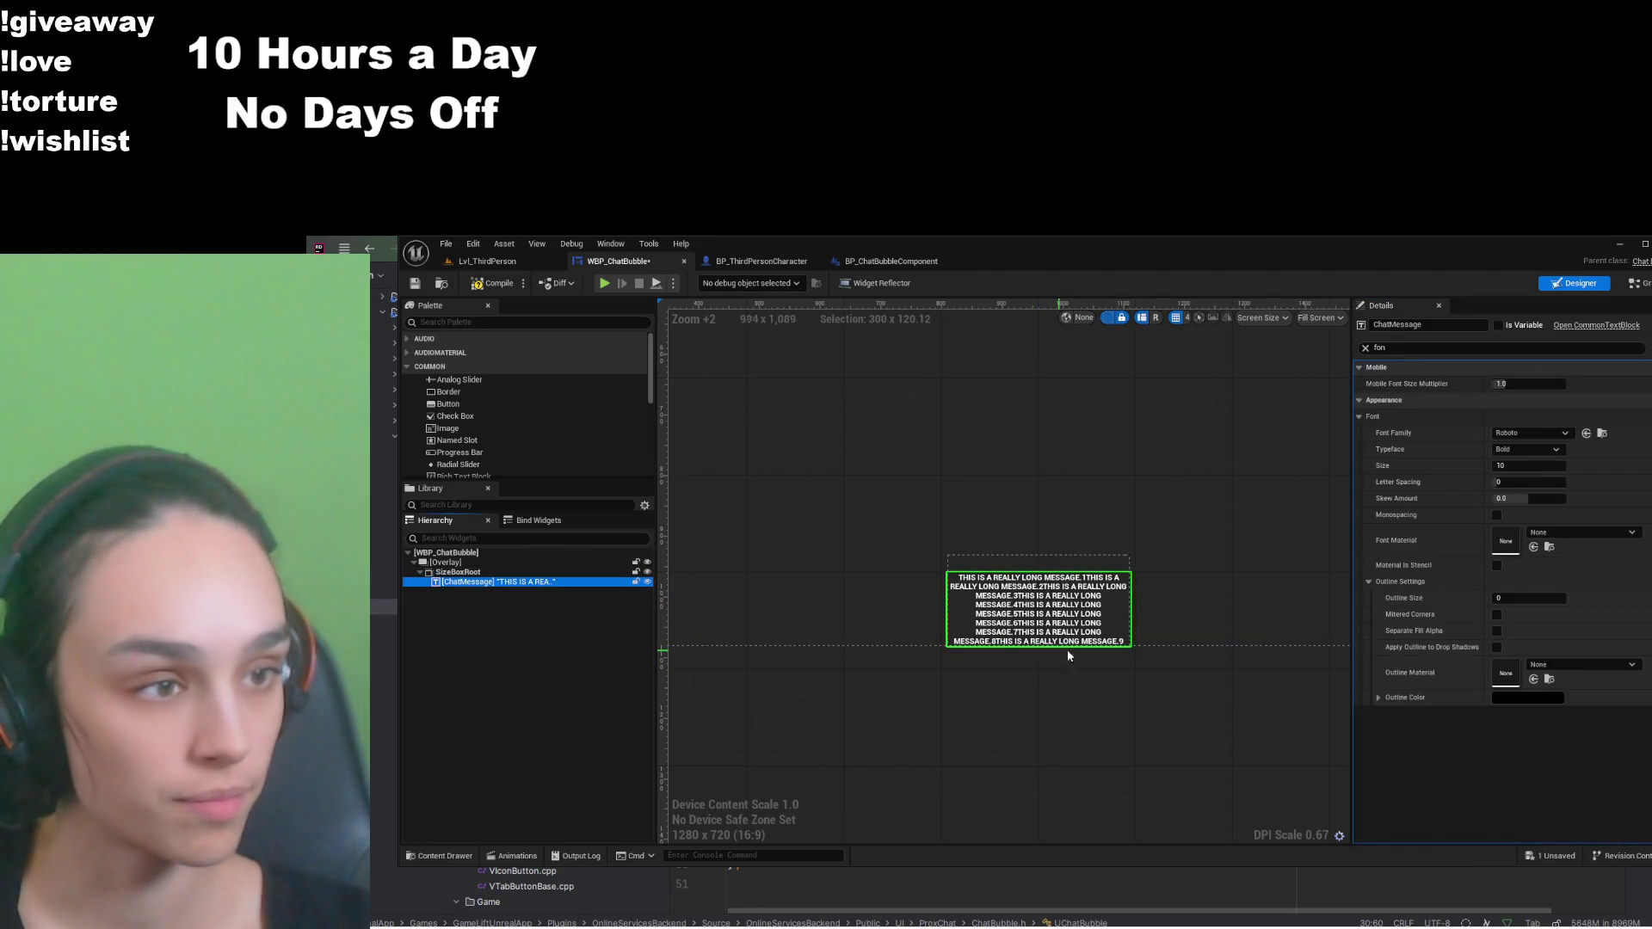
pyautogui.hotkey('ctrl', 'z')
pyautogui.hotkey('ctrl', 's')
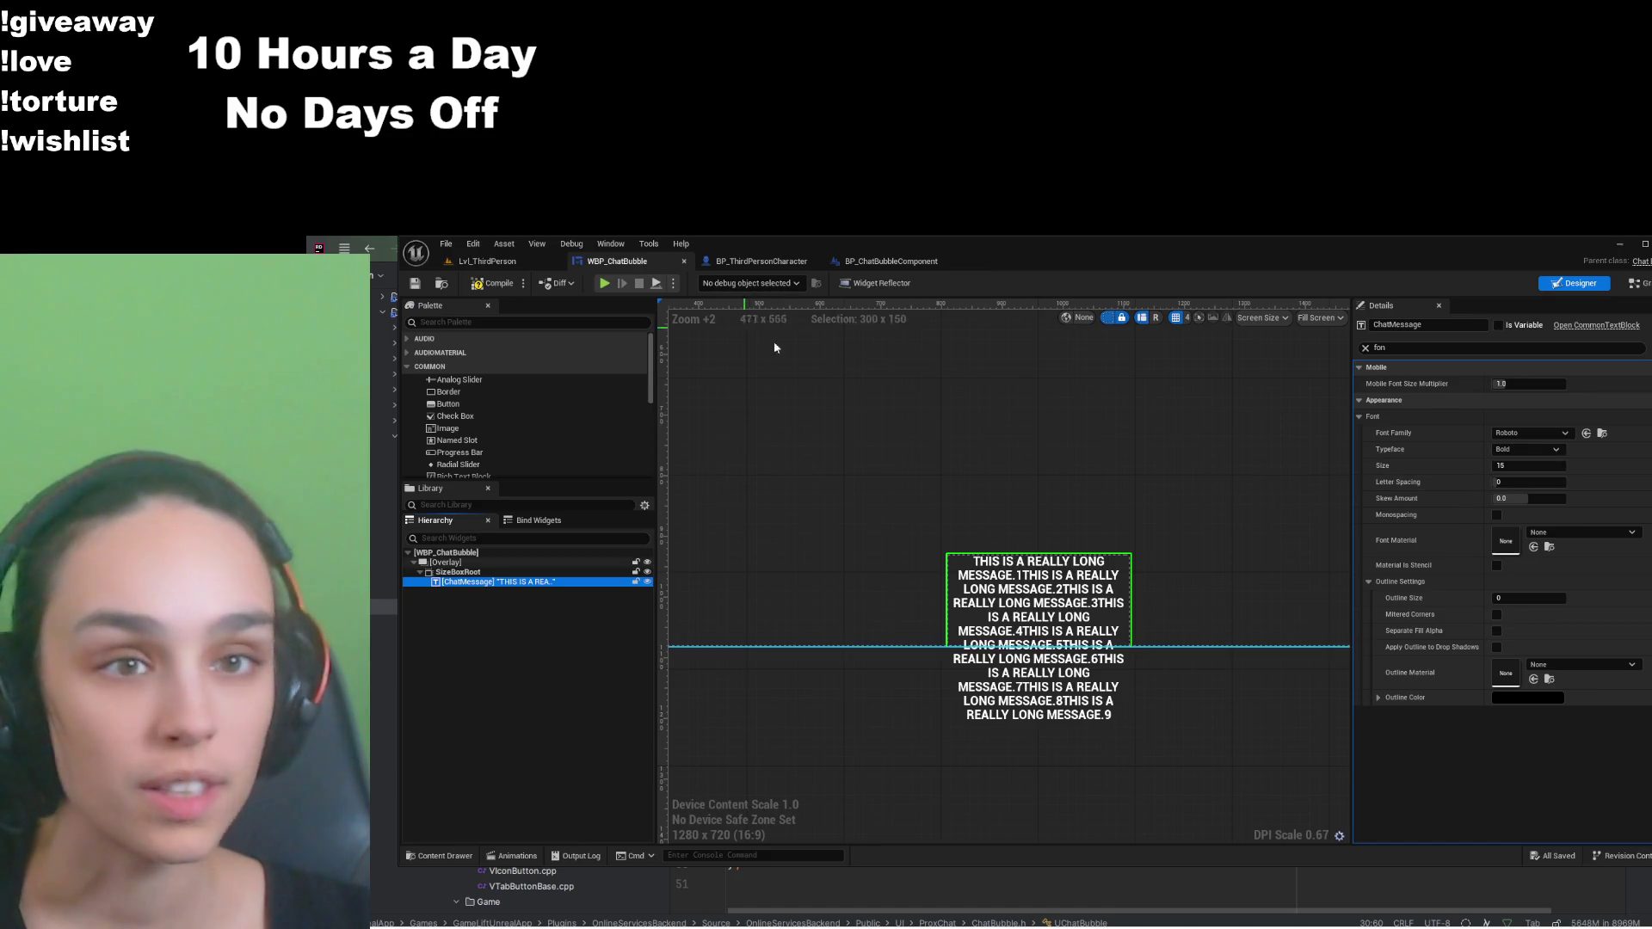
pyautogui.click(1646, 804)
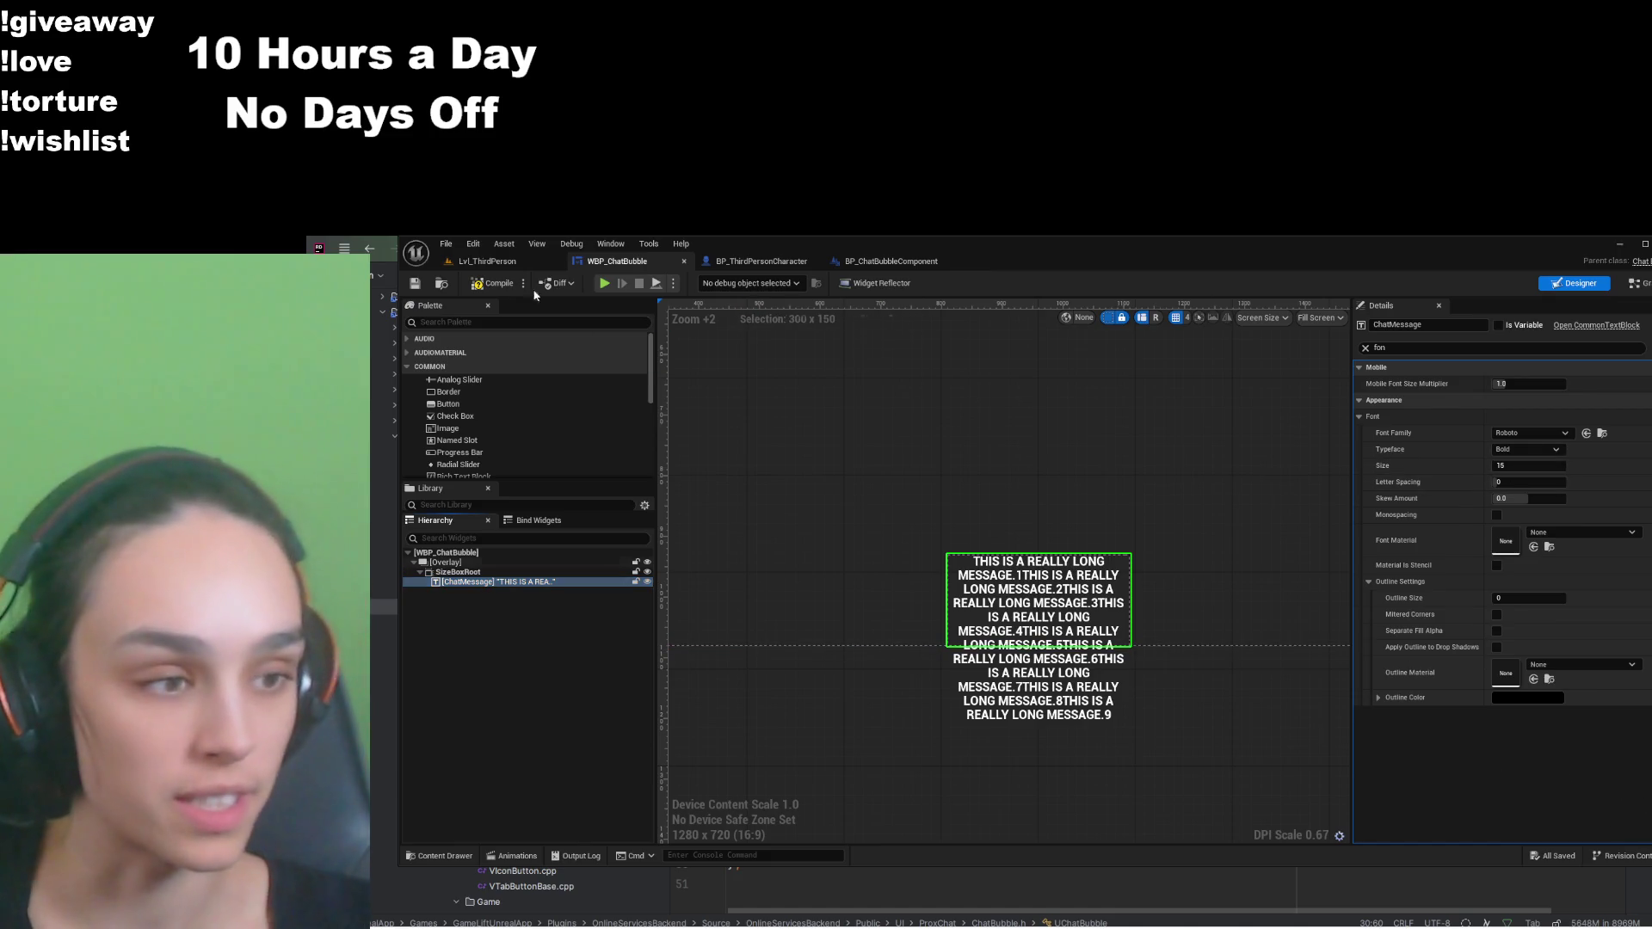
pyautogui.click(895, 262)
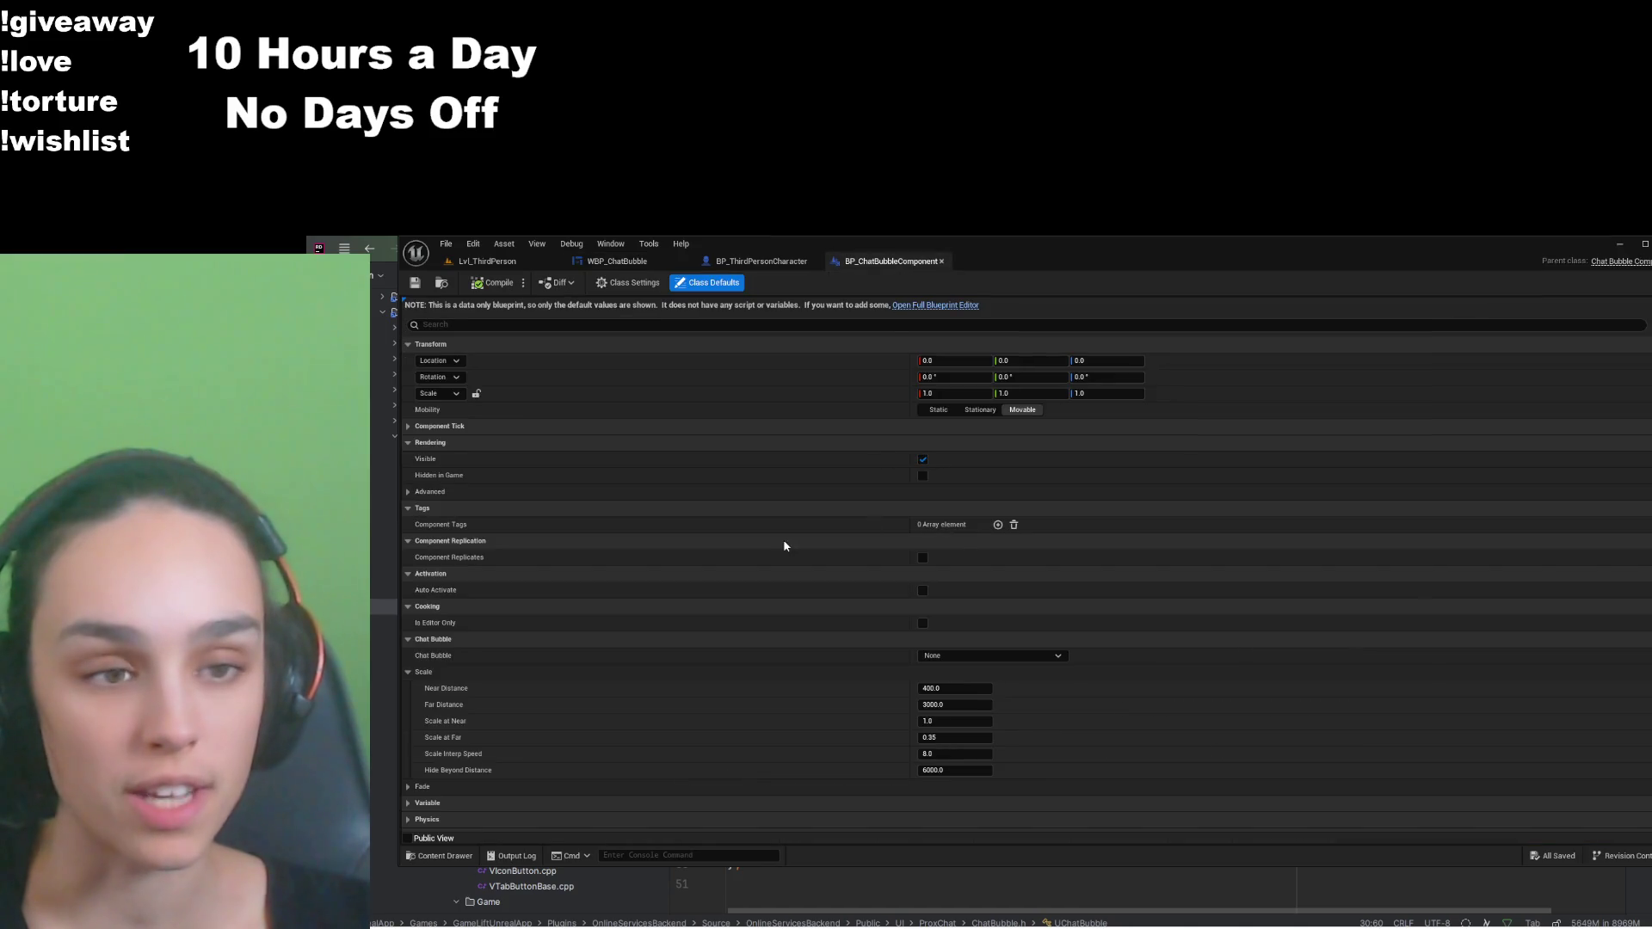
# Step: Drag WBP_ChatBubble's root Min Font Size down to 10, save, and return to Lvl_ThirdPerson
pyautogui.scroll(-2, 854, 648)
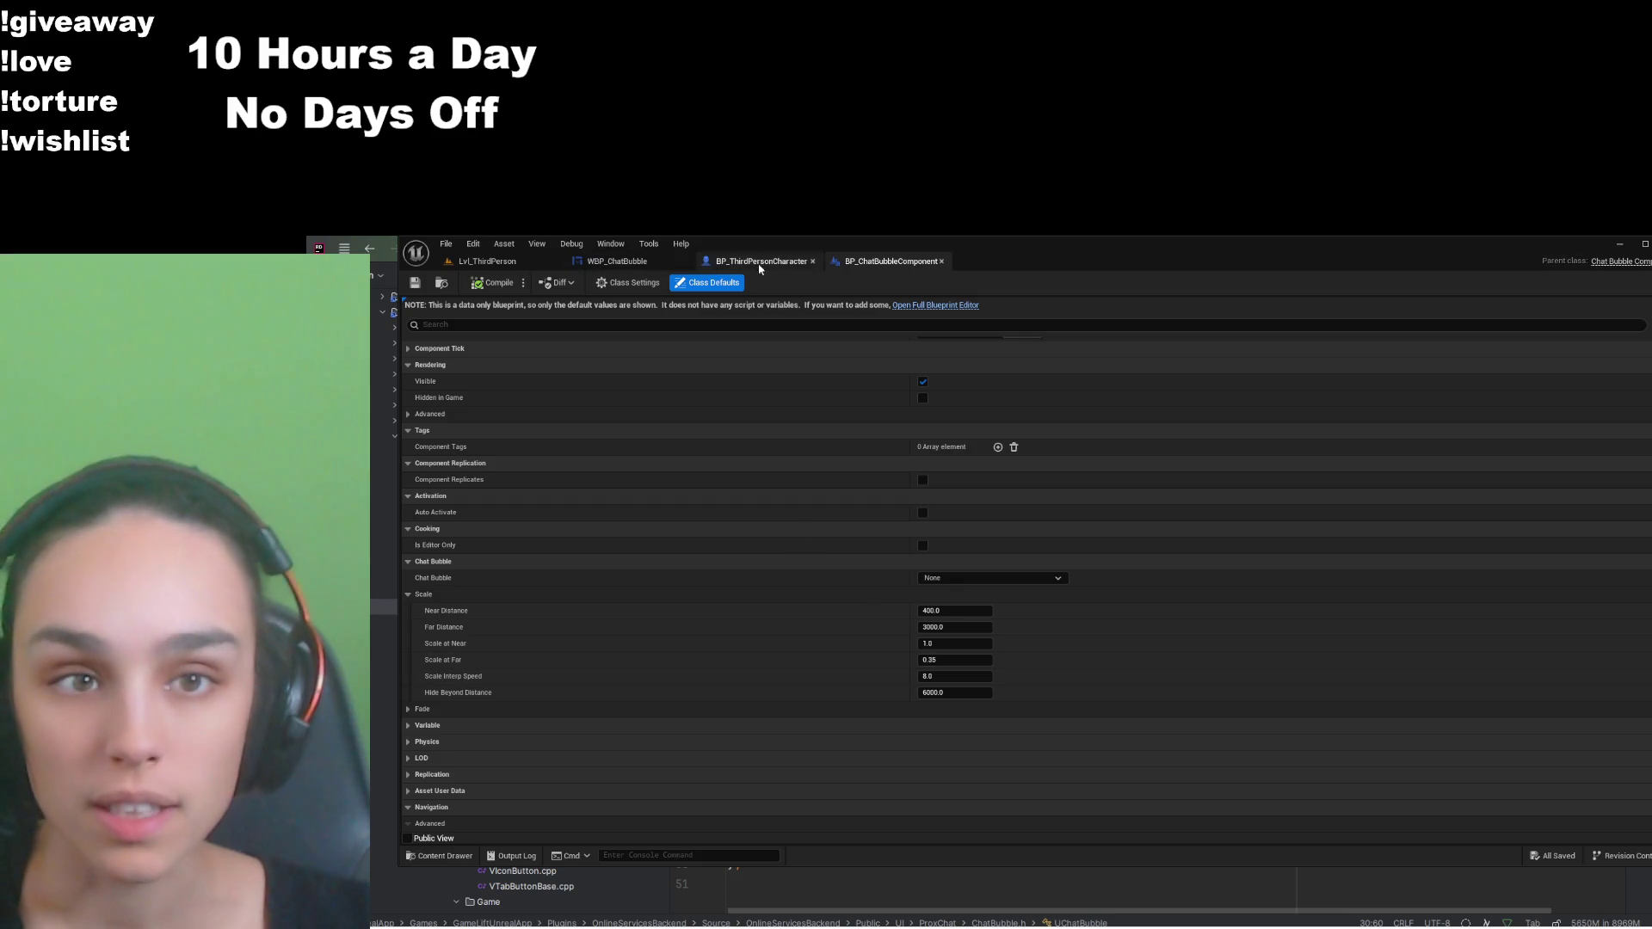
pyautogui.click(617, 261)
pyautogui.click(465, 555)
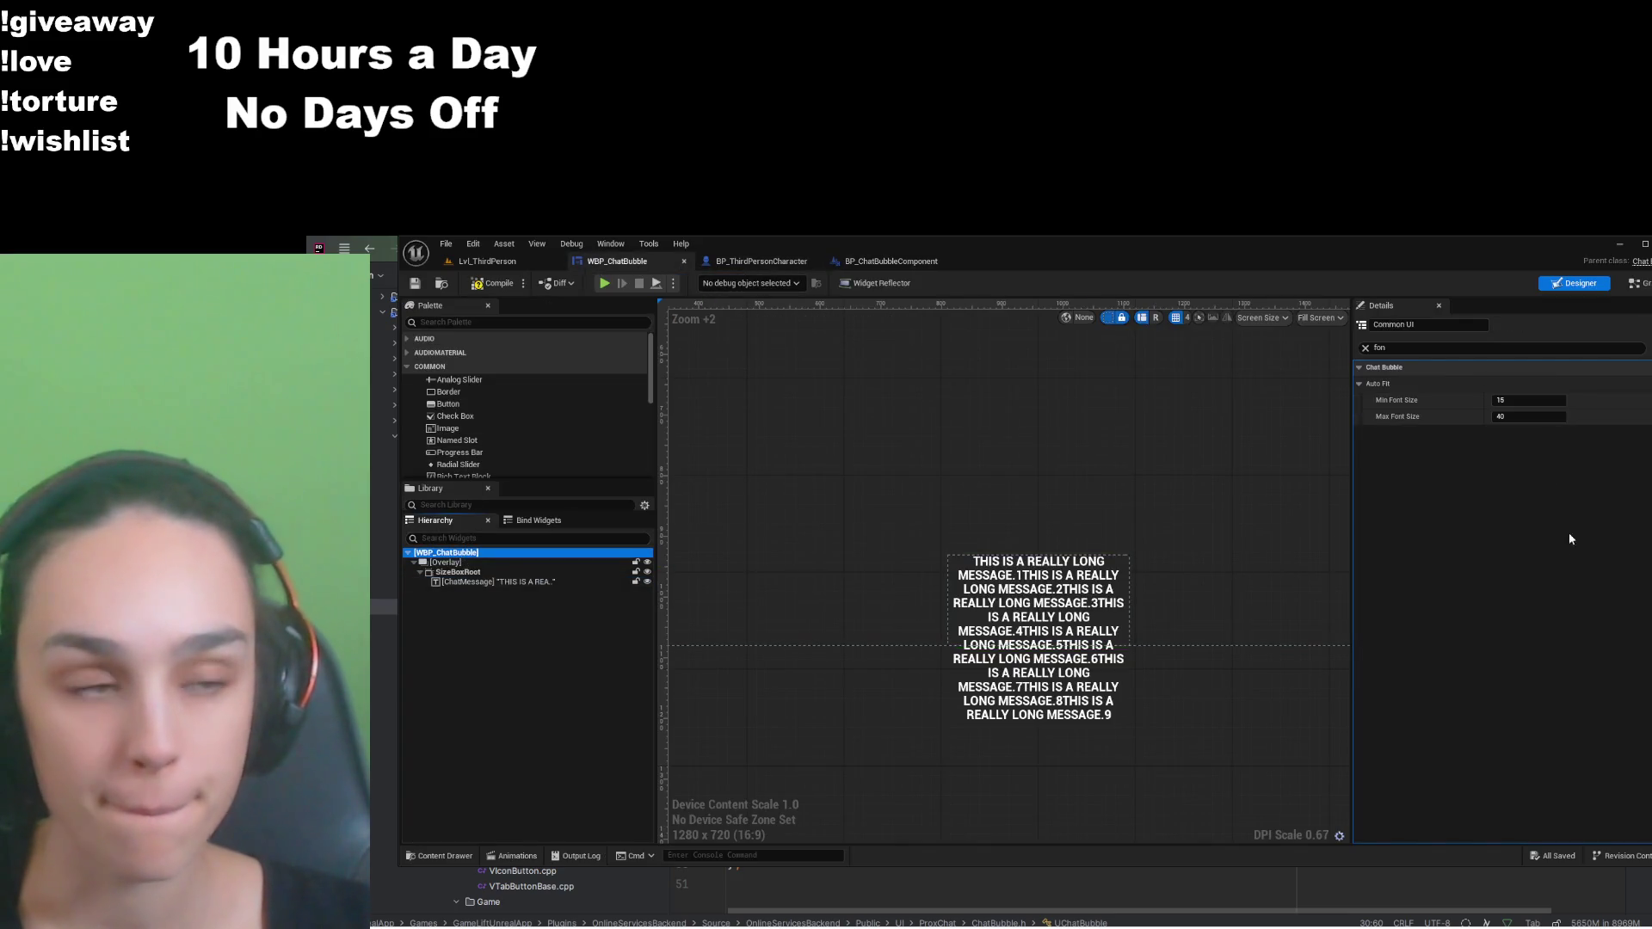
pyautogui.moveTo(1523, 402); pyautogui.dragTo(1505, 401)
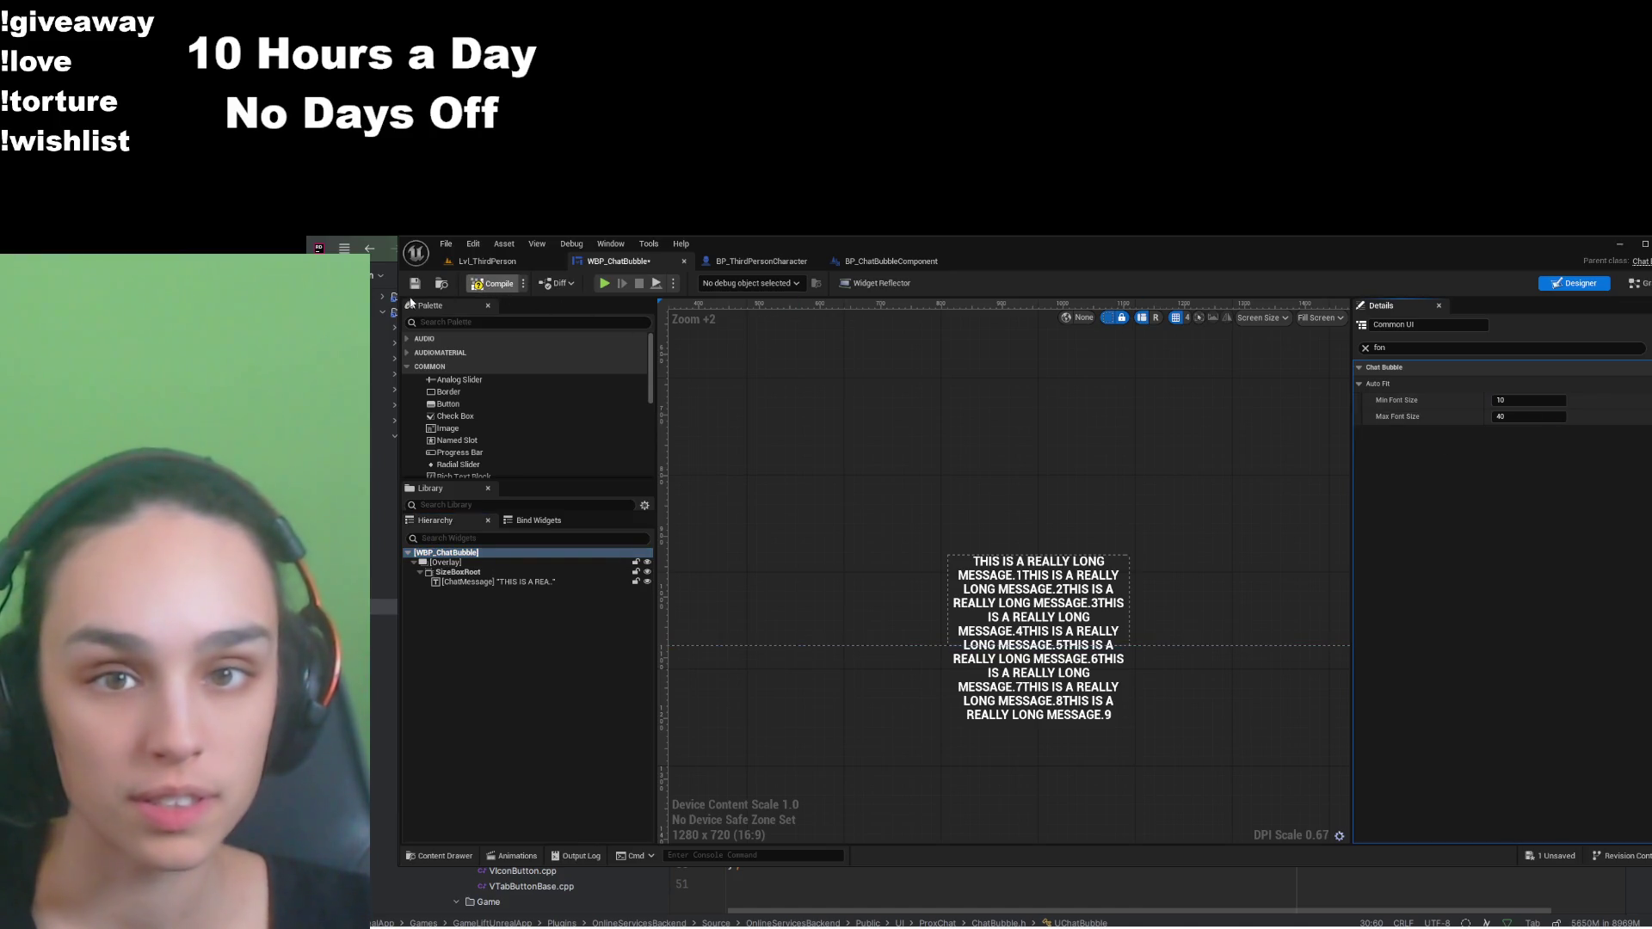
pyautogui.click(415, 283)
pyautogui.click(487, 261)
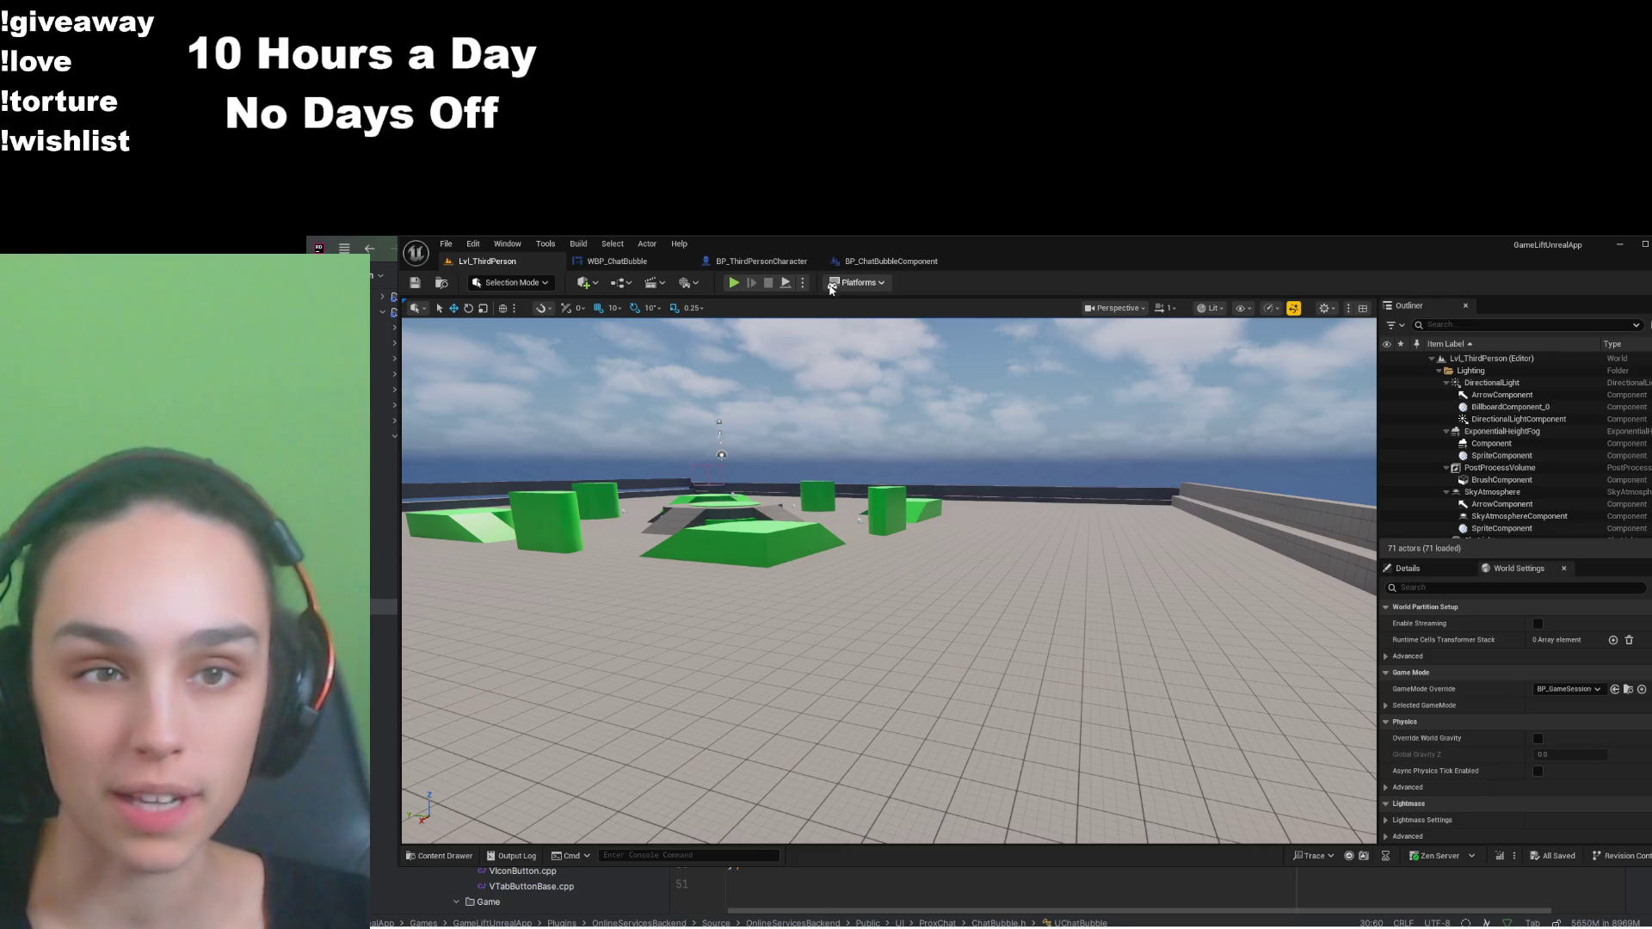